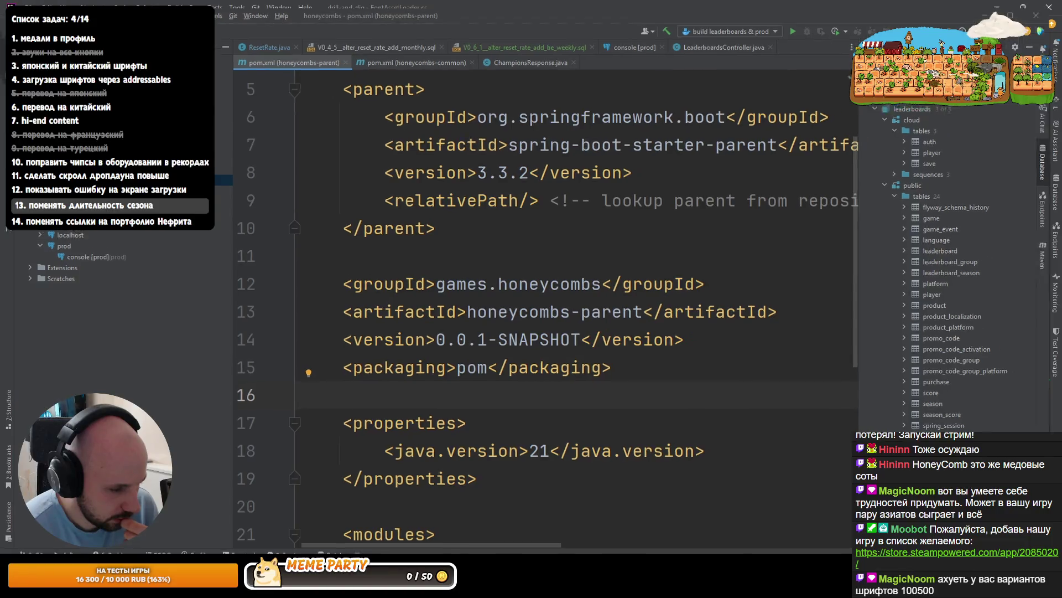
# Switch from IntelliJ IDEA to the Unity project showing the Japanese sample text and ZenMaruGothic assets
pyautogui.hotkey('alt', 'Tab')
pyautogui.scroll(5, 671, 252)
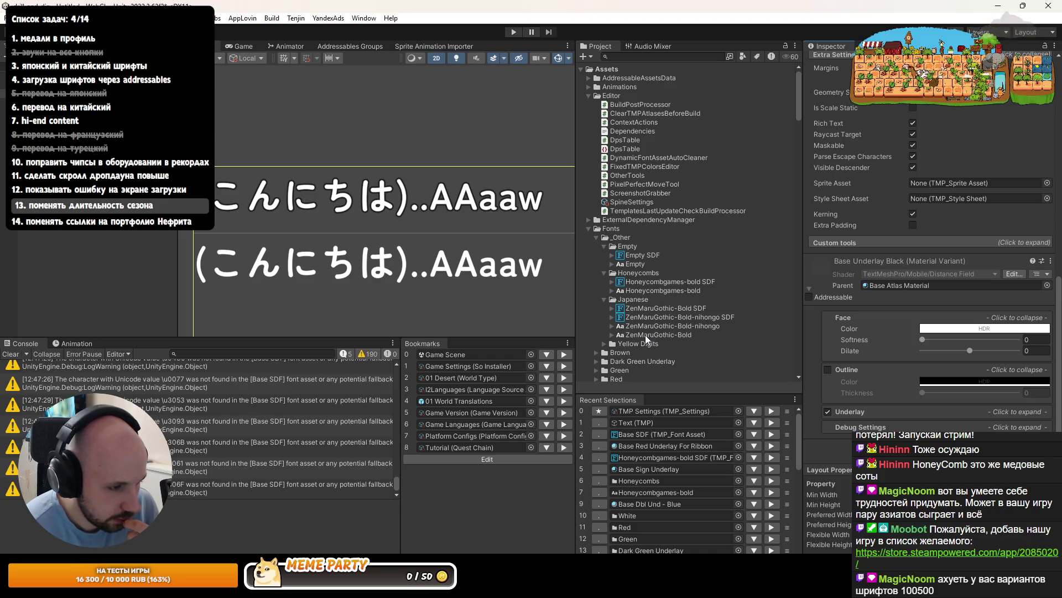
# Remove ZenMaruGothic-Bold SDF from TMP Settings' fallback fonts, keeping Honeycombgames-bold SDF, and save with Ctrl+S
pyautogui.click(641, 410)
pyautogui.click(645, 376)
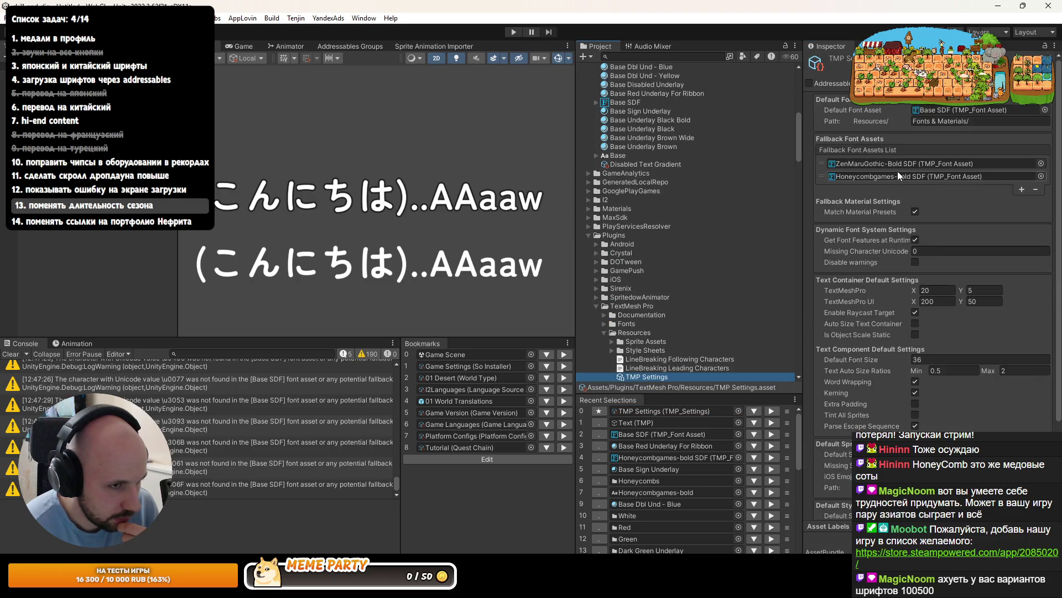
pyautogui.click(827, 167)
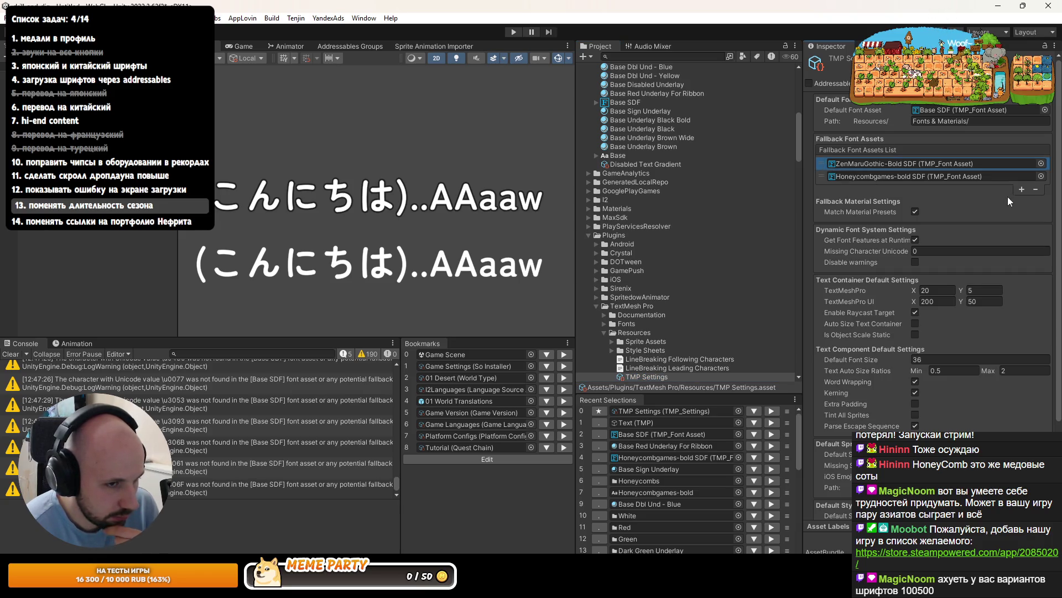
pyautogui.click(1036, 189)
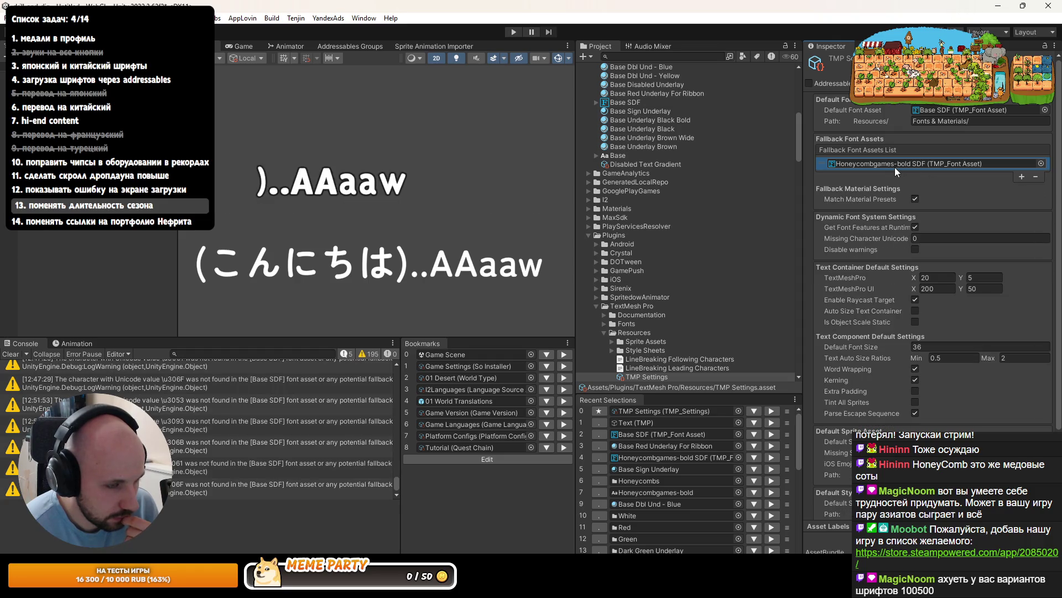
pyautogui.scroll(-3, 656, 304)
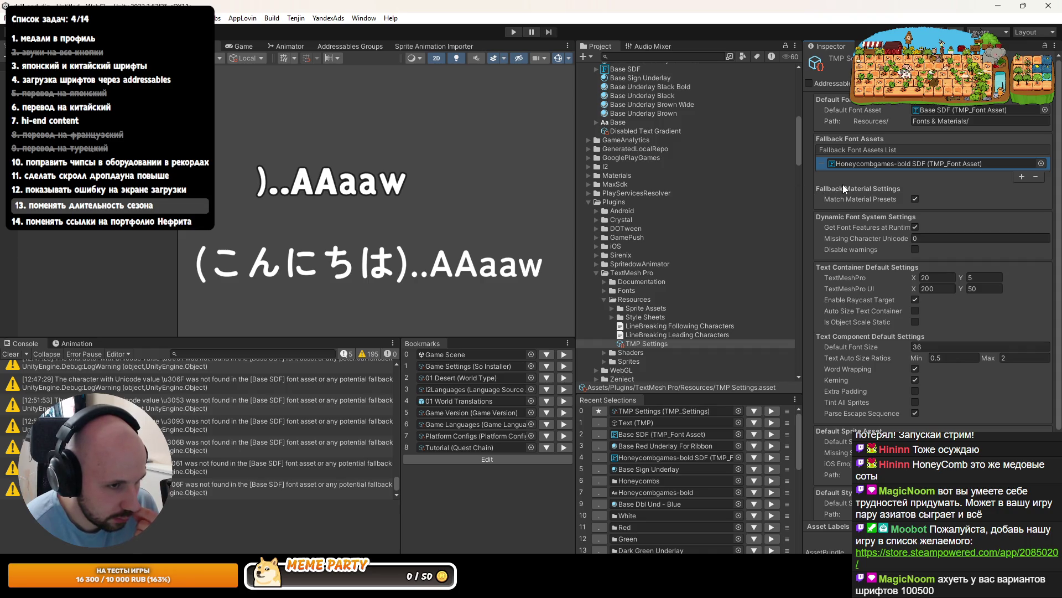
pyautogui.click(914, 203)
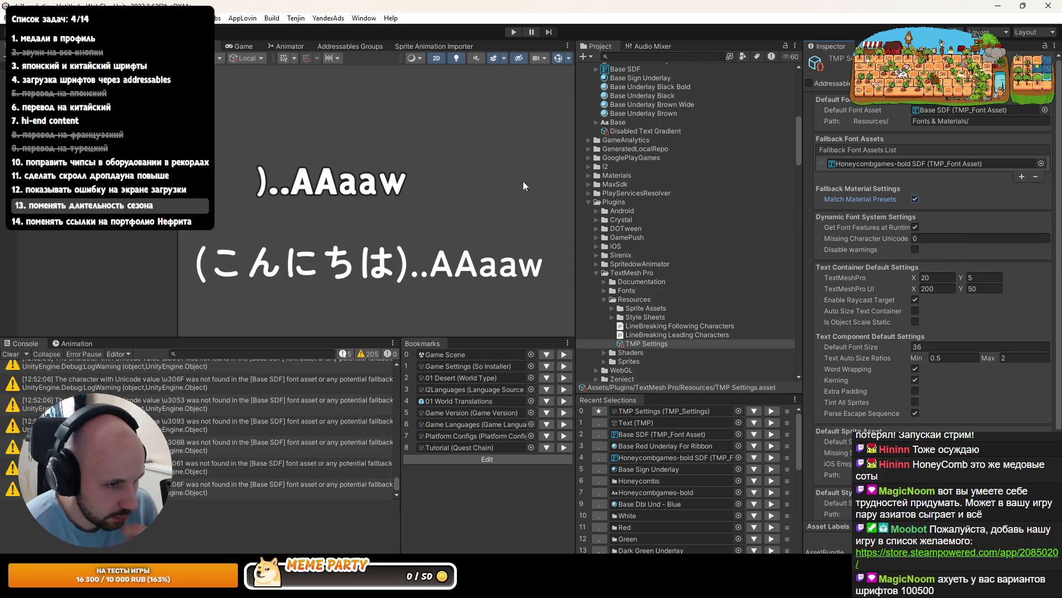
pyautogui.hotkey('ctrl', 's')
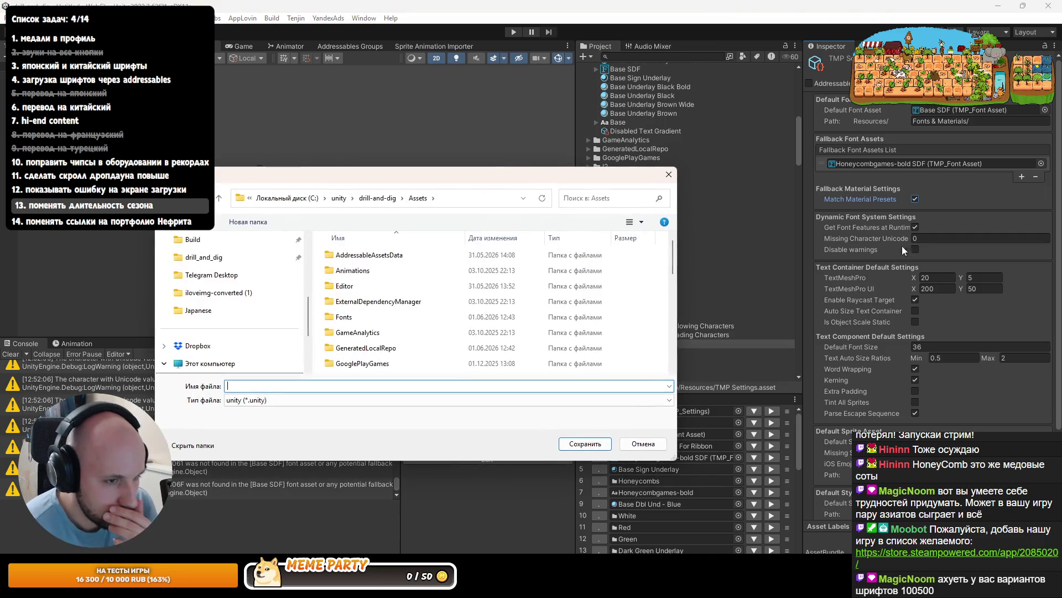
# Cancel the scene save dialog, leaving the untitled scene unsaved
pyautogui.click(640, 445)
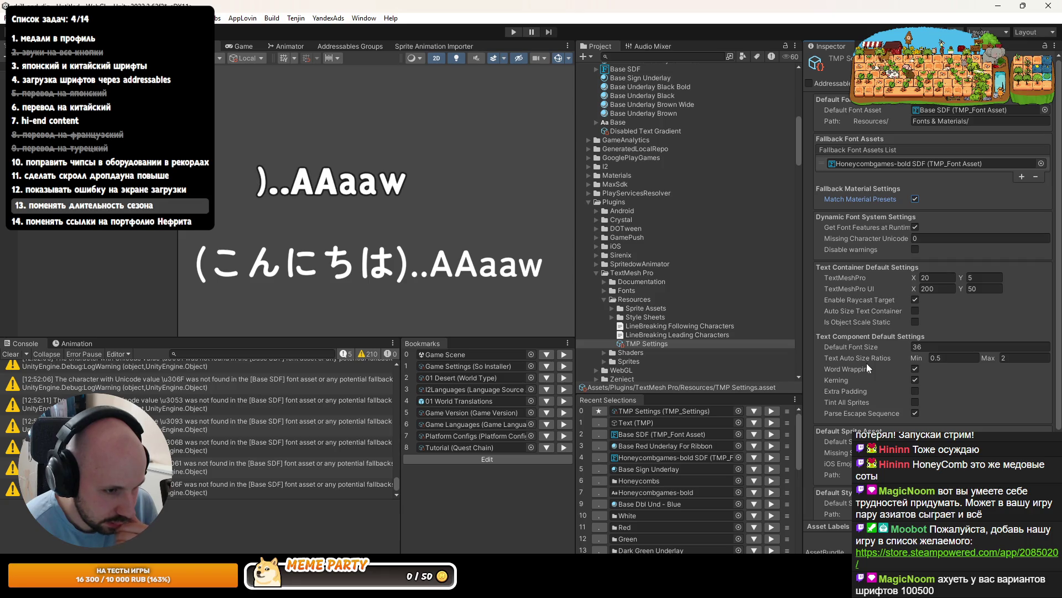
pyautogui.scroll(-2, 865, 380)
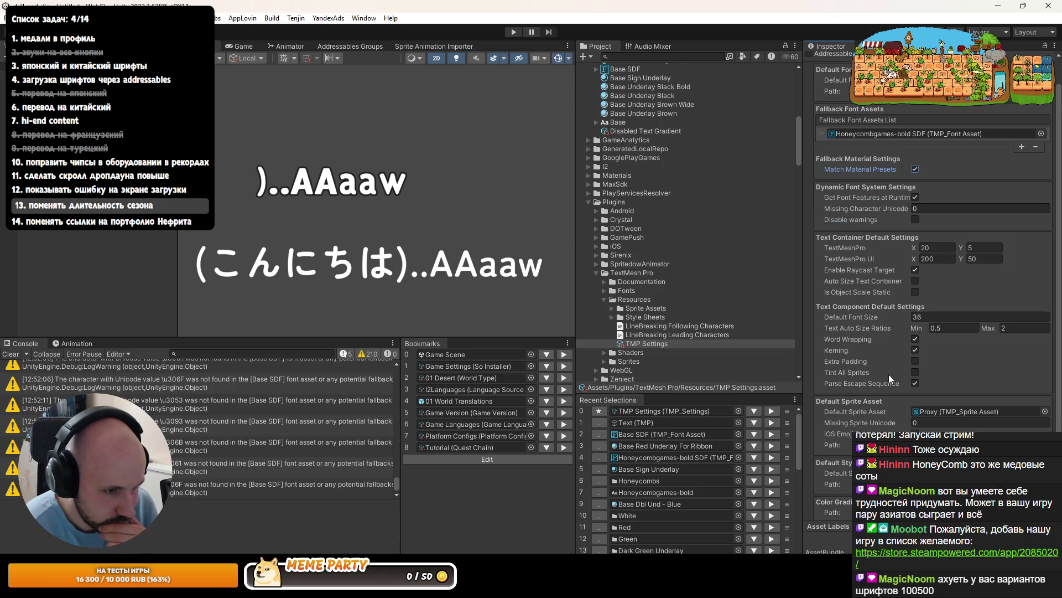
pyautogui.scroll(-4, 865, 367)
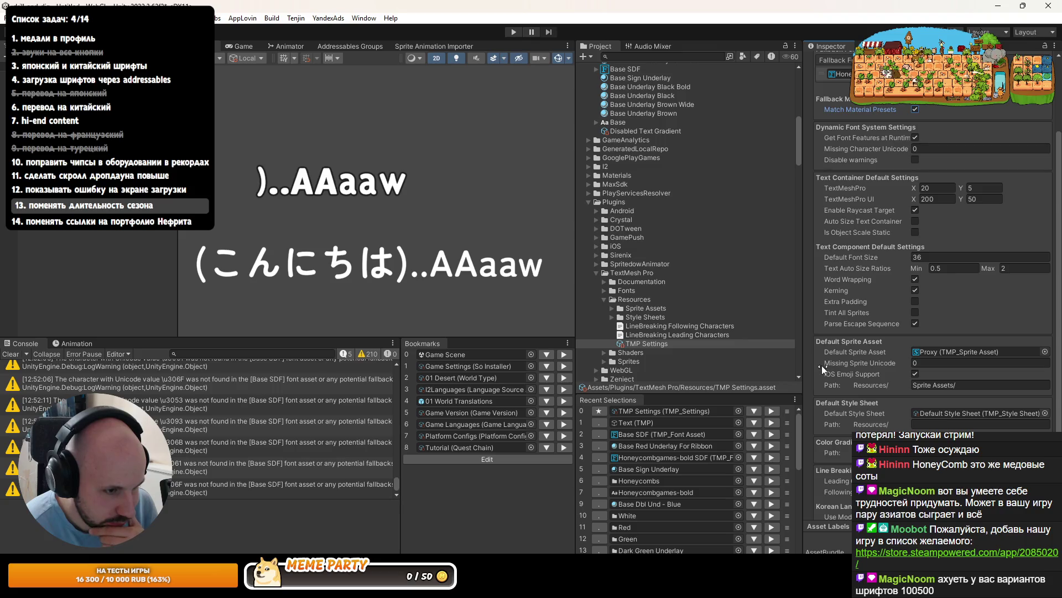
pyautogui.scroll(-1, 824, 362)
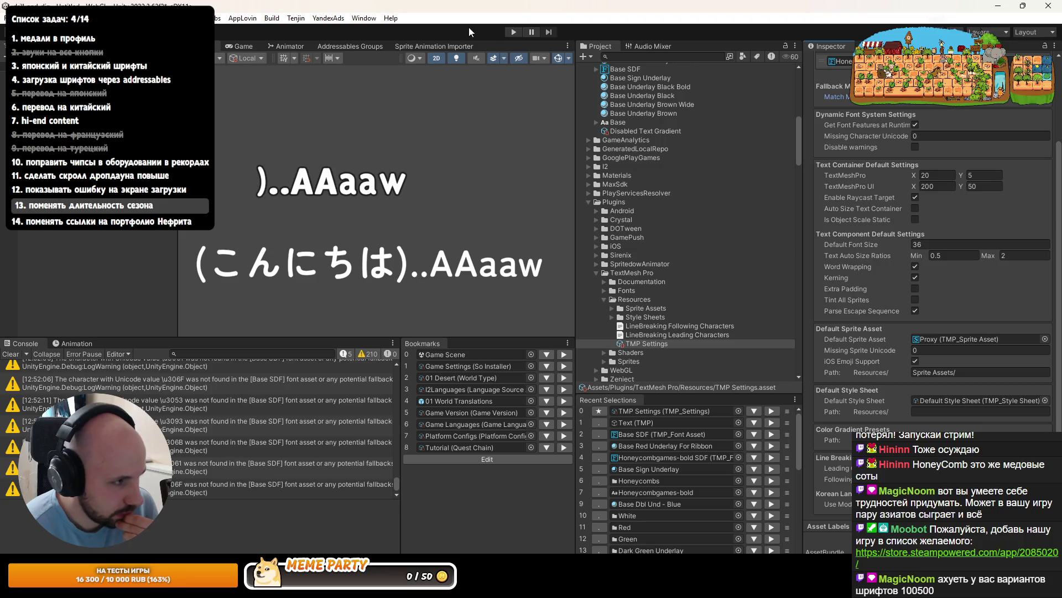
# Briefly play and stop the scene to test the text, then switch to FontAssetLoader.cs
pyautogui.click(516, 32)
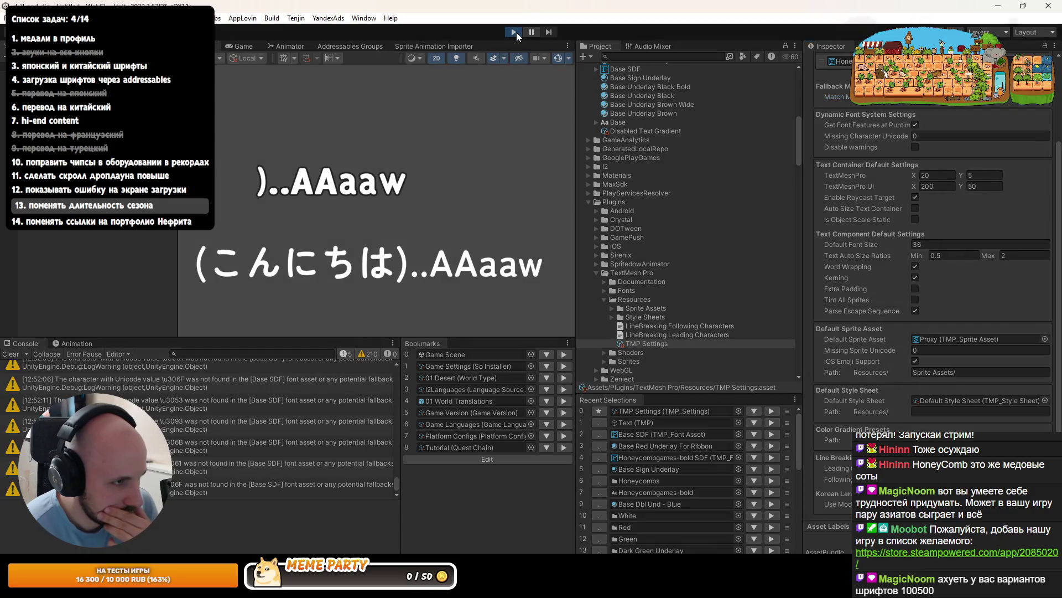
pyautogui.click(516, 32)
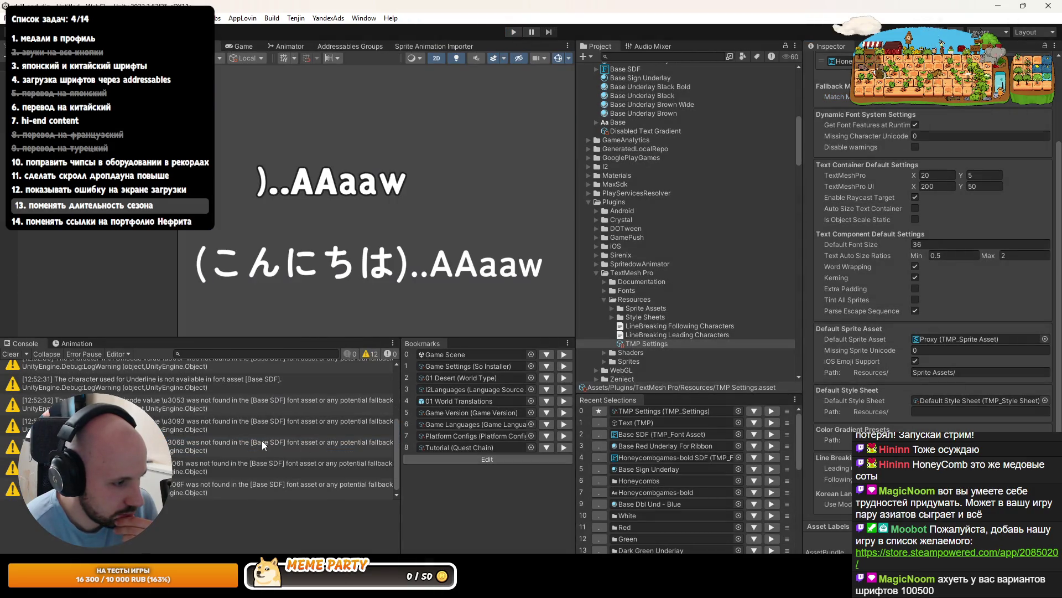
pyautogui.scroll(-1, 260, 440)
pyautogui.hotkey('alt', 'Tab')
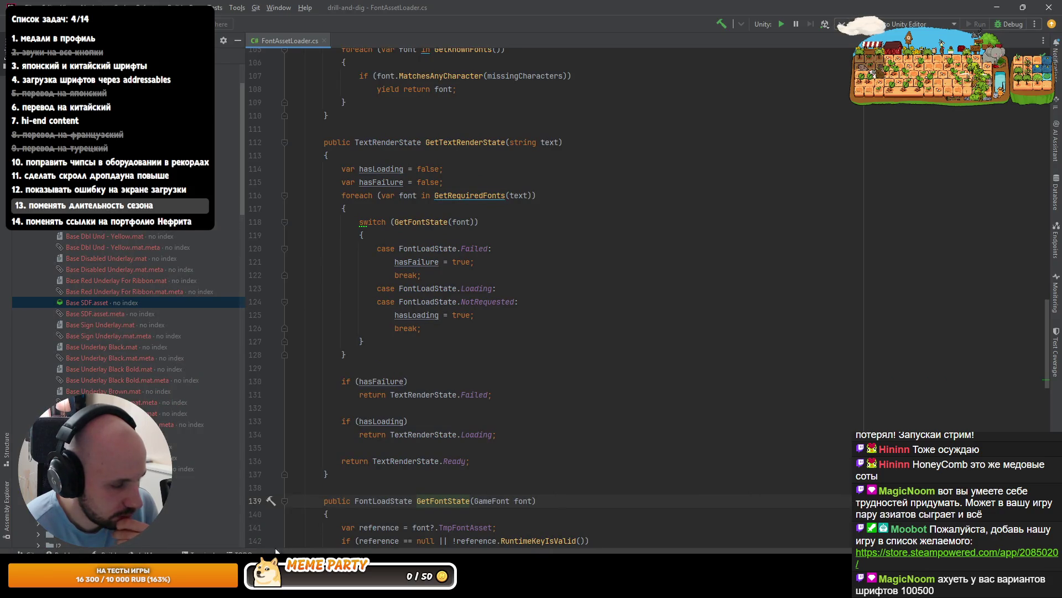
# Inspect GetRequiredFonts and its defaultFontAsset use, then jump to the GetMissingCharacters definition
pyautogui.scroll(20, 383, 455)
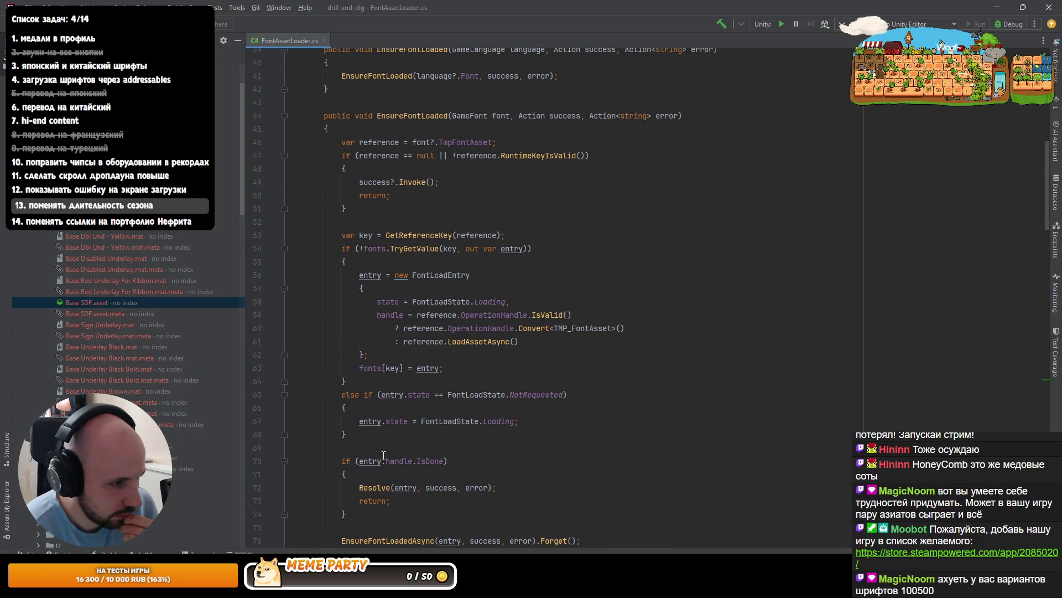
pyautogui.scroll(-15, 383, 455)
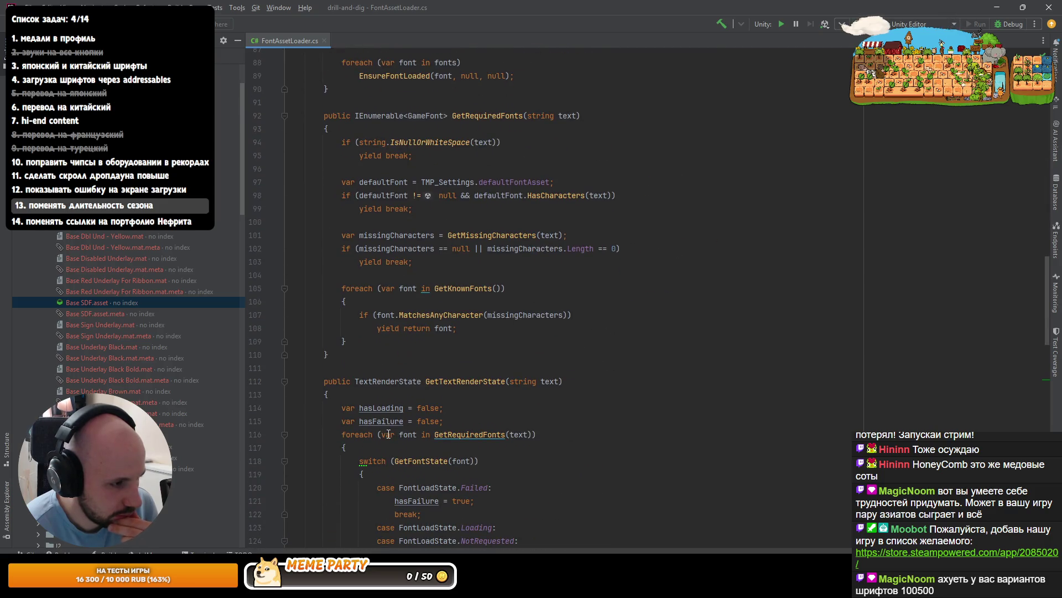
pyautogui.scroll(-1, 389, 433)
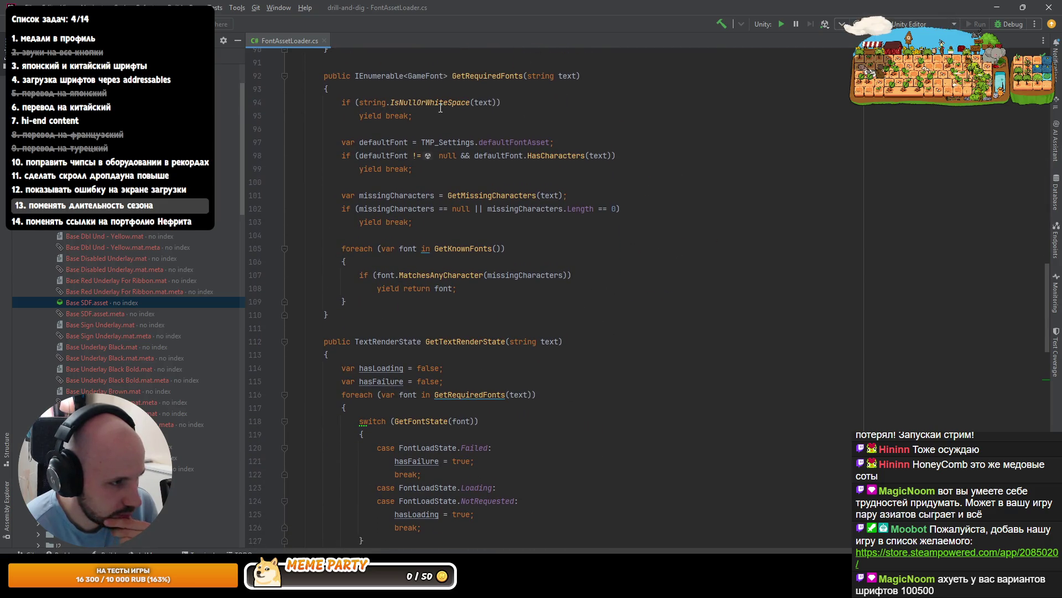
pyautogui.click(459, 76)
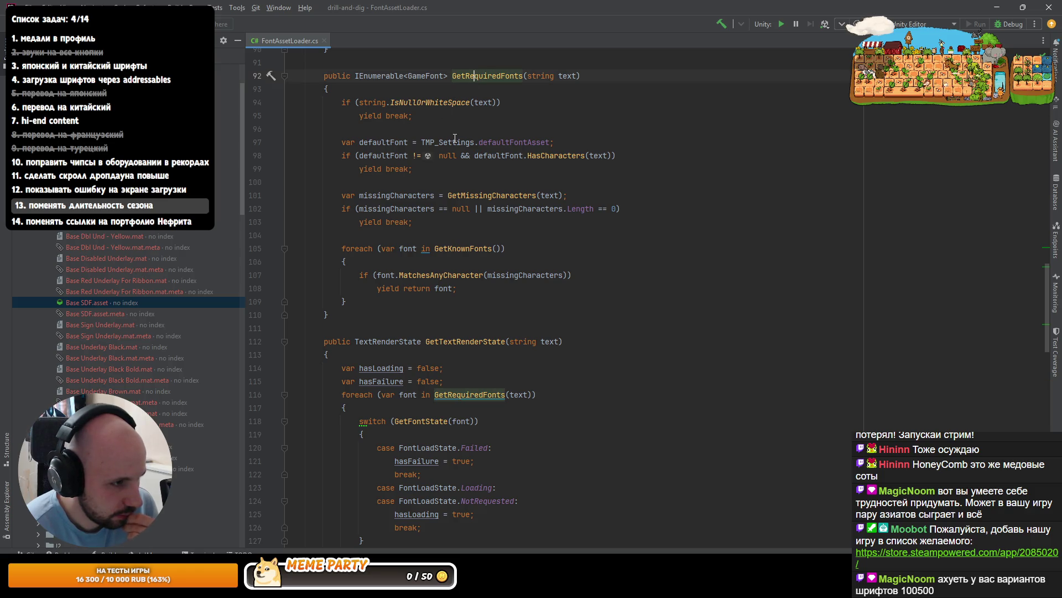
pyautogui.click(481, 142)
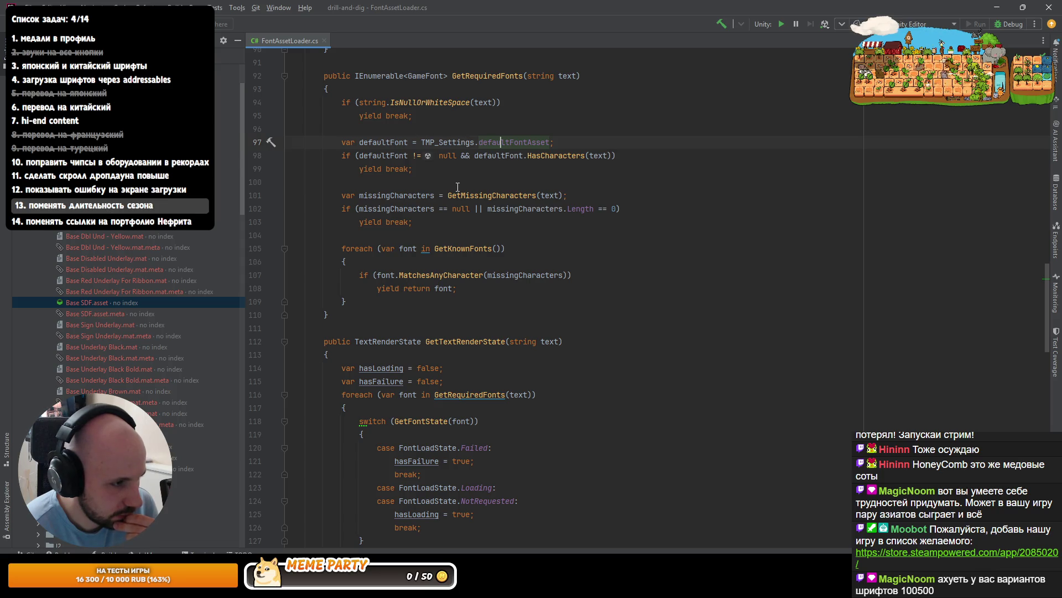
pyautogui.click(485, 197)
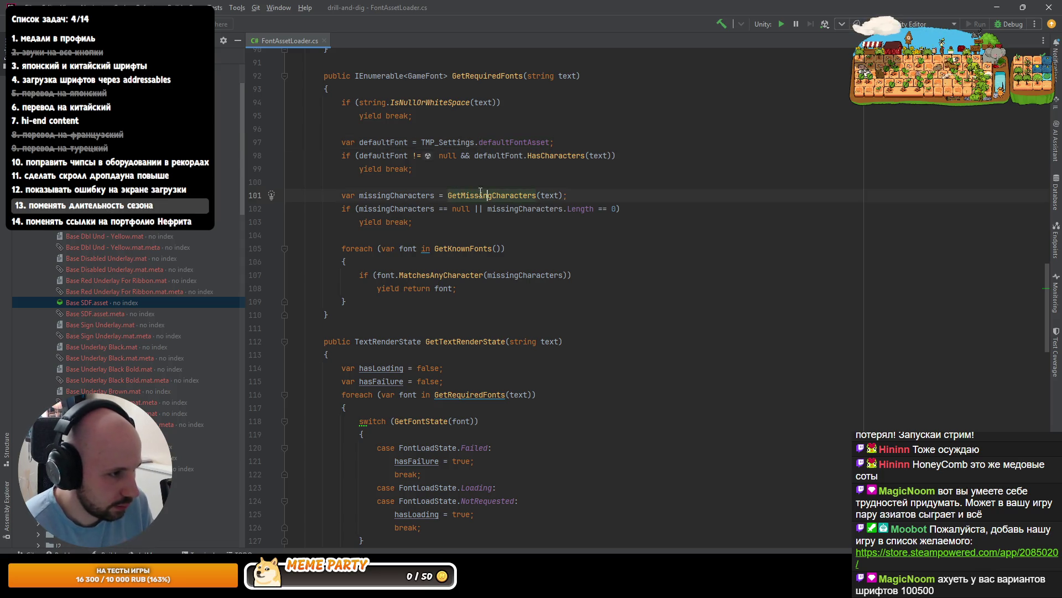
pyautogui.keyDown('ctrl'); pyautogui.click(480, 192); pyautogui.keyUp('ctrl')
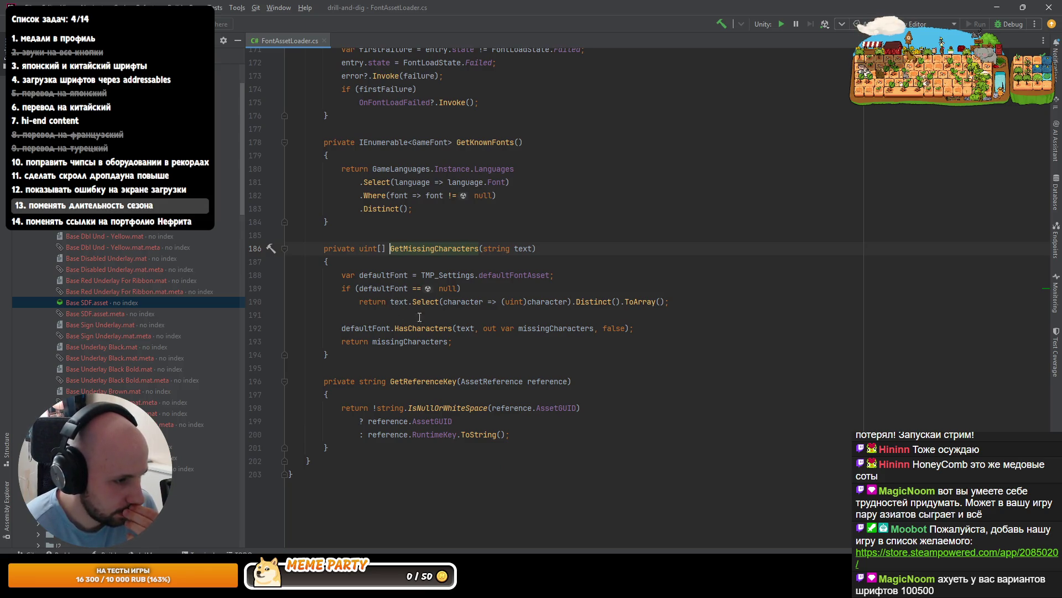
# Check the HasCharacters overload signatures, go back, and open the GameFont class in GameFont.cs
pyautogui.click(519, 328)
pyautogui.hotkey('ctrl', 'p')
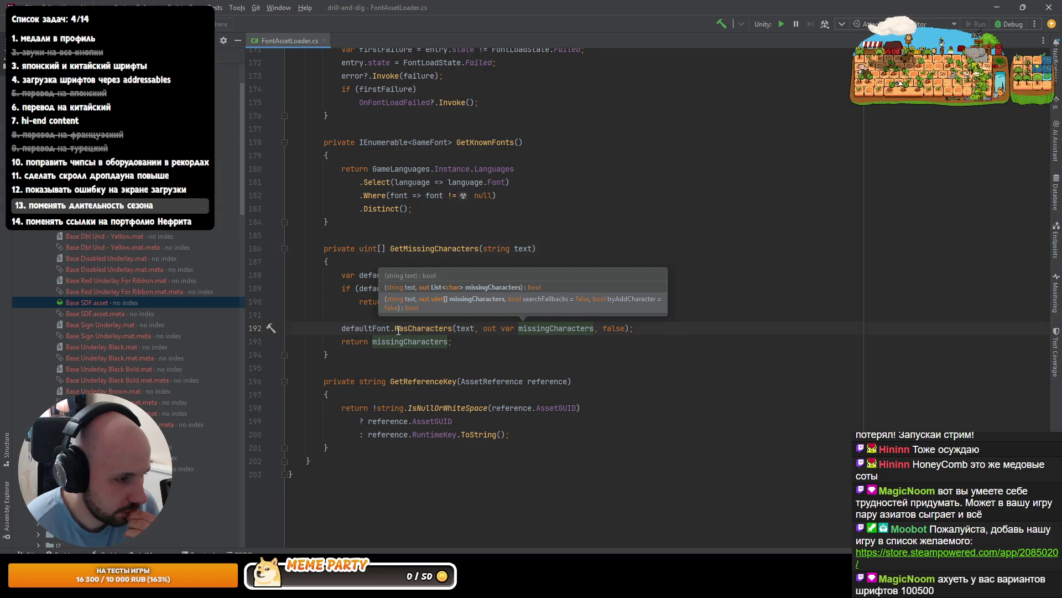
pyautogui.hotkey('ctrl', 'alt', 'Left')
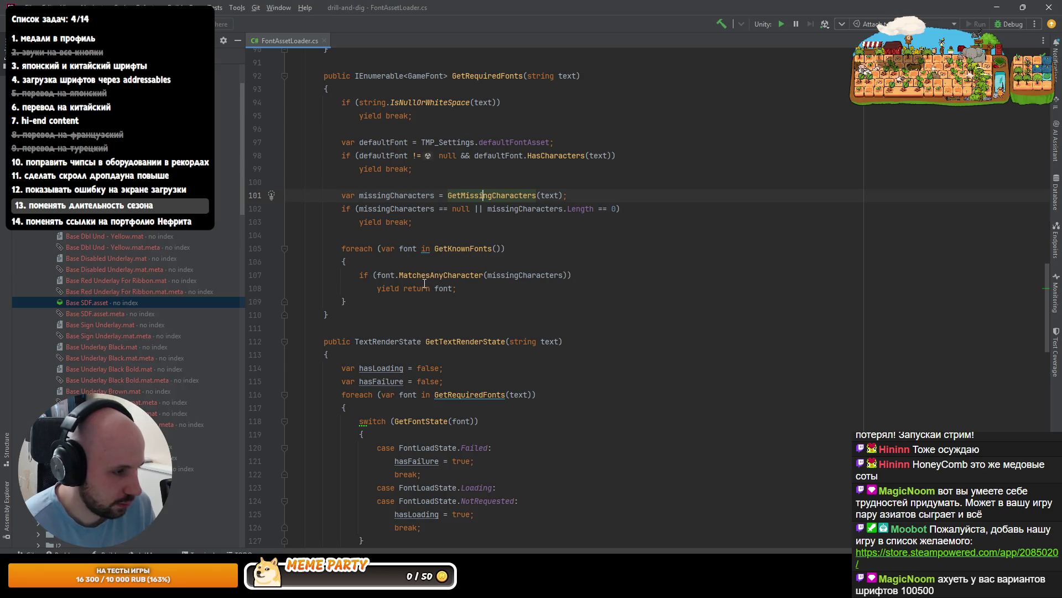
pyautogui.press('ctrl')
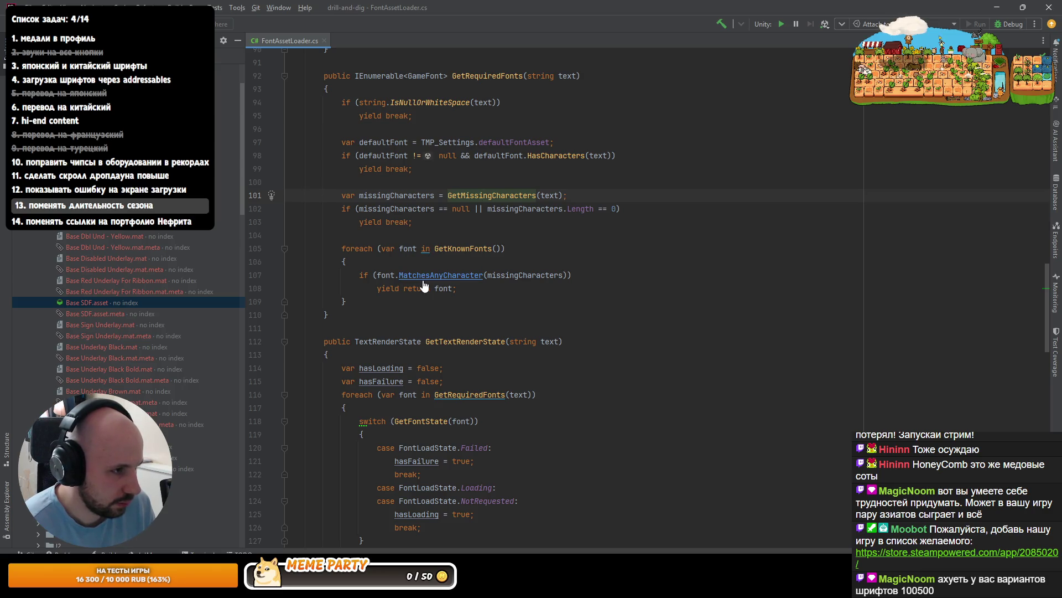
pyautogui.keyDown('ctrl'); pyautogui.click(417, 77); pyautogui.keyUp('ctrl')
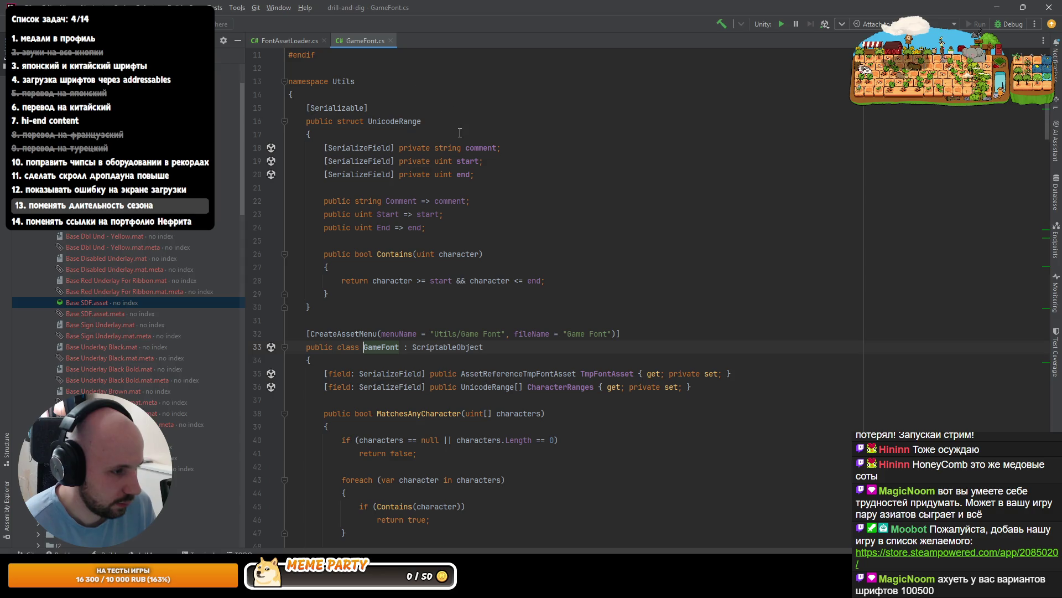
# Return to FontAssetLoader.cs, then switch to the Codex diff of TmpFontAssetContextActions.cs
pyautogui.hotkey('ctrl', '-')
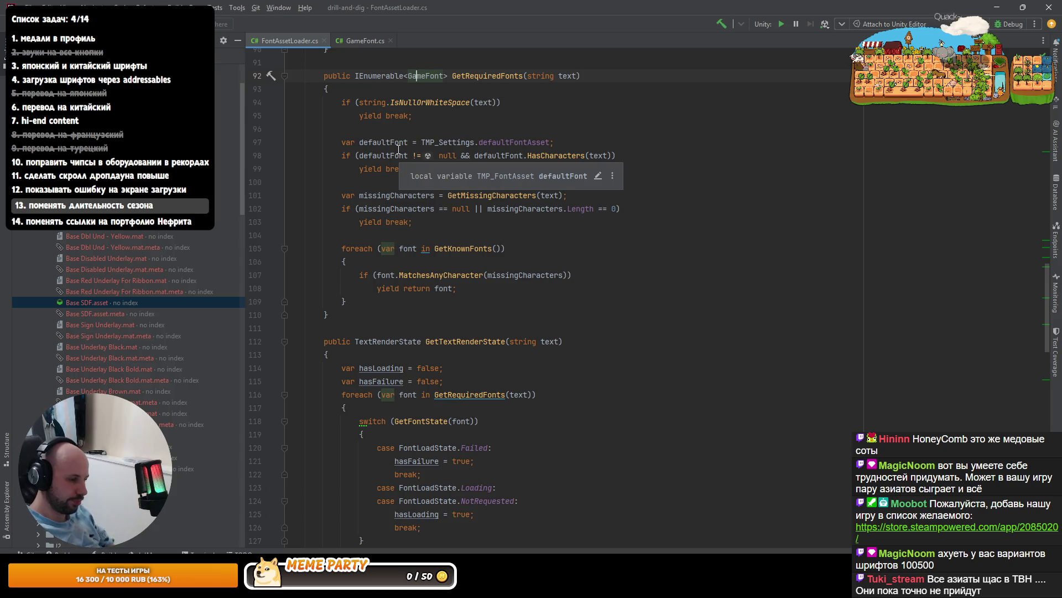
pyautogui.hotkey('alt', 'Tab')
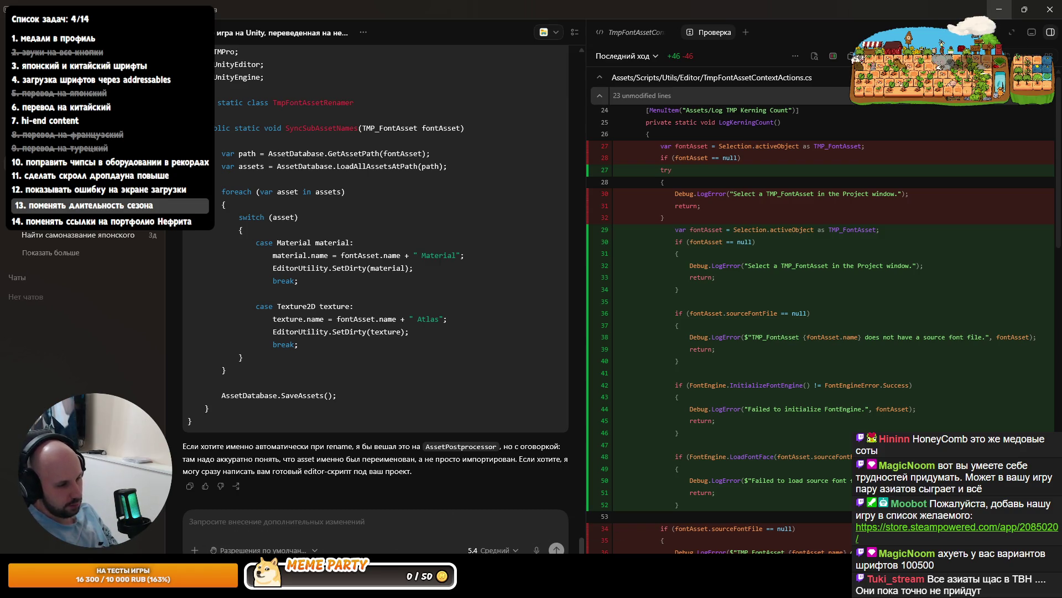
# Glance at Unity, then review the uncommitted changelists in Rider's Local Changes
pyautogui.hotkey('alt', 'Tab')
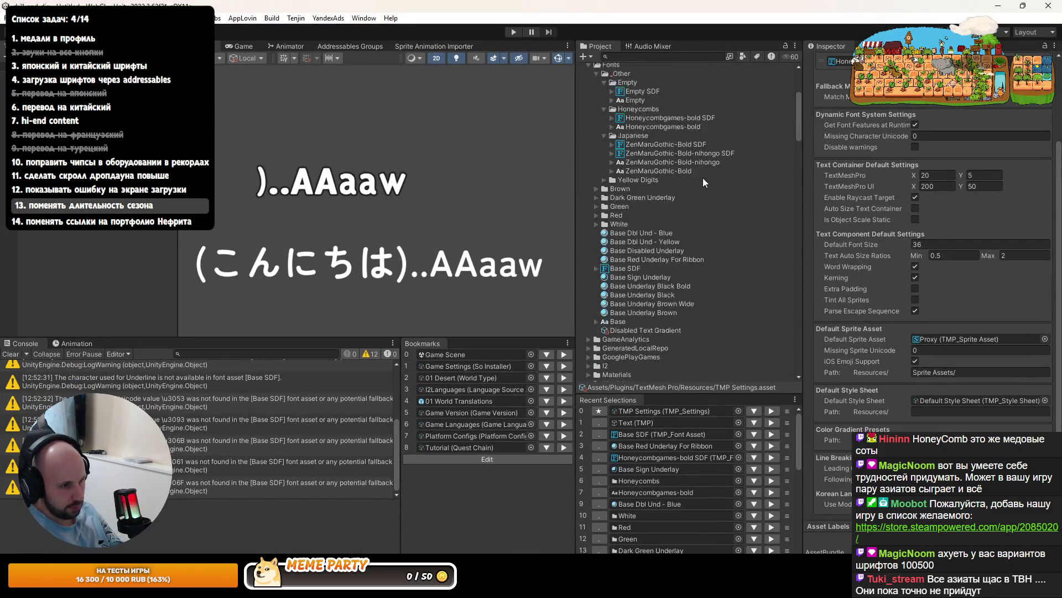
pyautogui.scroll(3, 697, 190)
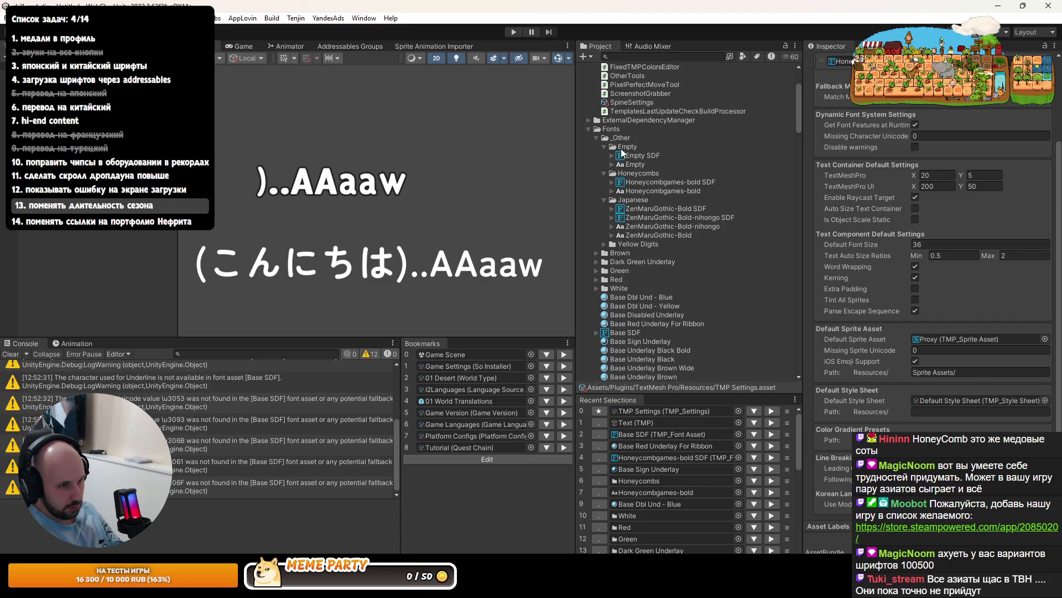
pyautogui.hotkey('alt', 'Tab')
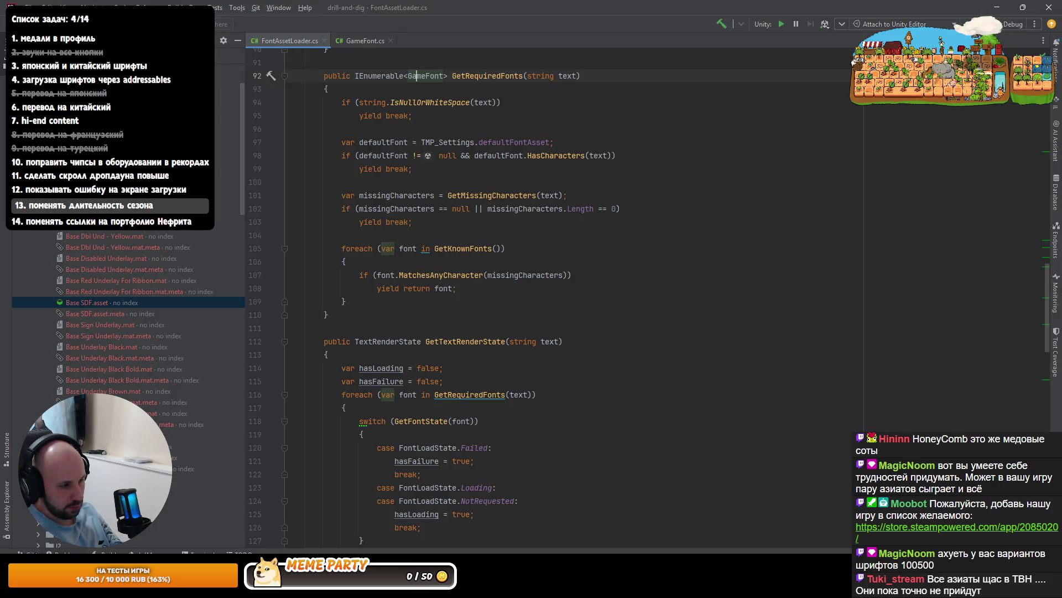
pyautogui.hotkey('alt', '9')
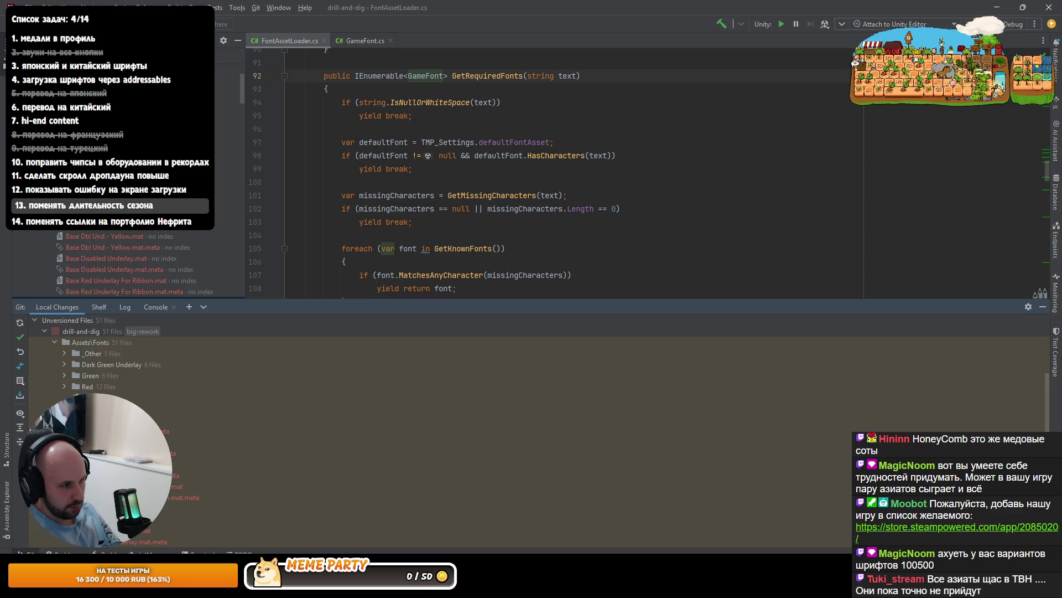
pyautogui.click(87, 343)
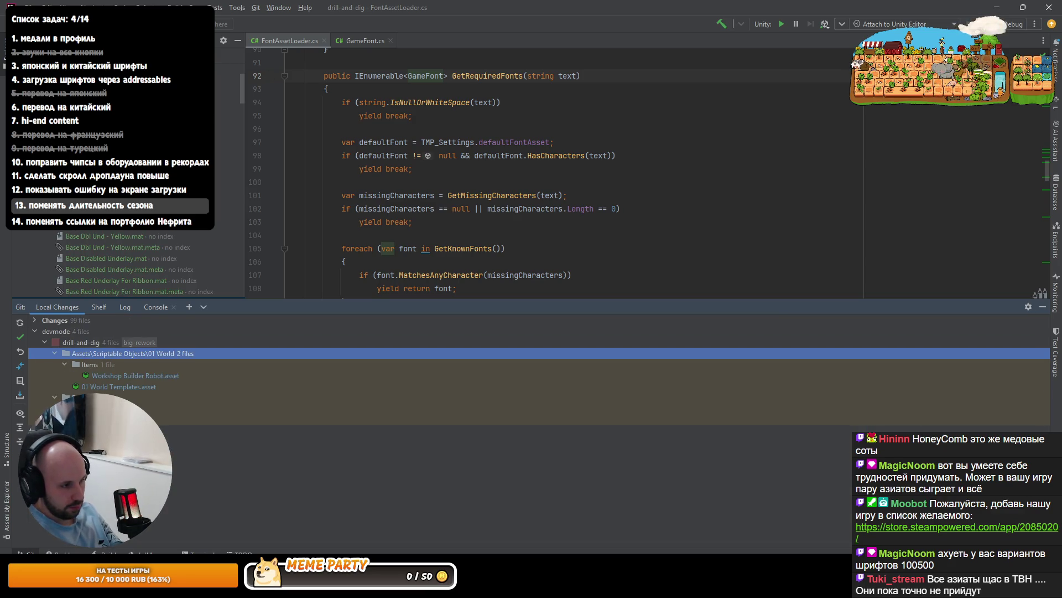
# Bring the Codex chat window back to the front from the taskbar
pyautogui.hotkey('alt', 'Tab')
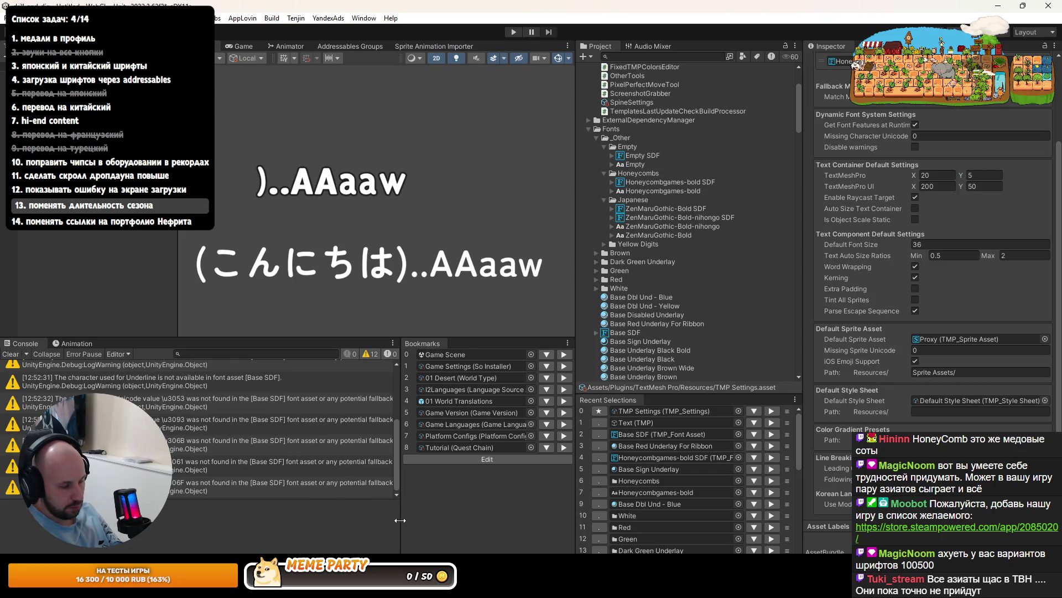
pyautogui.moveTo(311, 586)
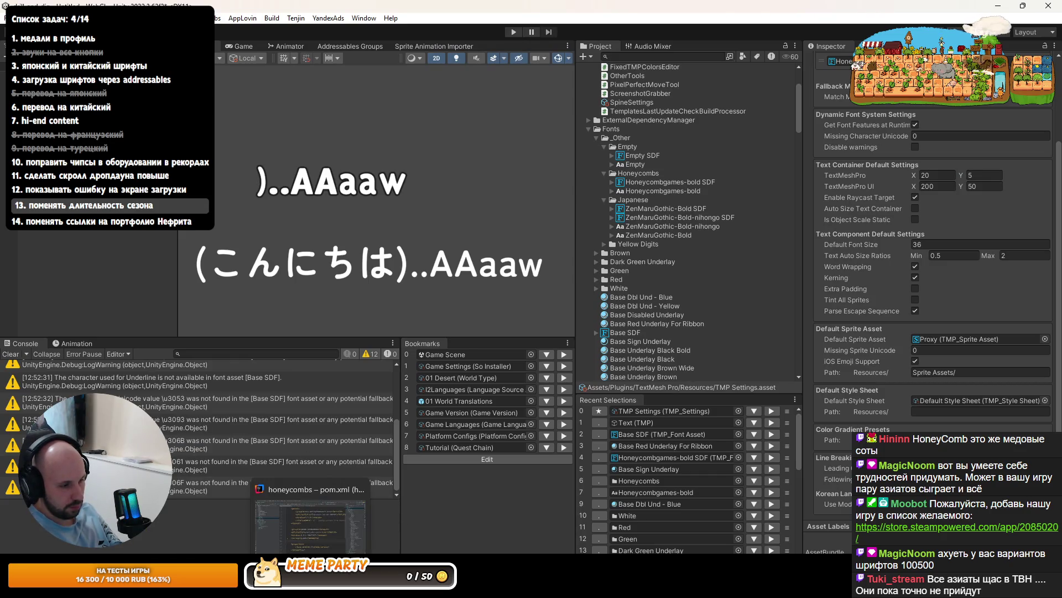
pyautogui.click(266, 528)
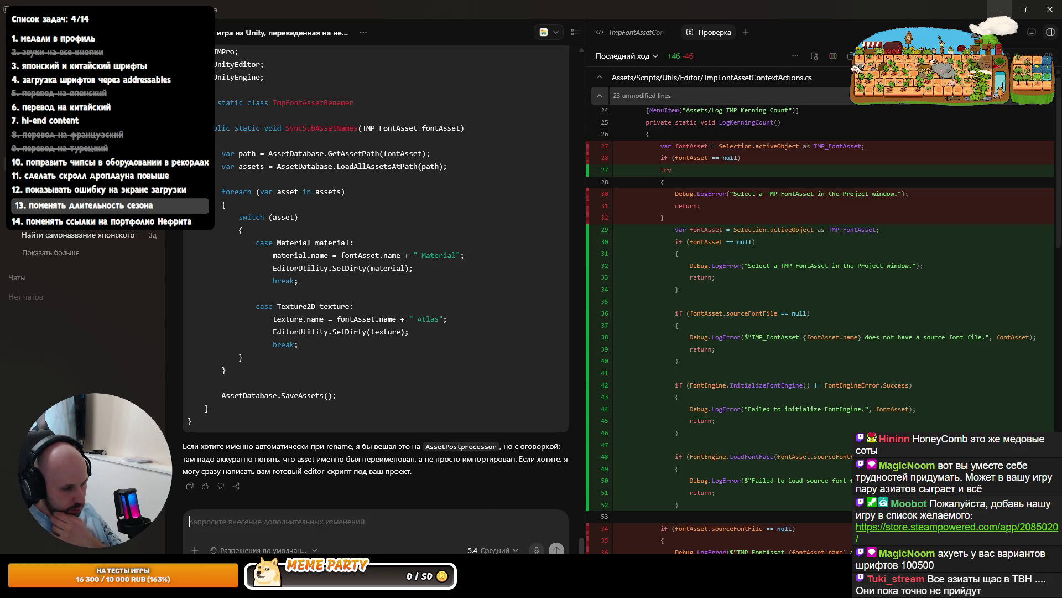
# Dictate a prompt explaining that brackets render in the Japanese fallback font and the Base asset is empty
pyautogui.click(536, 549)
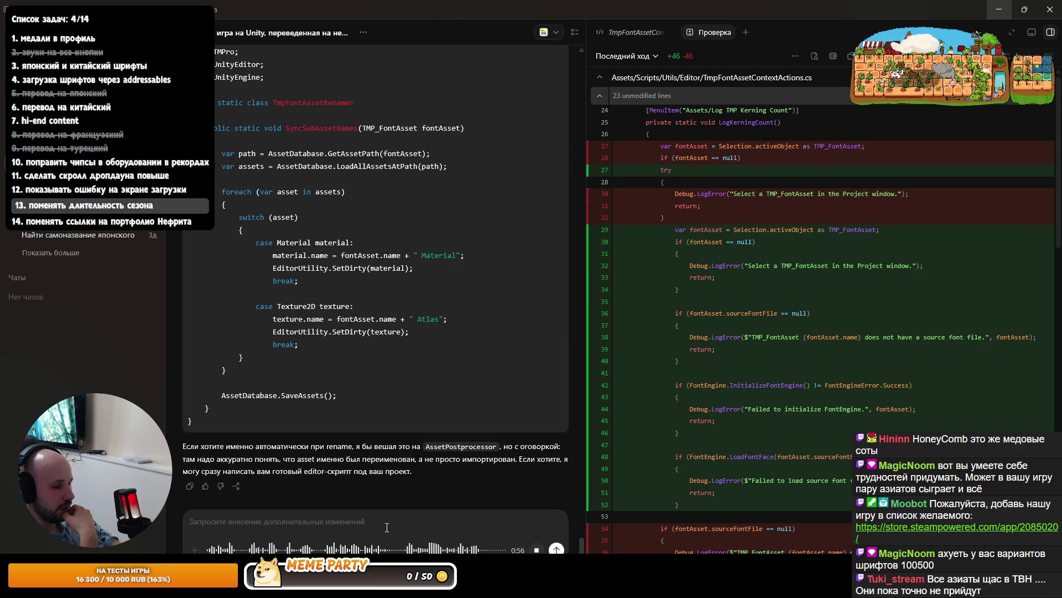
pyautogui.click(531, 549)
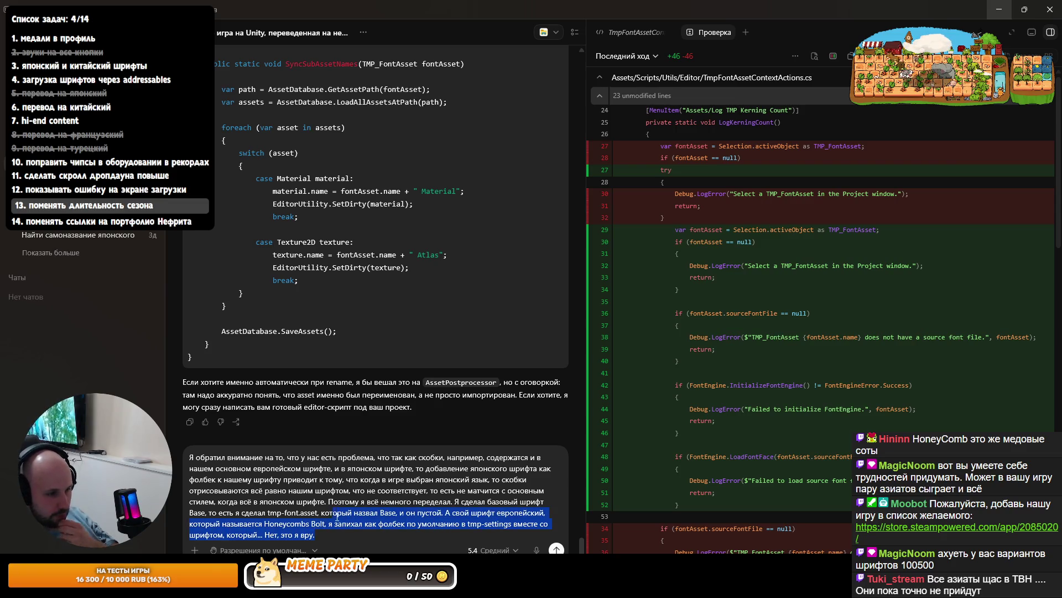
# Trim the message's mistaken ending and dictate the request to make the active language's font the first fallback
pyautogui.moveTo(339, 530); pyautogui.dragTo(331, 526)
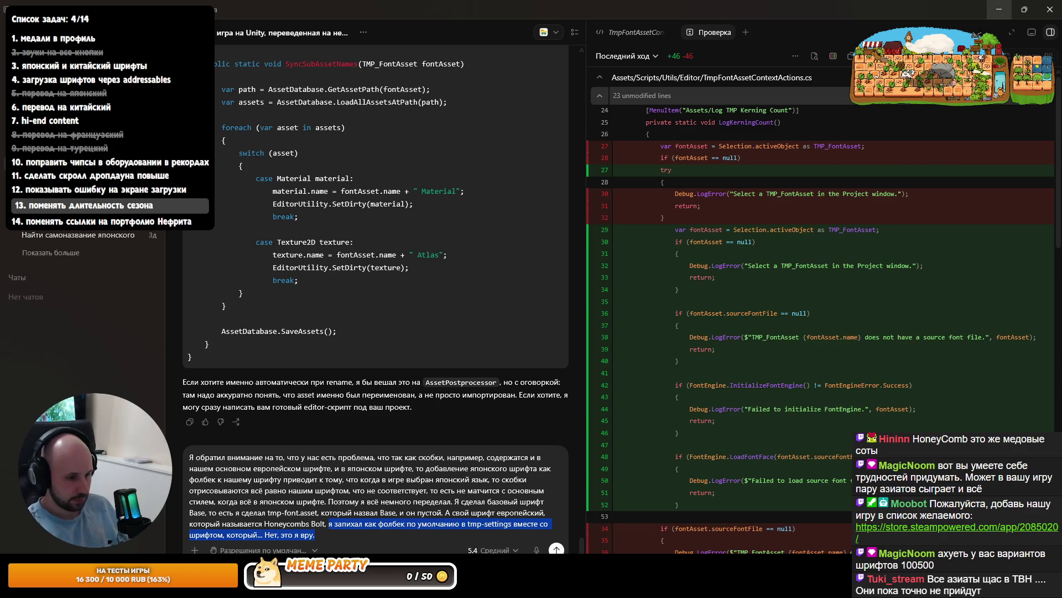
pyautogui.hotkey('shift', 'Right')
pyautogui.hotkey('shift', 'Right')
pyautogui.hotkey('shift', 'Right')
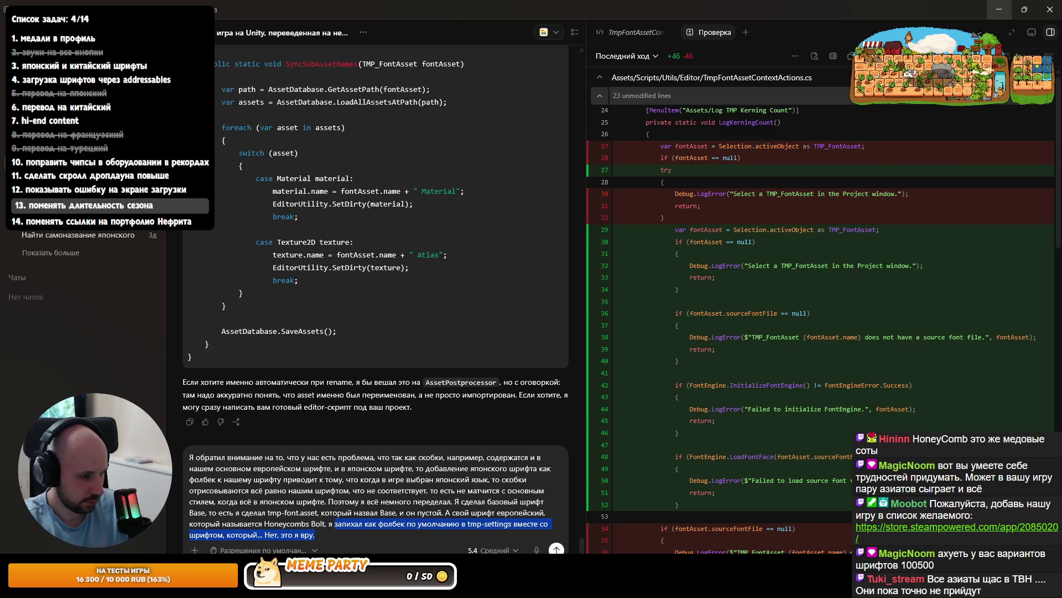
pyautogui.press('BackSpace')
pyautogui.write('/')
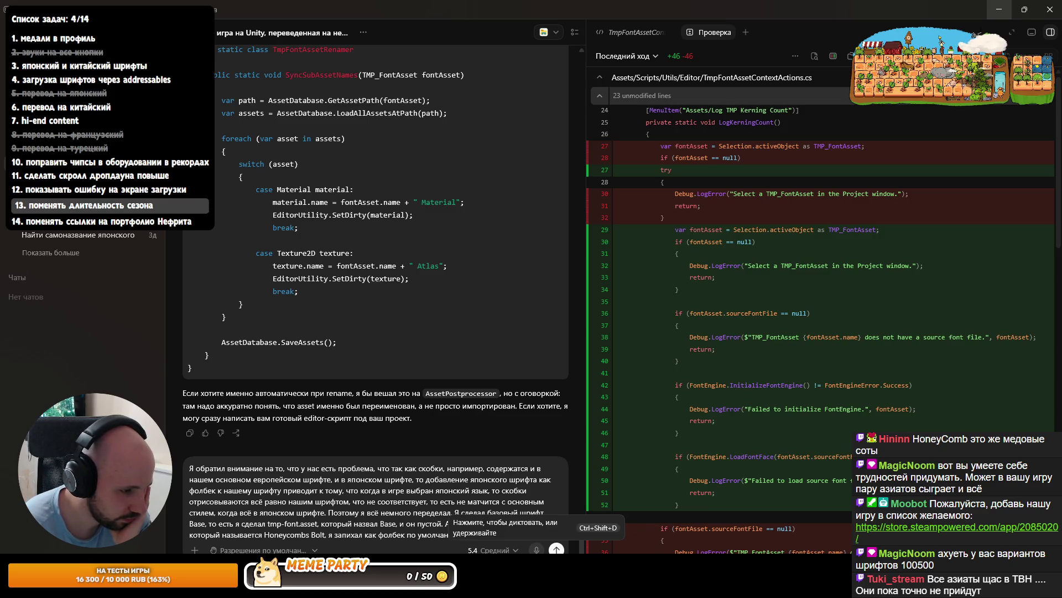
pyautogui.click(536, 549)
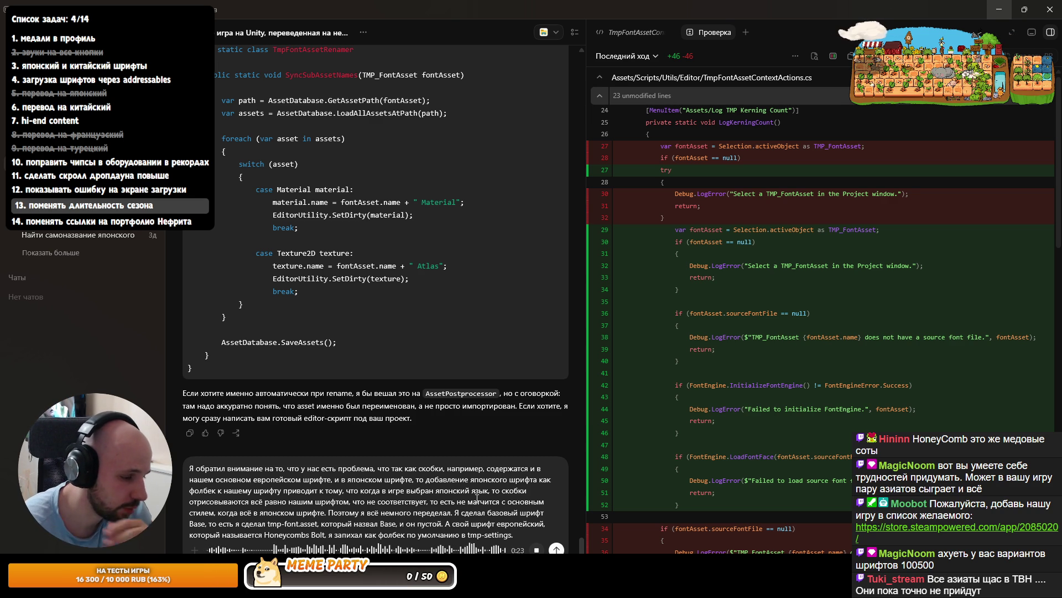
pyautogui.click(557, 549)
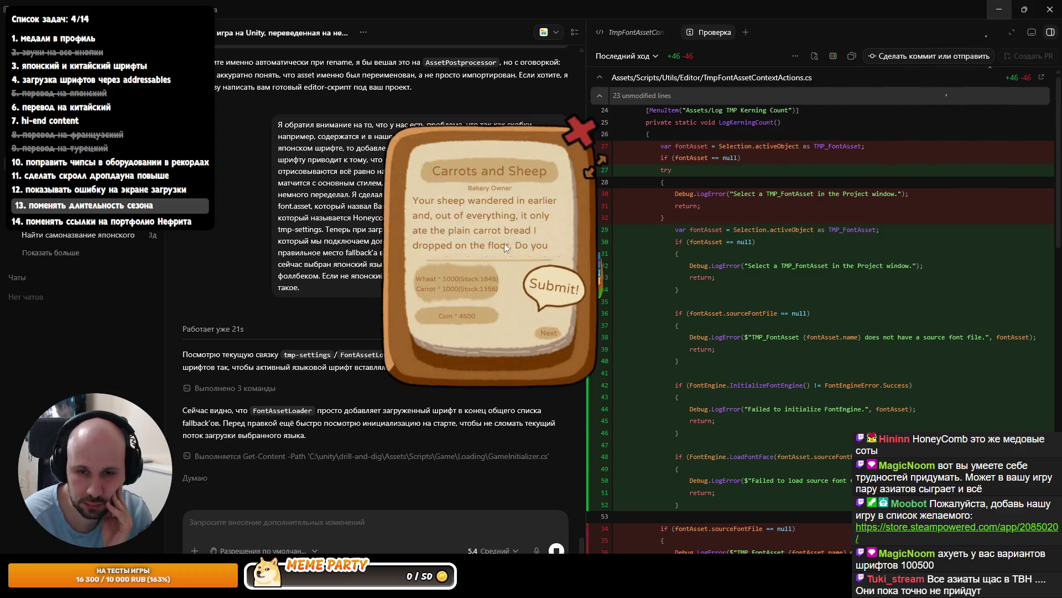
# Deliver the Carrots and Sheep order for 4500 coins and close the order list
pyautogui.click(558, 294)
pyautogui.click(585, 350)
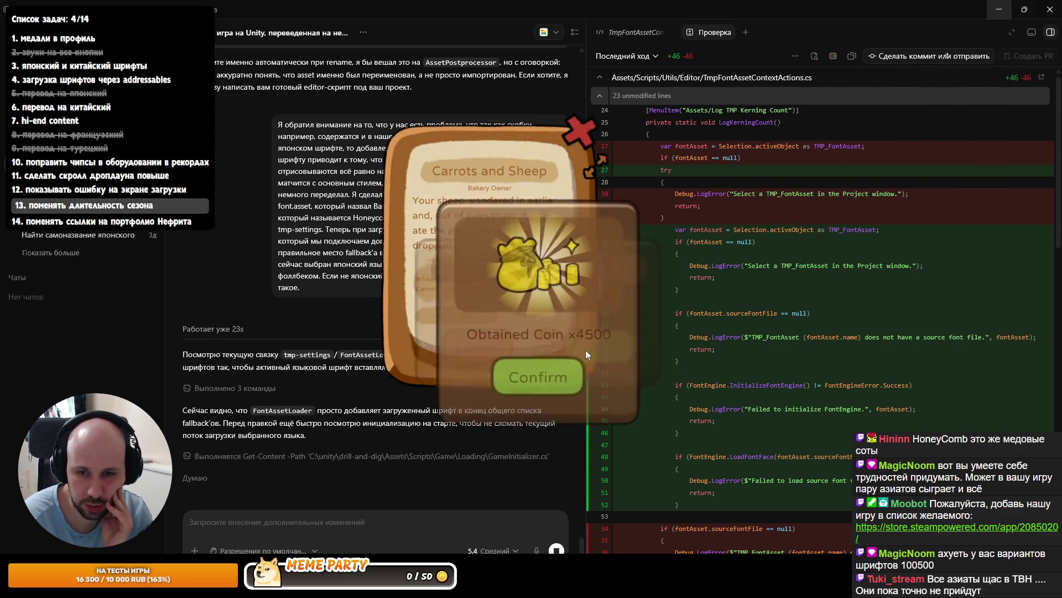
pyautogui.click(549, 375)
pyautogui.click(567, 147)
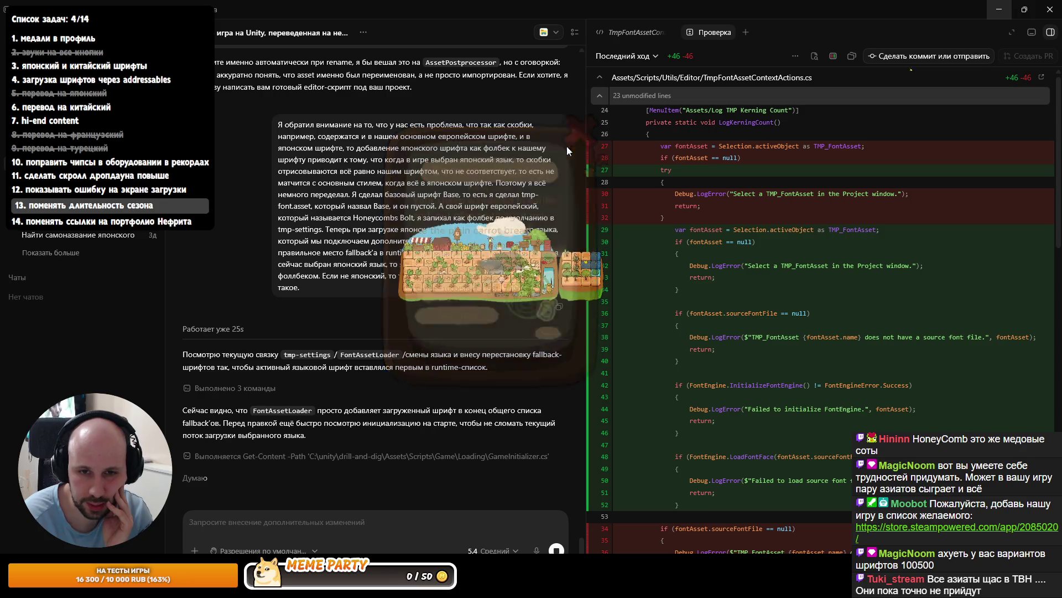
pyautogui.click(507, 281)
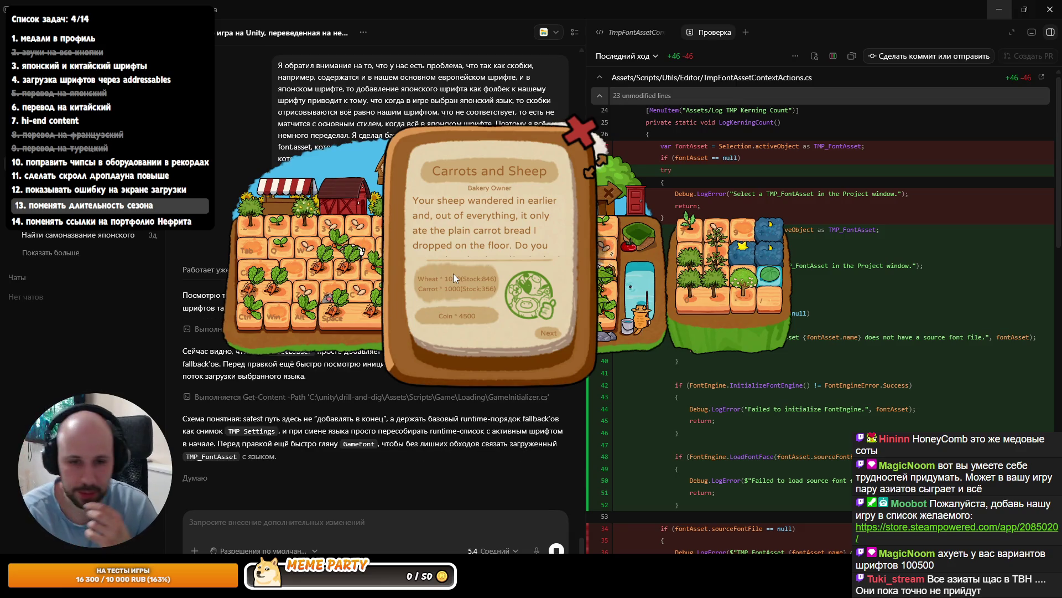
pyautogui.click(547, 331)
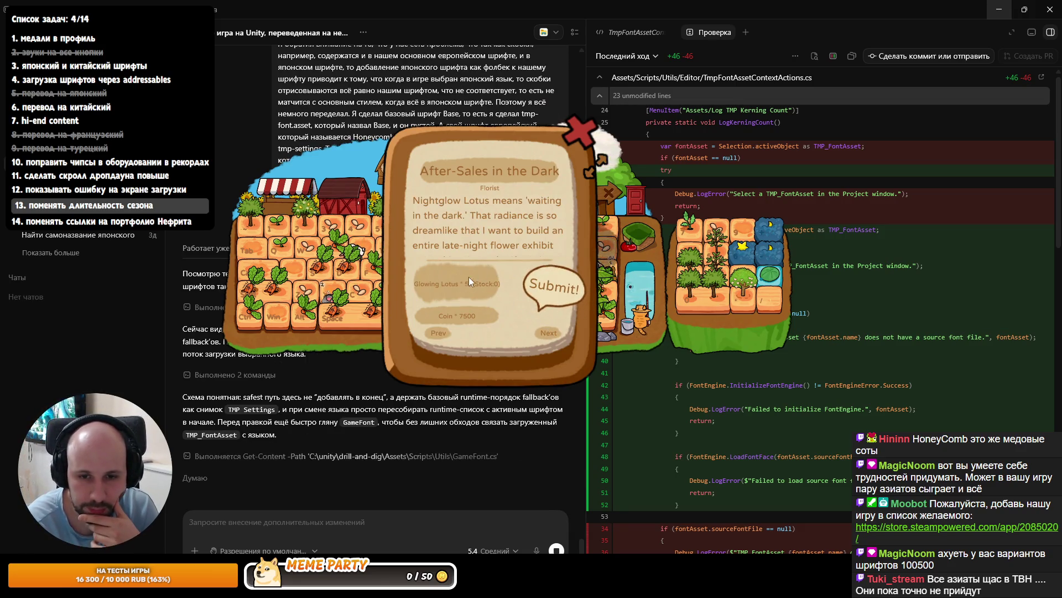
pyautogui.click(592, 113)
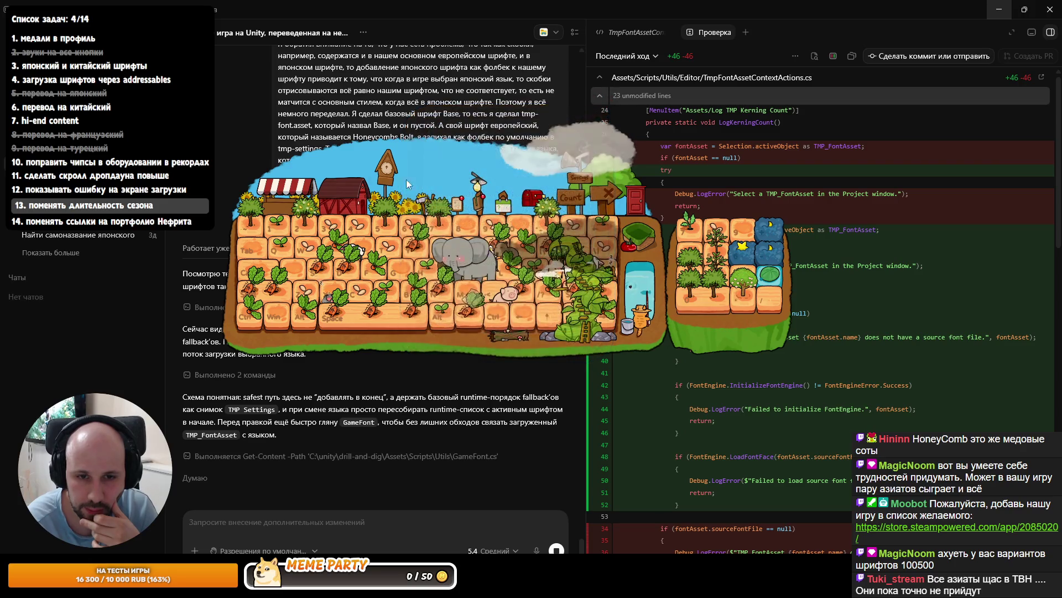
# Unlock Glowing Lotus seeds for 6000 coins, plant them in every plot, and close the shop
pyautogui.click(286, 195)
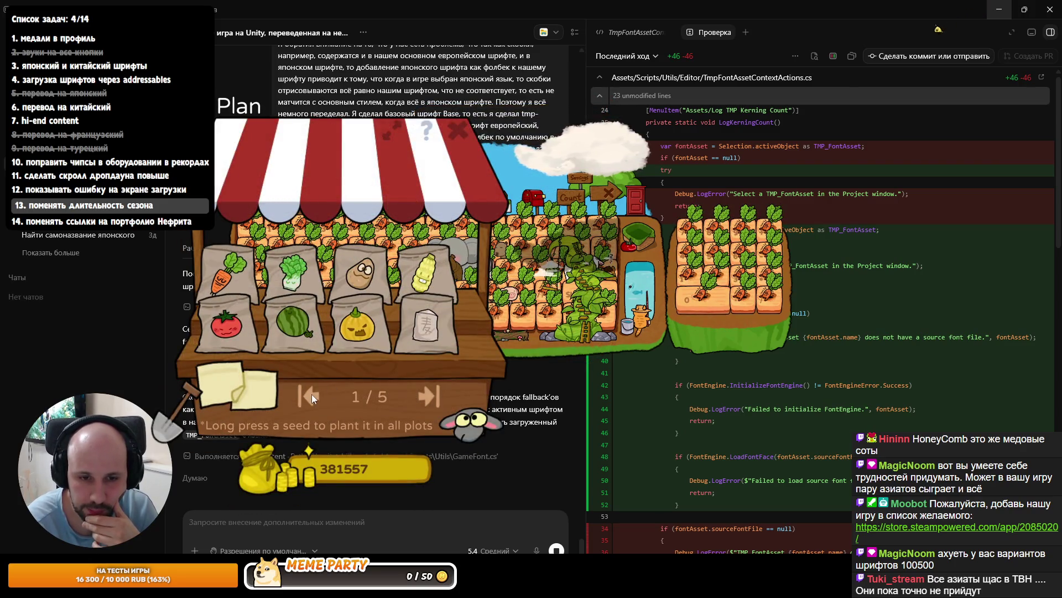
pyautogui.click(432, 393)
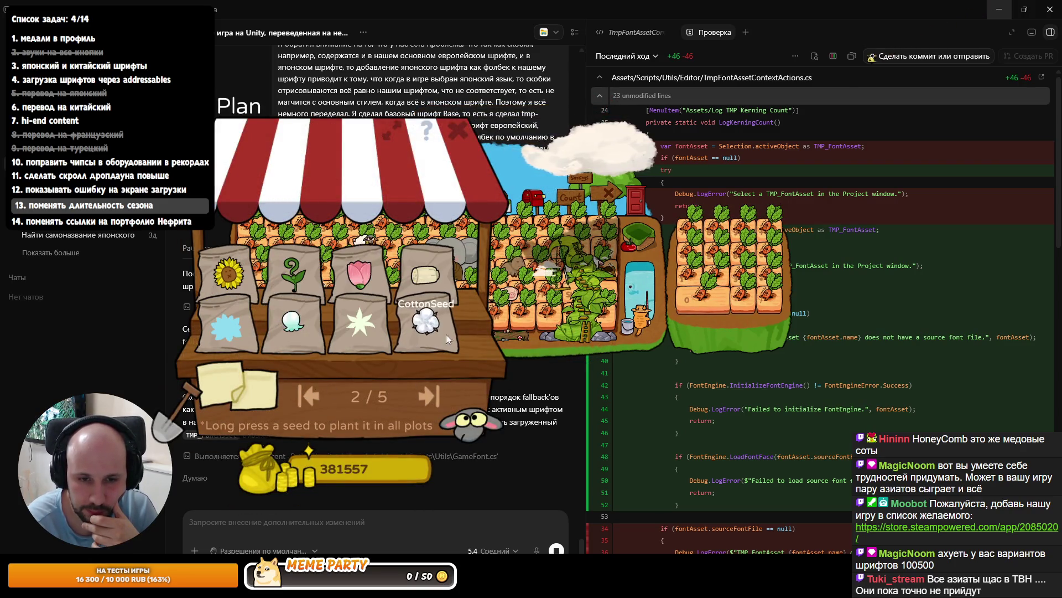
pyautogui.click(361, 323)
pyautogui.click(282, 381)
pyautogui.click(237, 337)
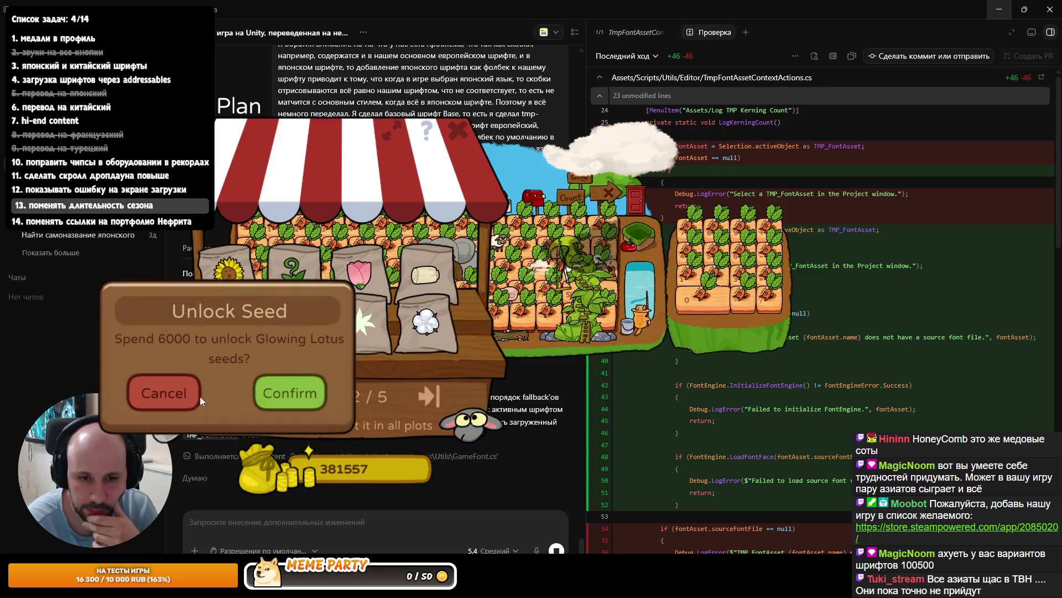
pyautogui.click(275, 398)
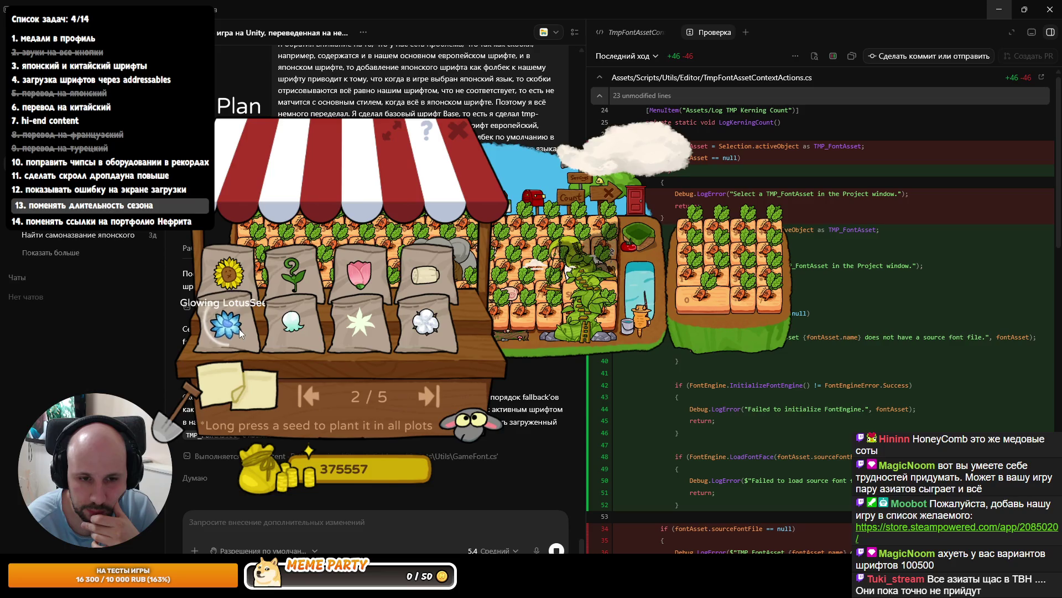
pyautogui.click(239, 329)
pyautogui.click(286, 382)
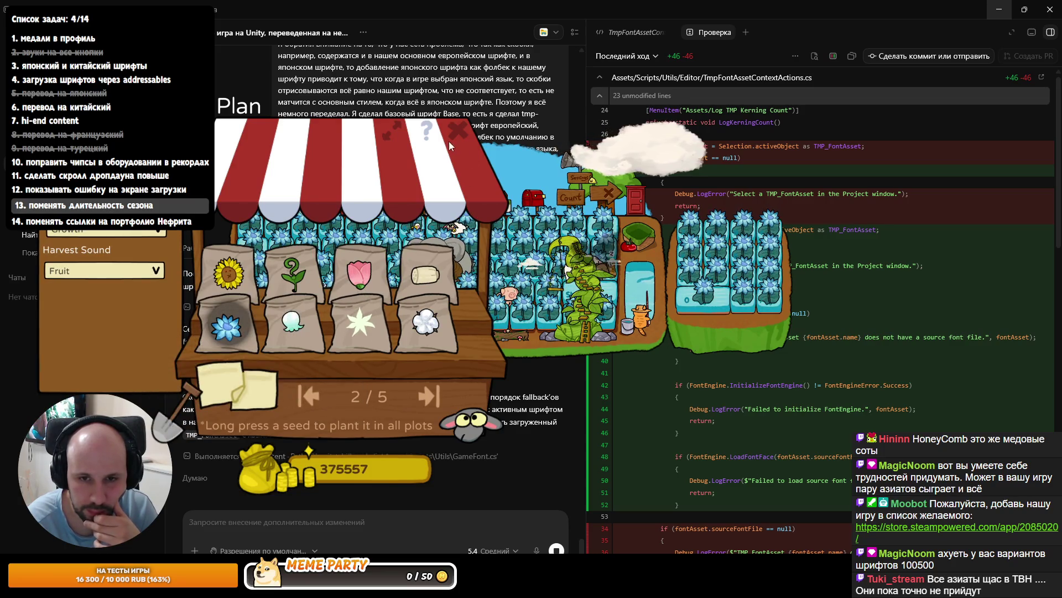
pyautogui.click(449, 141)
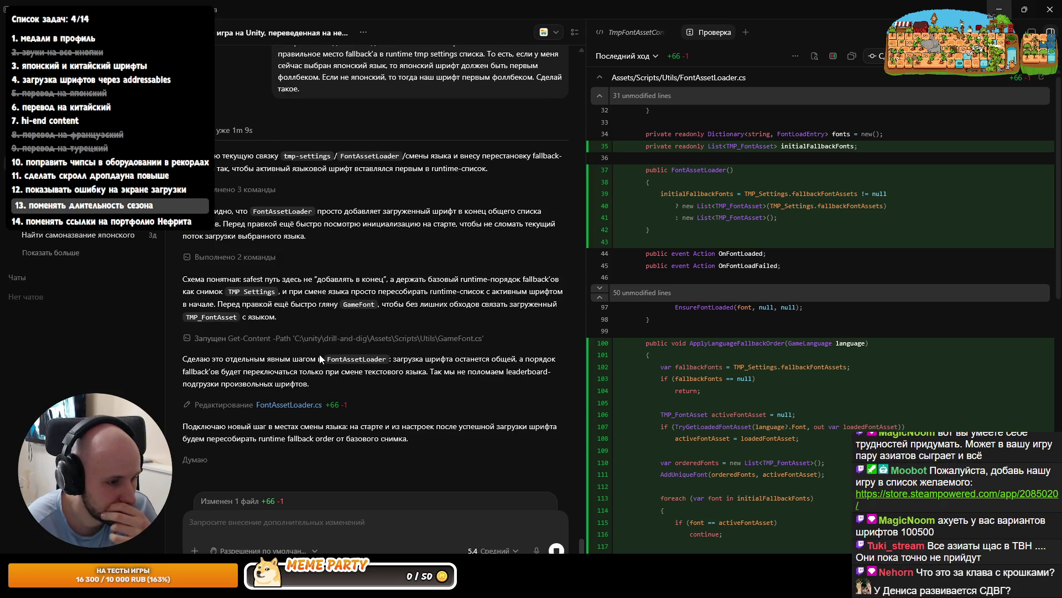
# Review Codex's diff adding ApplyLanguageFallbackOrder across the three changed files (+74 −3)
pyautogui.scroll(-8, 698, 400)
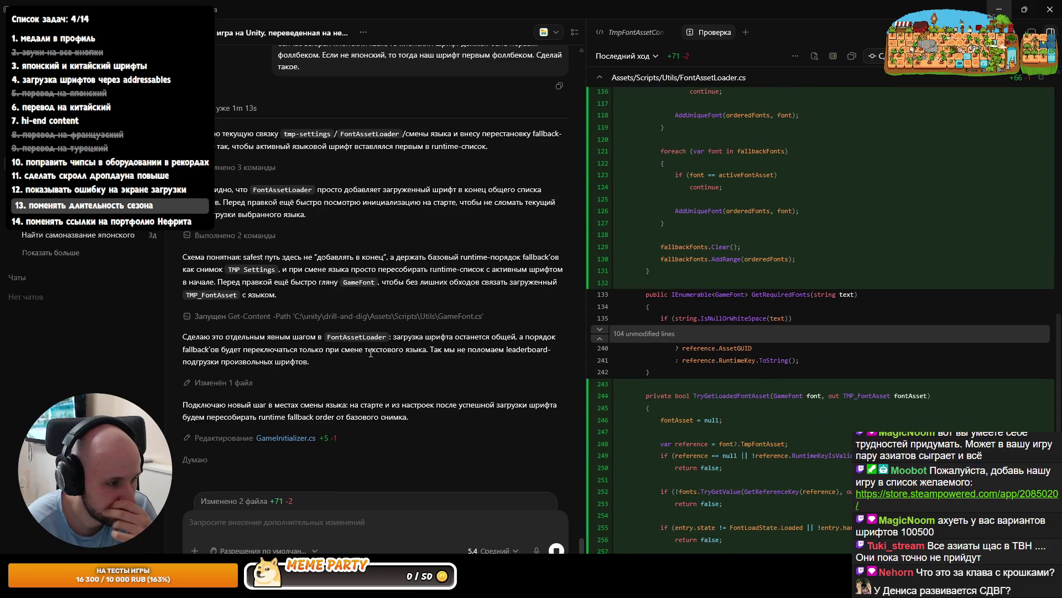
pyautogui.scroll(-3, 760, 419)
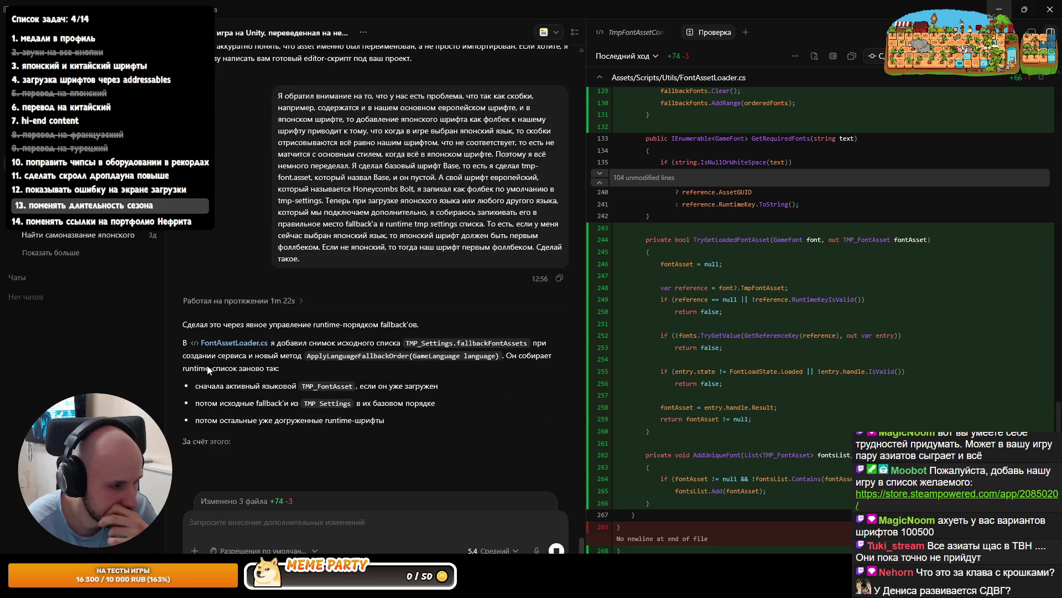
pyautogui.scroll(1, 325, 329)
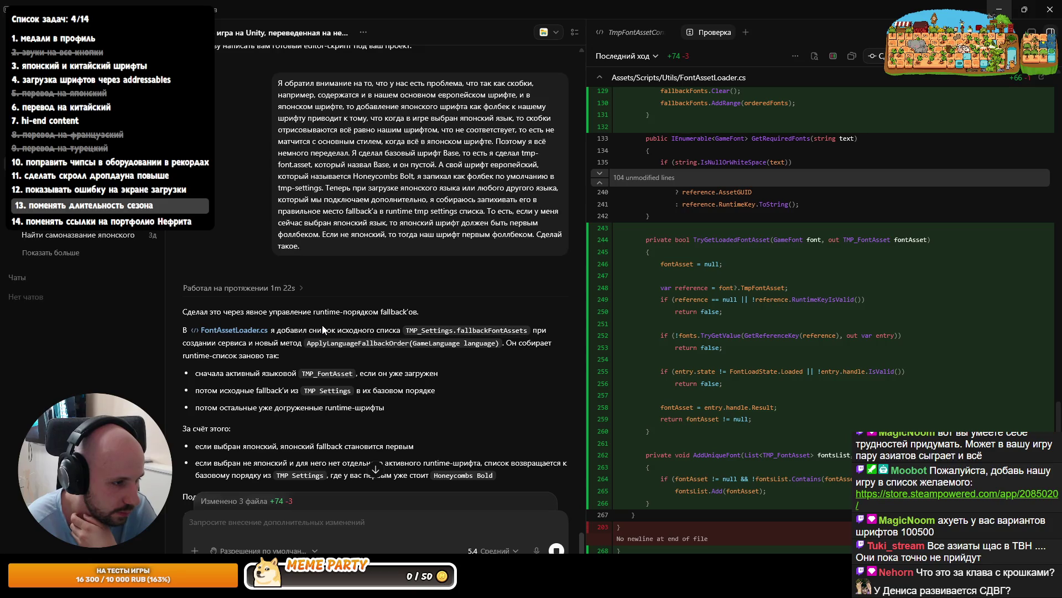
pyautogui.scroll(-2, 332, 355)
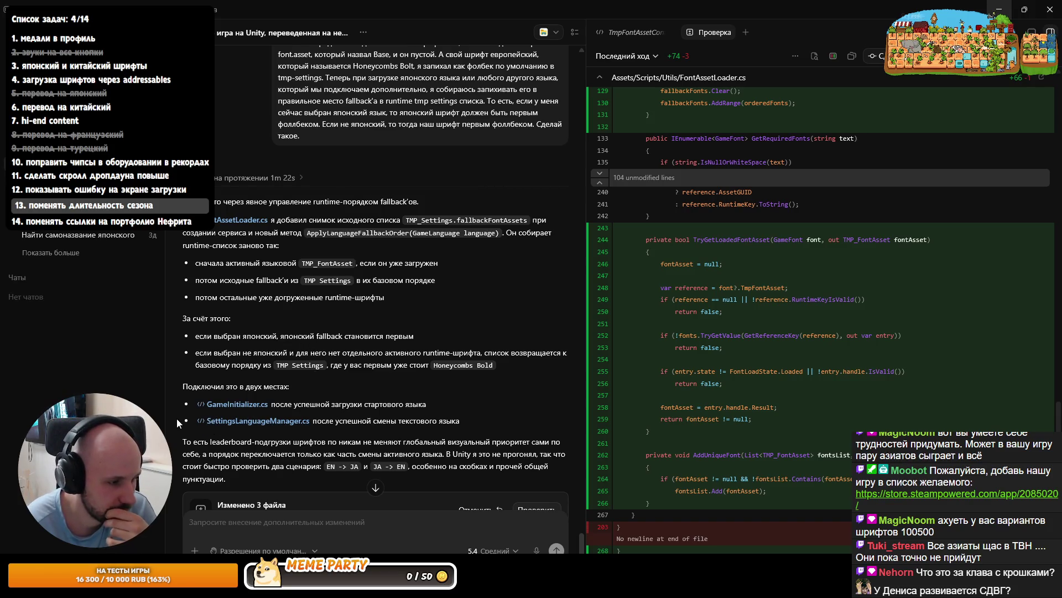
pyautogui.scroll(-2, 266, 426)
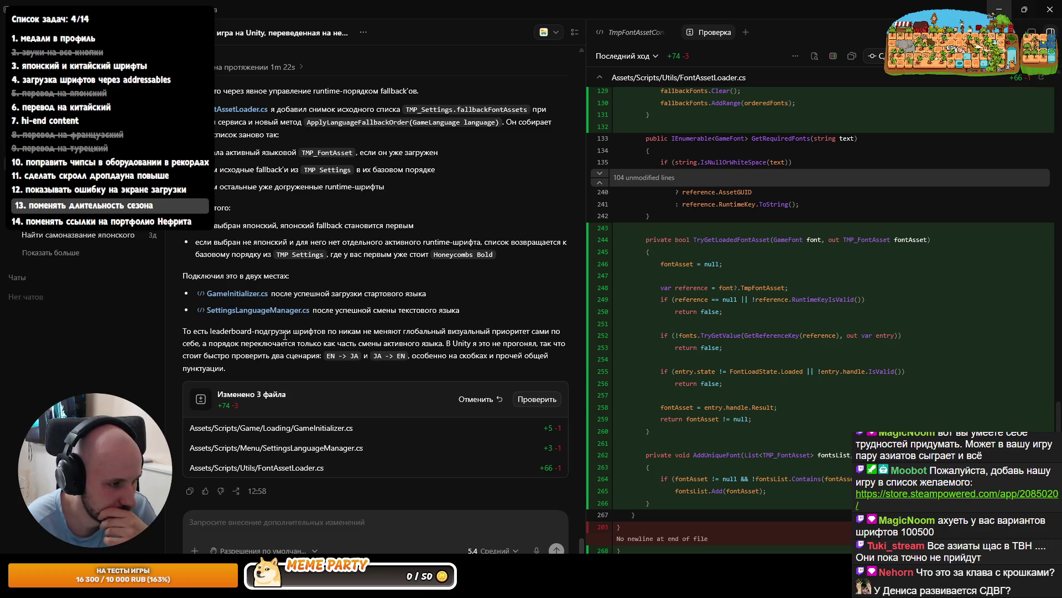
pyautogui.scroll(-1, 332, 341)
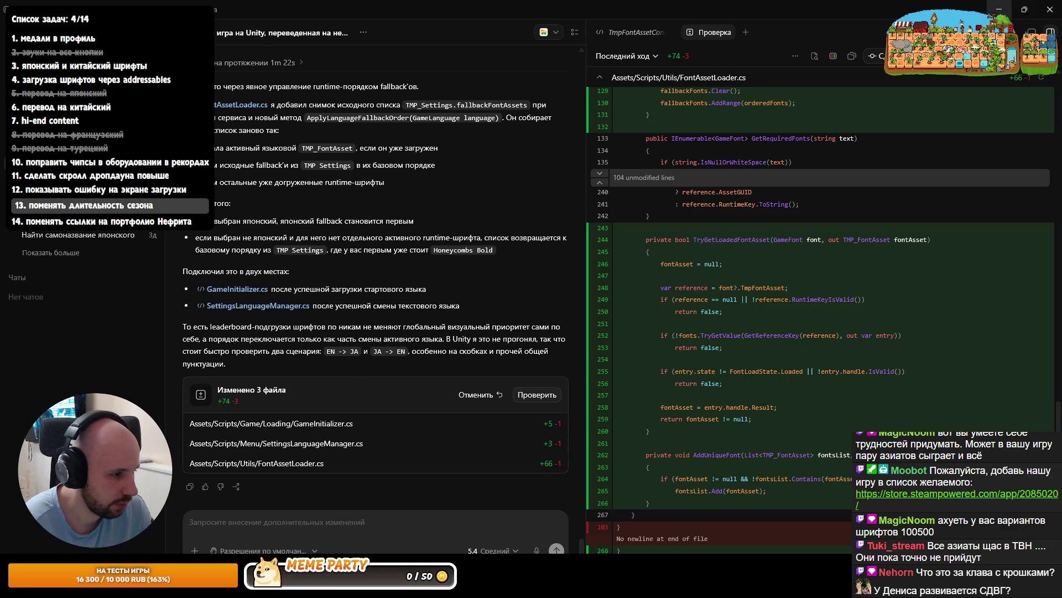
# Back in Unity, resize the Inspector and Scene view panels and clear the console warnings
pyautogui.hotkey('alt', 'Tab')
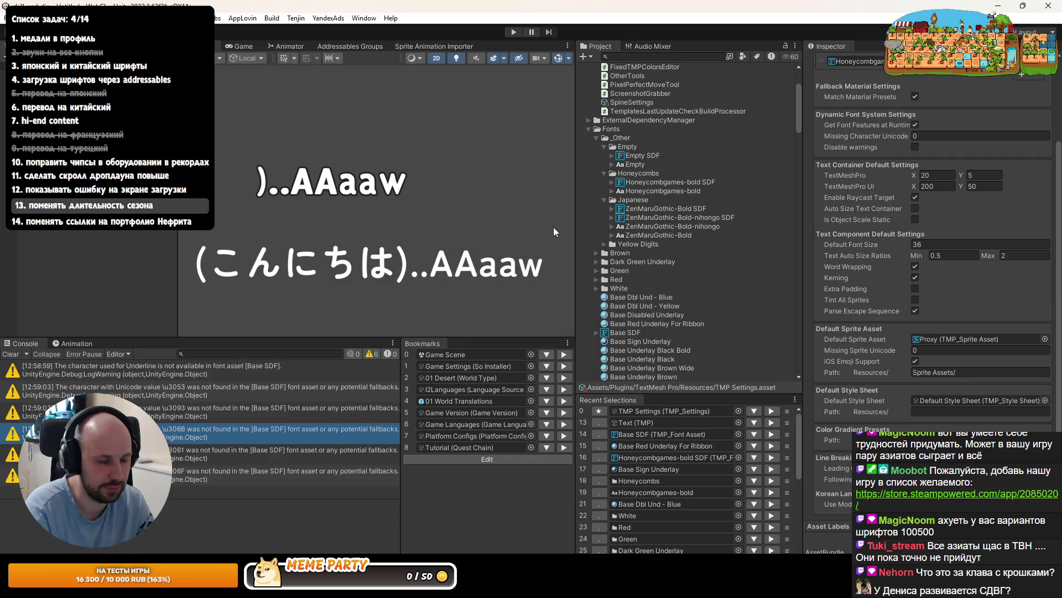
pyautogui.moveTo(804, 291); pyautogui.dragTo(816, 291)
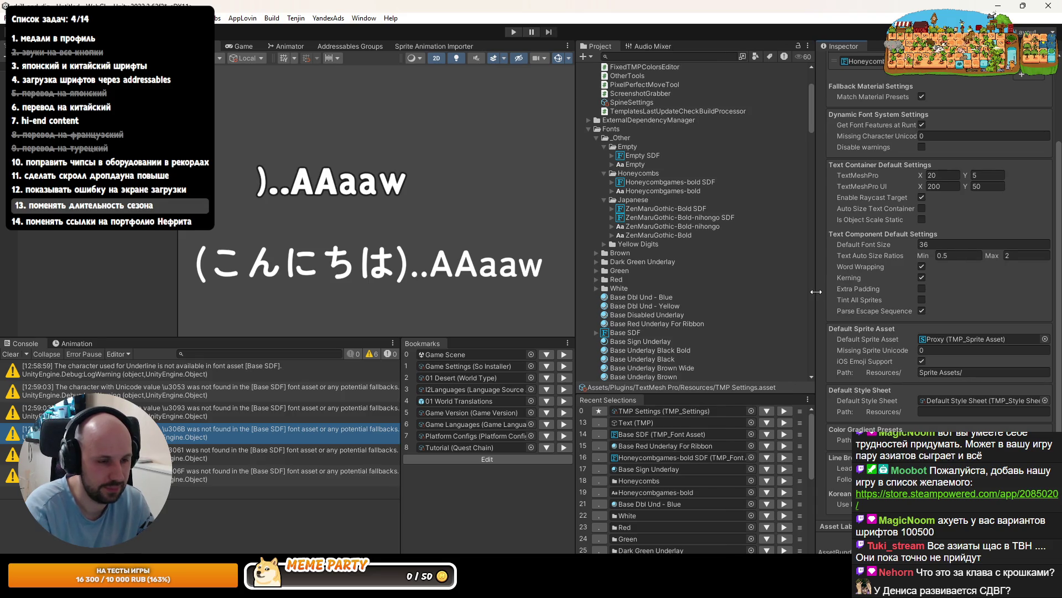
pyautogui.moveTo(572, 254); pyautogui.dragTo(615, 253)
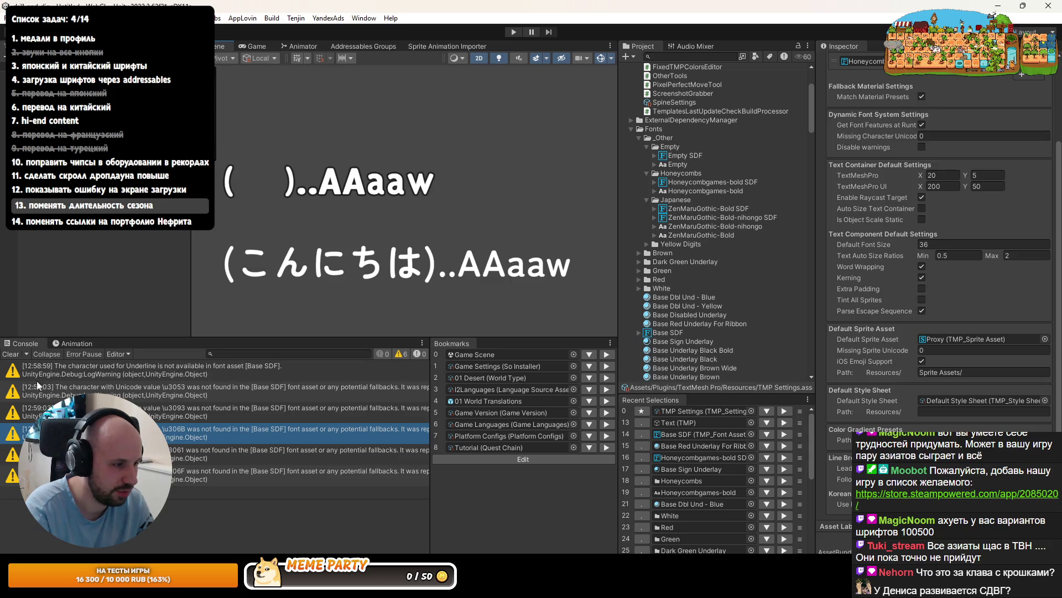
pyautogui.click(11, 354)
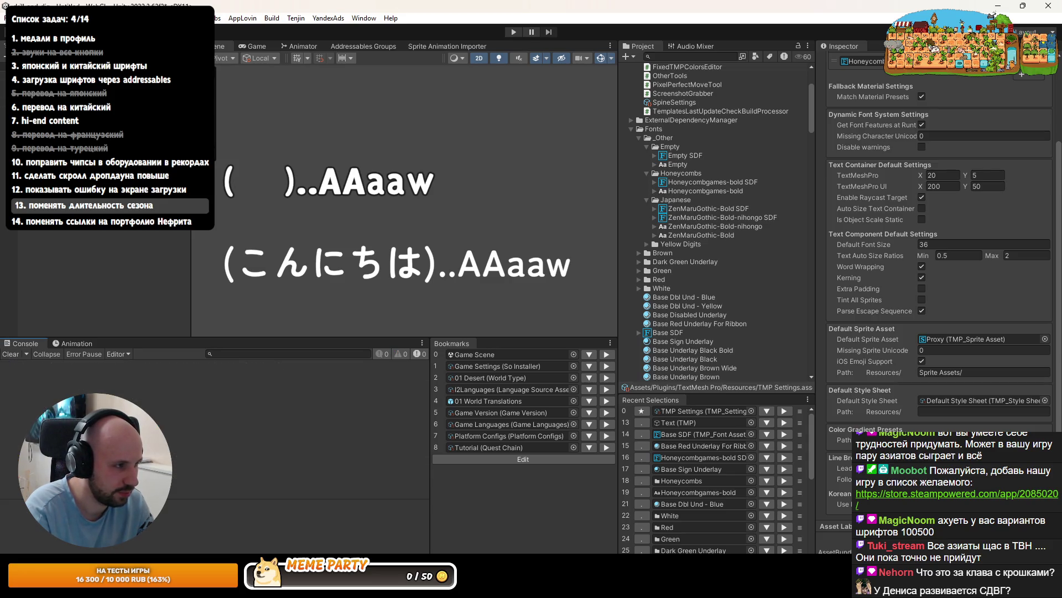
# Load a different scene and discard the unsaved untitled test scene with Don't Save
pyautogui.scroll(3, 850, 105)
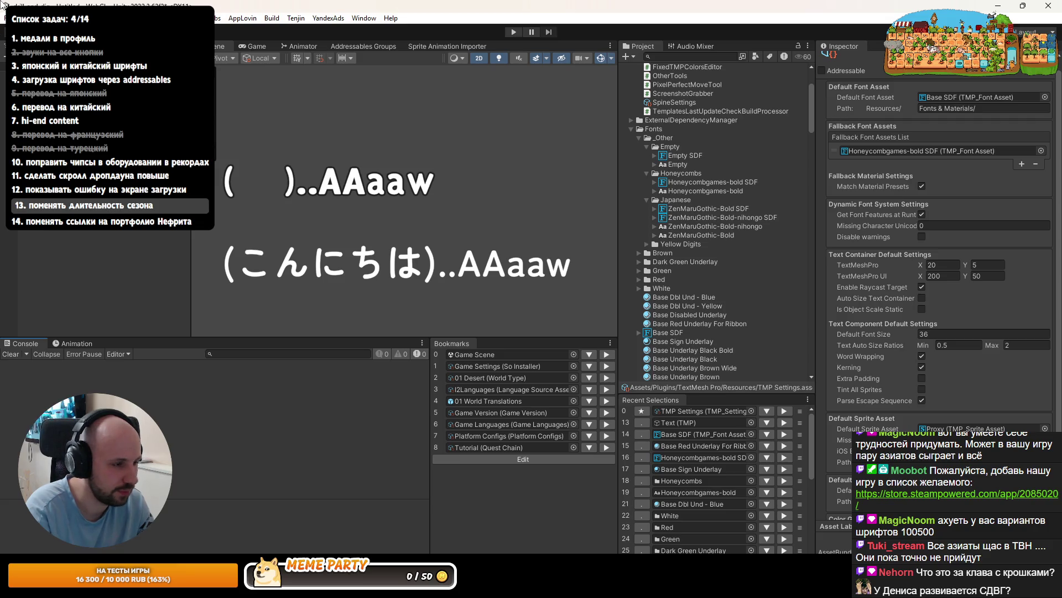
pyautogui.click(10, 17)
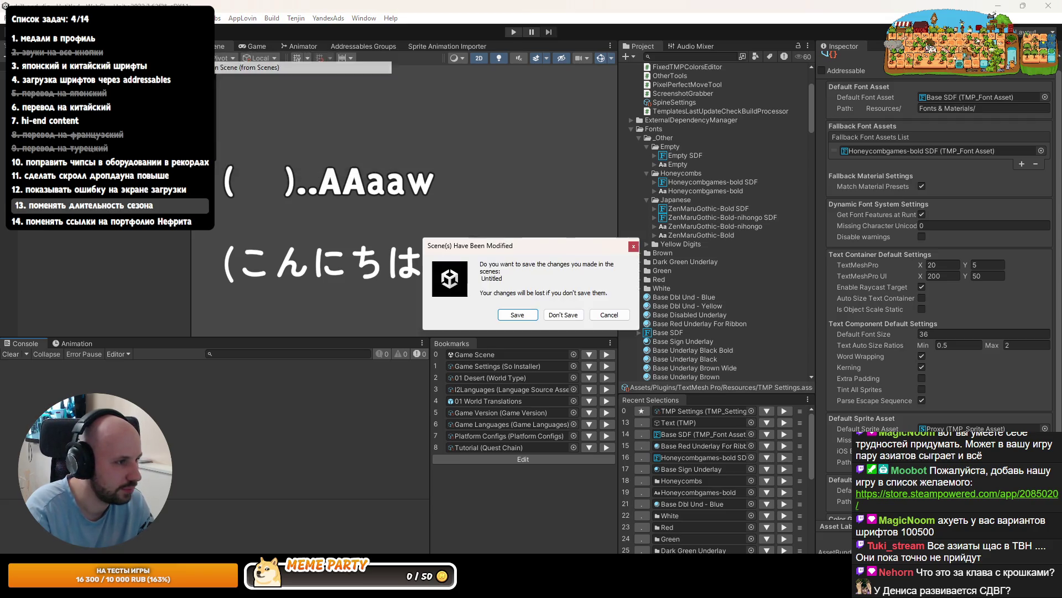
pyautogui.click(287, 83)
pyautogui.click(558, 316)
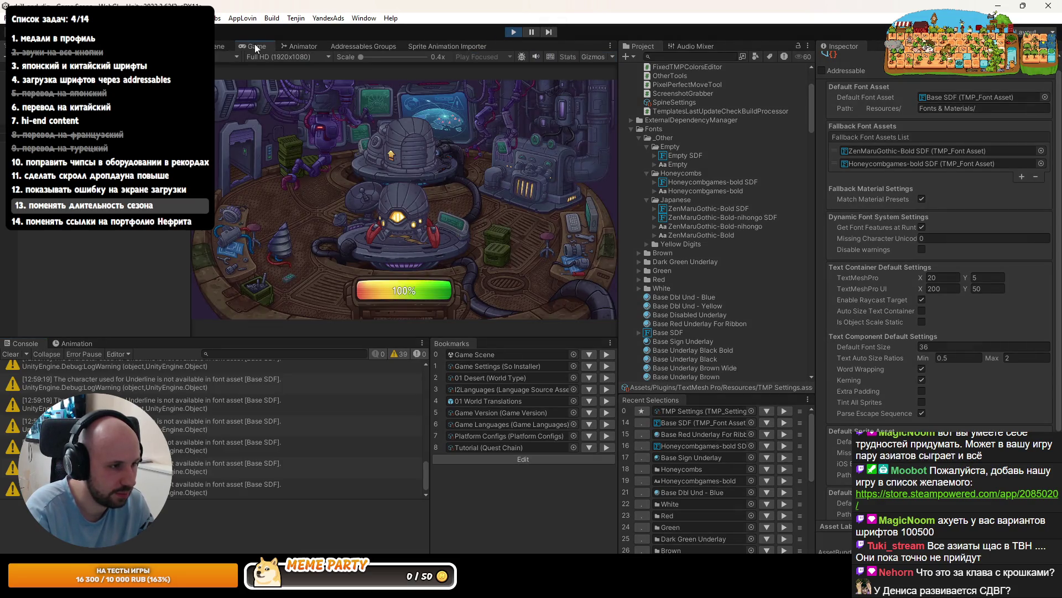
# Maximize the Game view, check the ranking window's 現在のシーズン tab, then close it
pyautogui.doubleClick(254, 44)
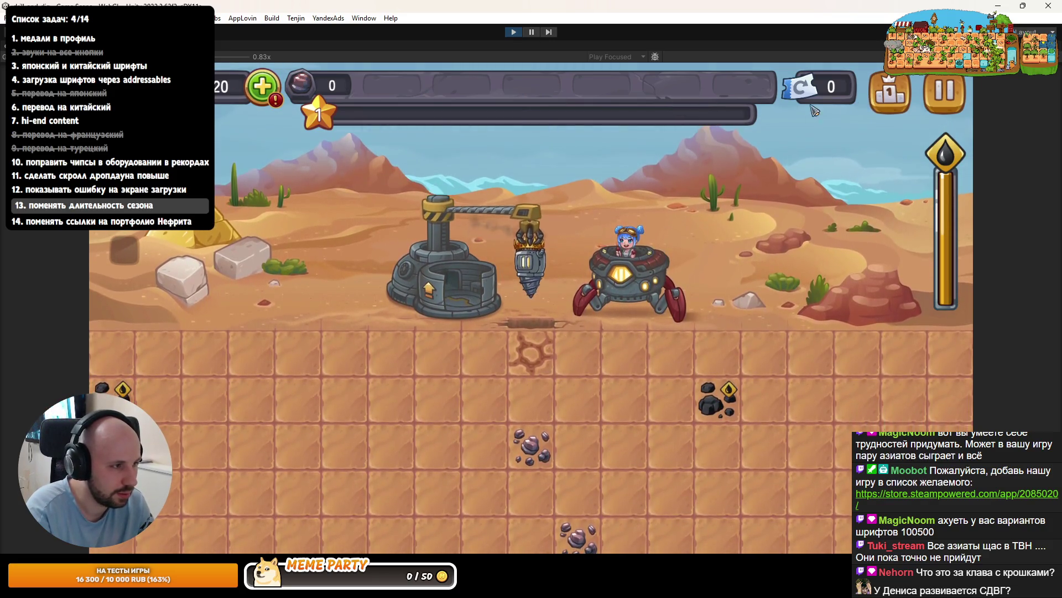
pyautogui.click(902, 90)
pyautogui.click(530, 138)
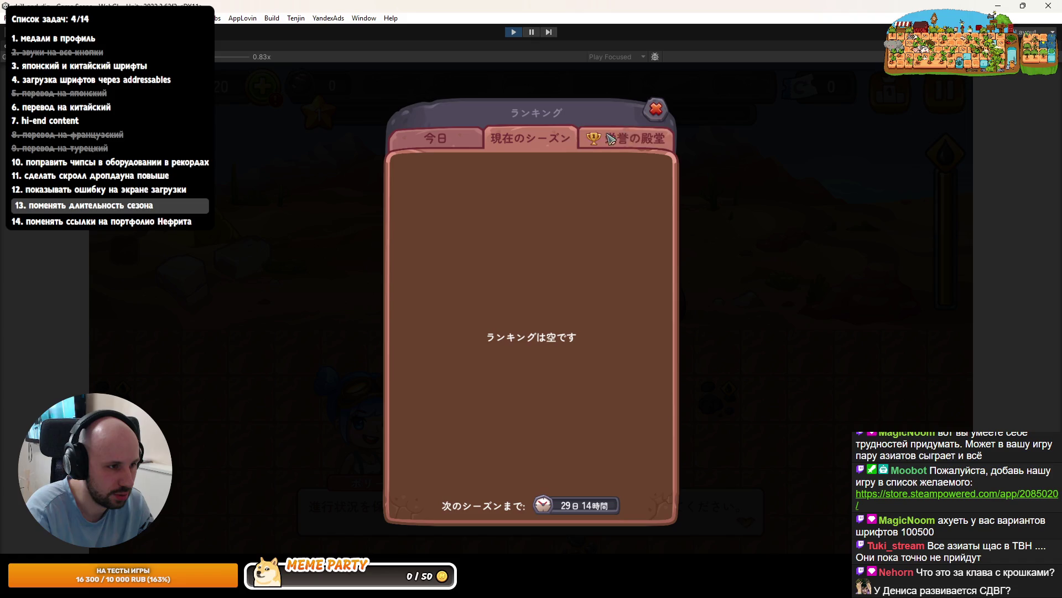
pyautogui.click(656, 109)
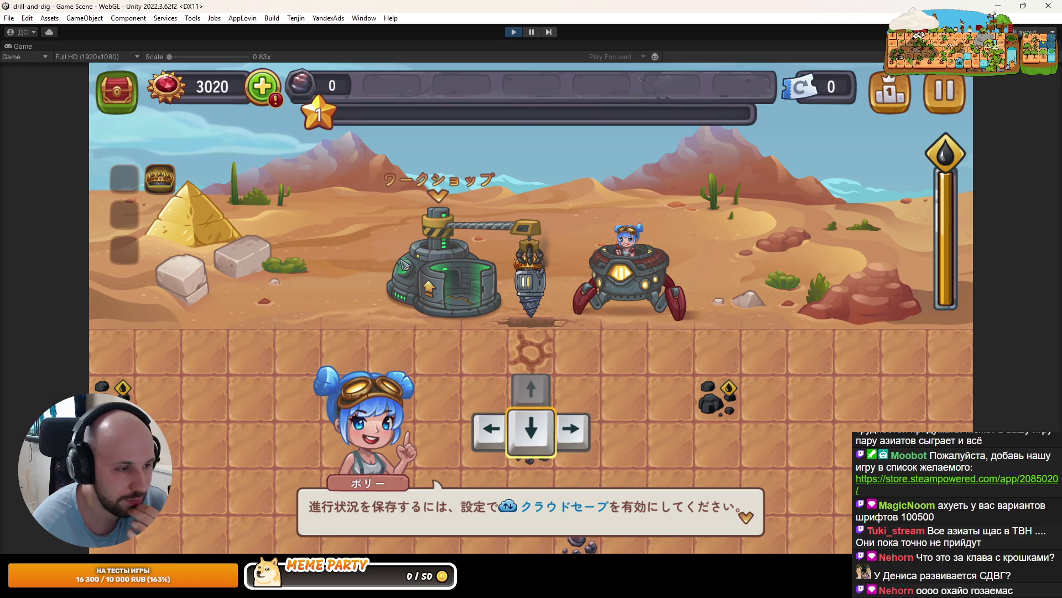
# Browse the Japanese workshop items to the Golden Drill and view the renewal ticket's description
pyautogui.press('Left')
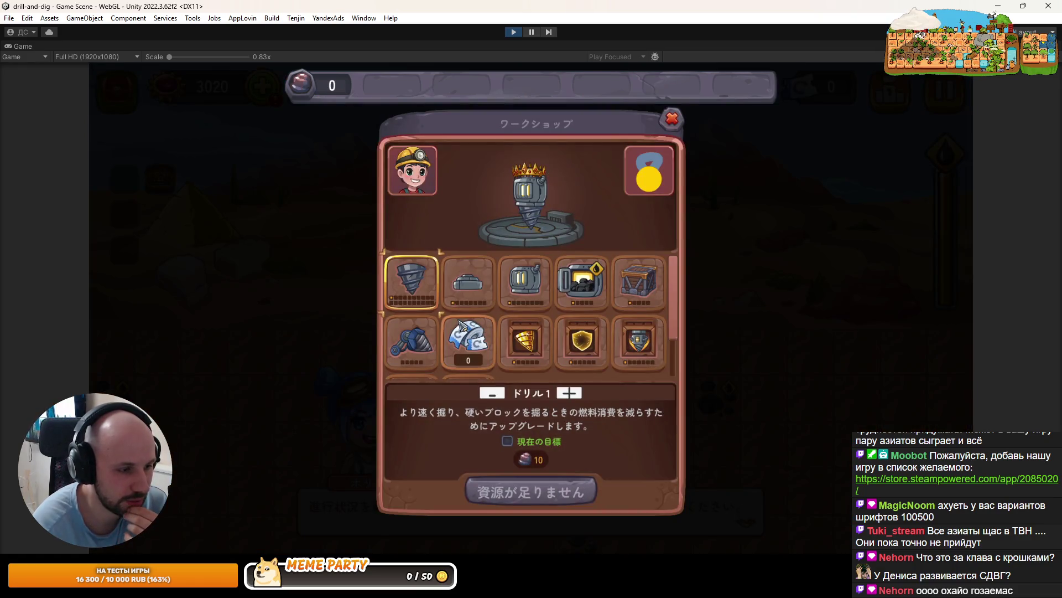
pyautogui.press('Right')
pyautogui.press('Right')
pyautogui.press('Right')
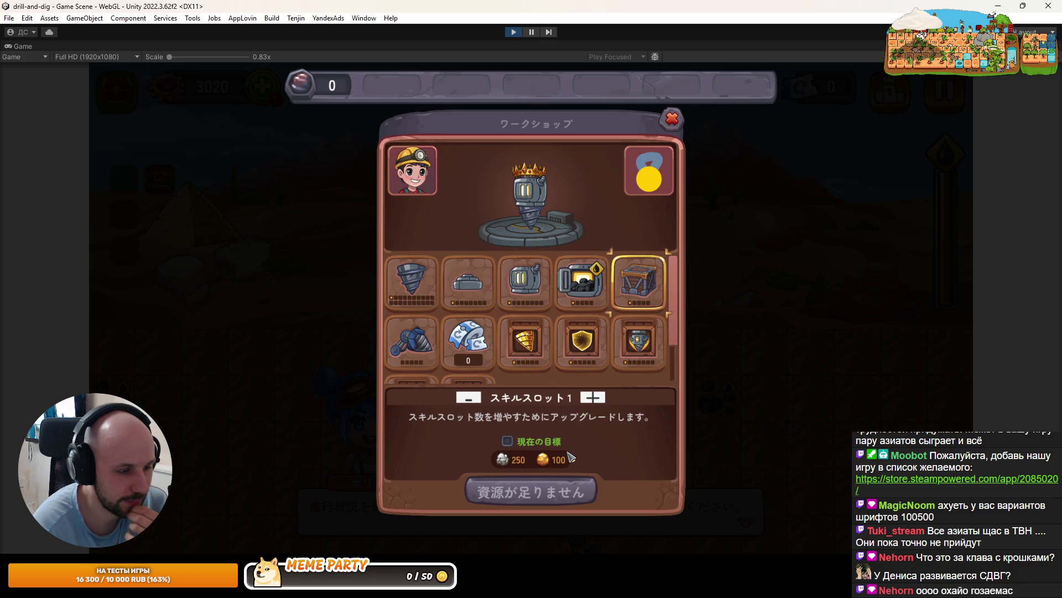
pyautogui.press('Down')
pyautogui.press('Left')
pyautogui.press('Left')
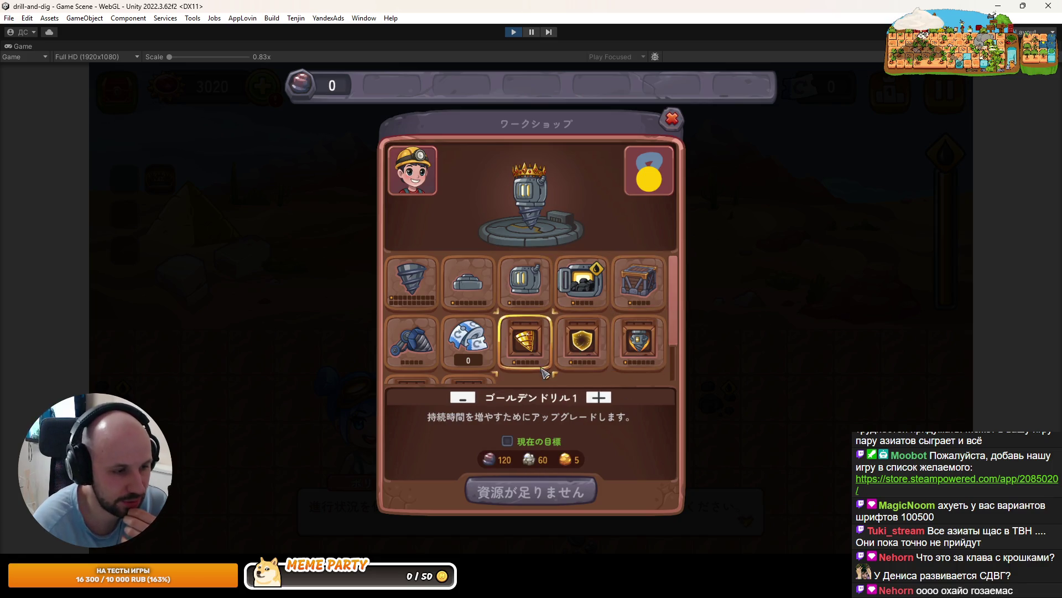
pyautogui.click(472, 343)
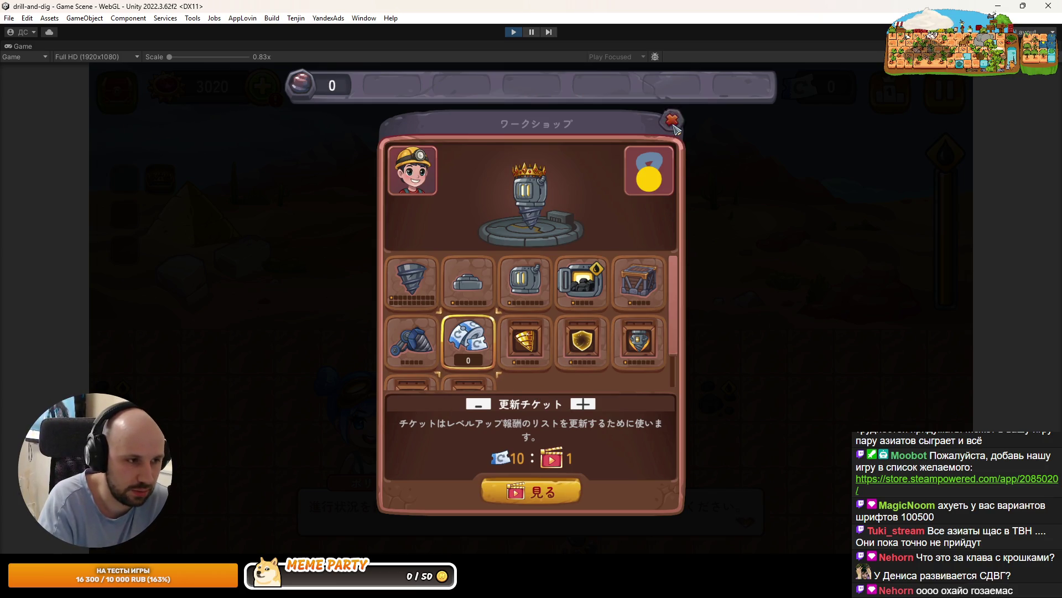
# Close the workshop and dig the drill down to the level 2 reward choice
pyautogui.press('Escape')
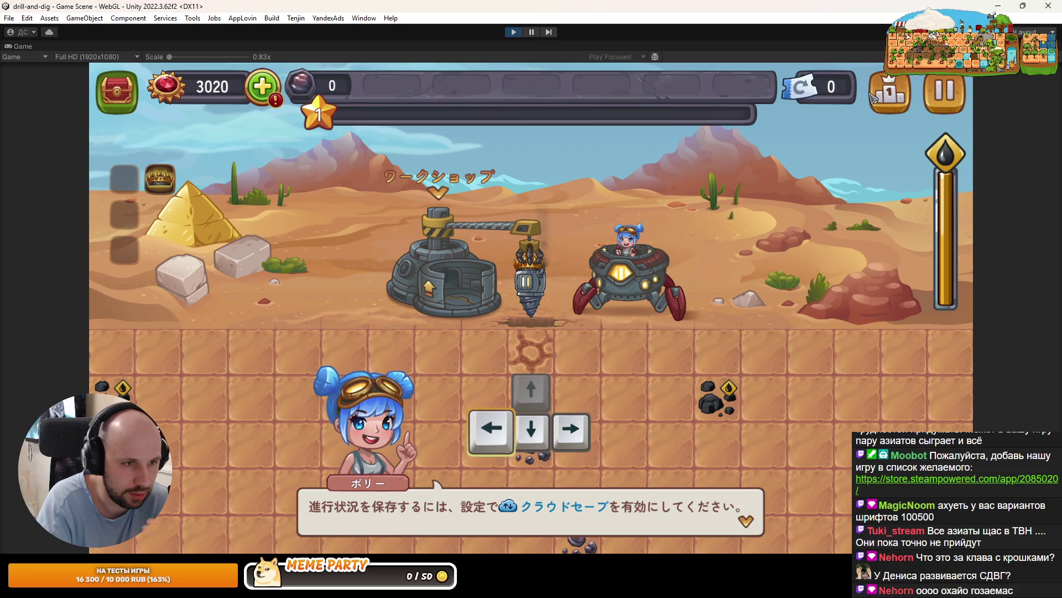
pyautogui.press('Down')
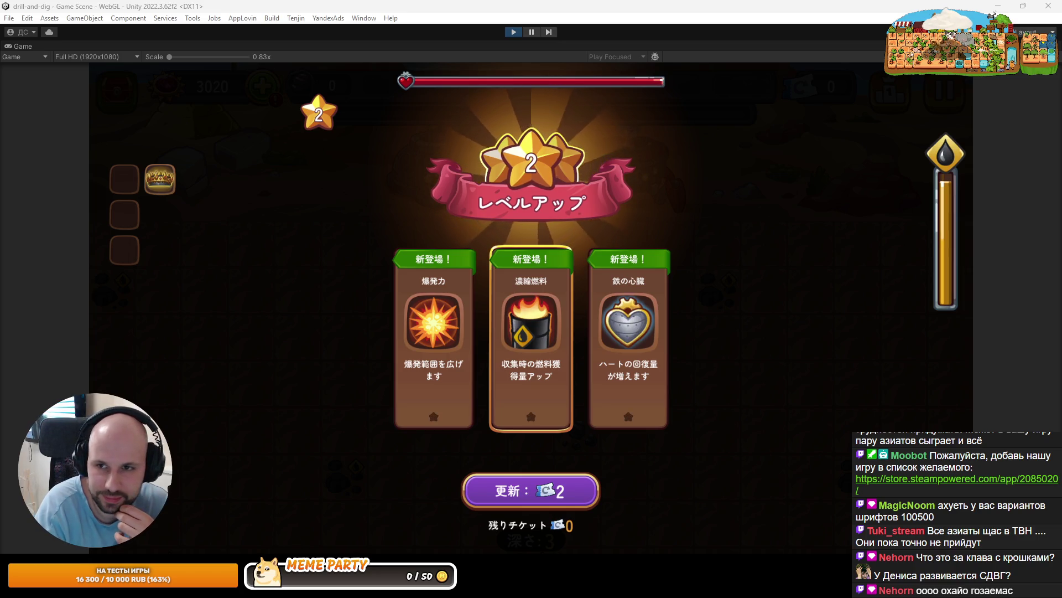
pyautogui.press('super+1')
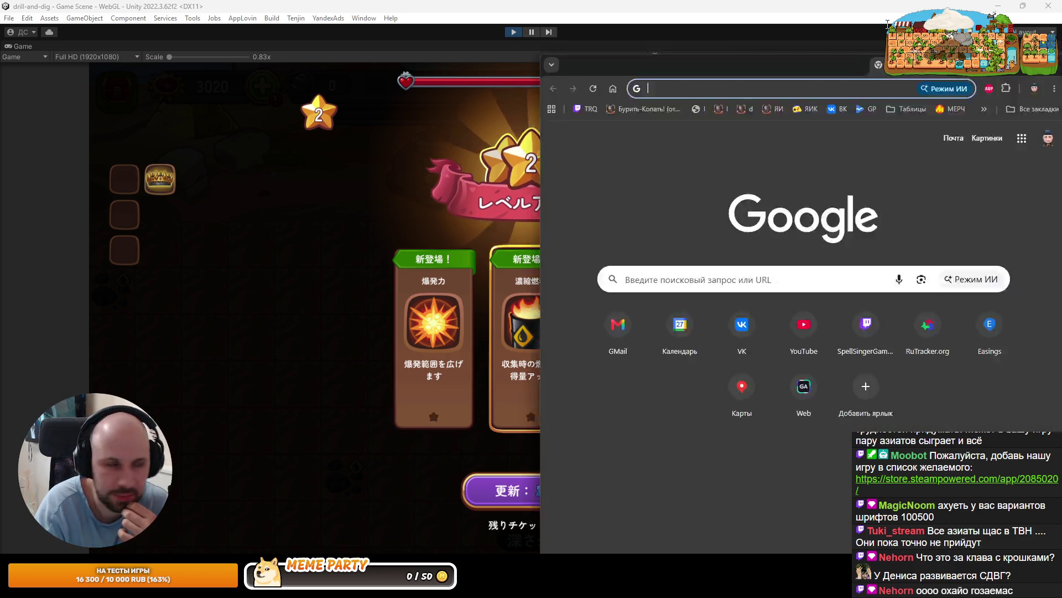
# Open the Скилы для Бурить-Копать! sheet from Таблицы bookmarks, then load the ЯИК console in a new tab
pyautogui.click(476, 335)
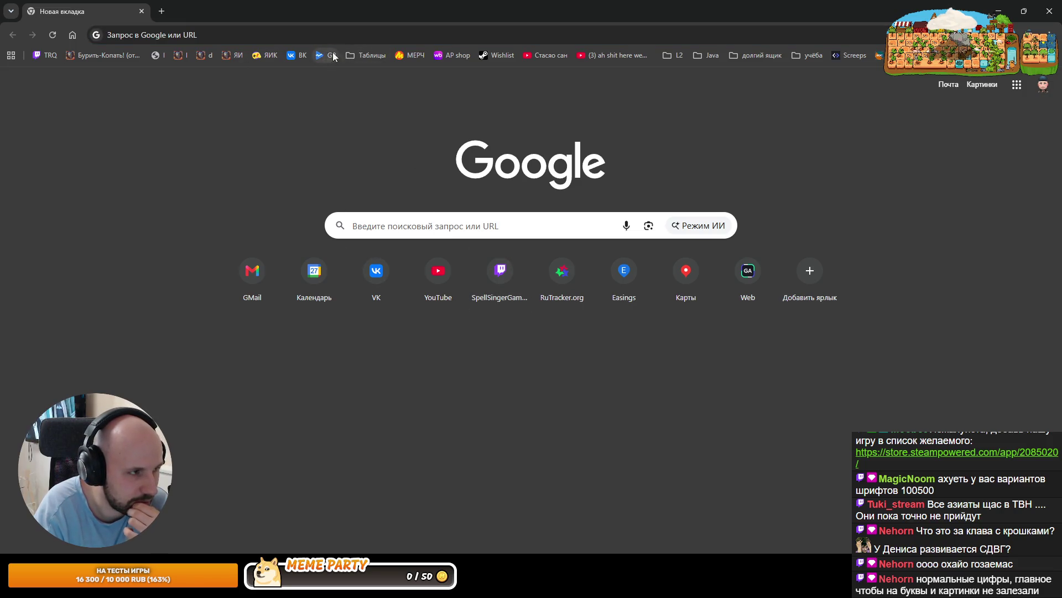
pyautogui.click(367, 55)
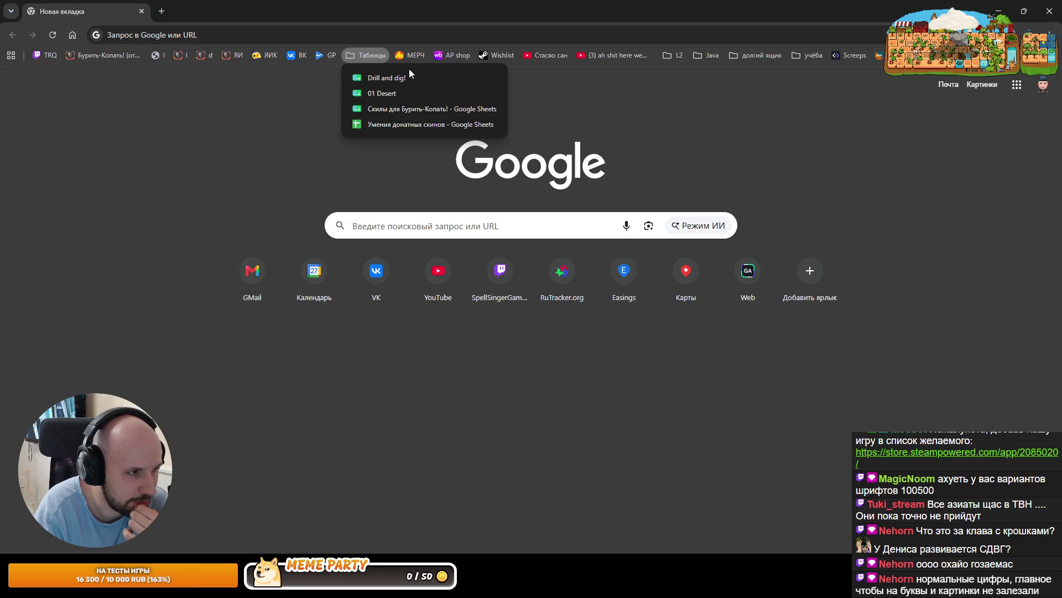
pyautogui.click(390, 110)
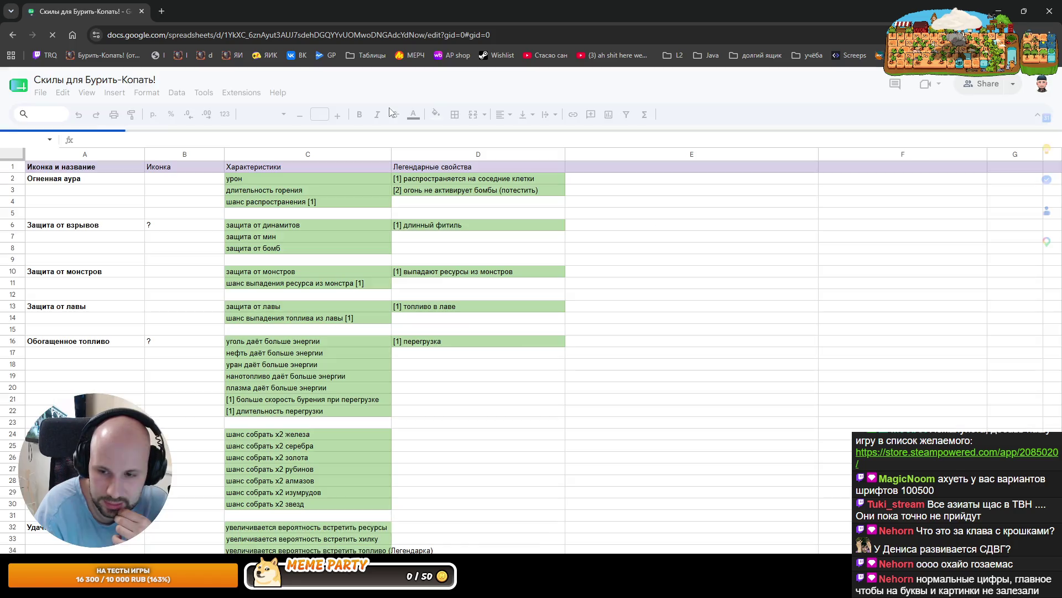
pyautogui.scroll(-3, 220, 537)
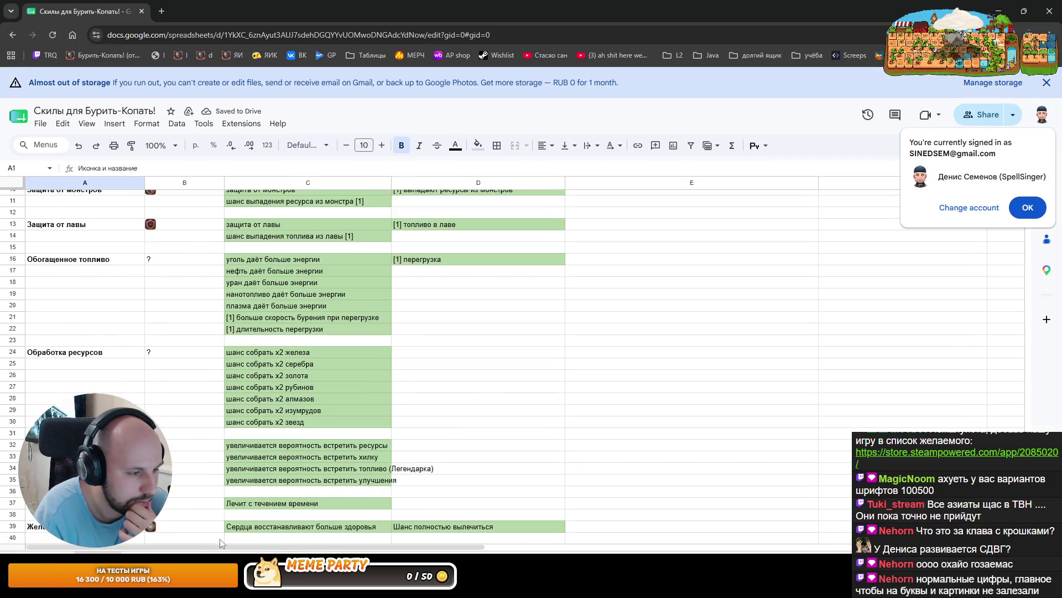
pyautogui.click(162, 11)
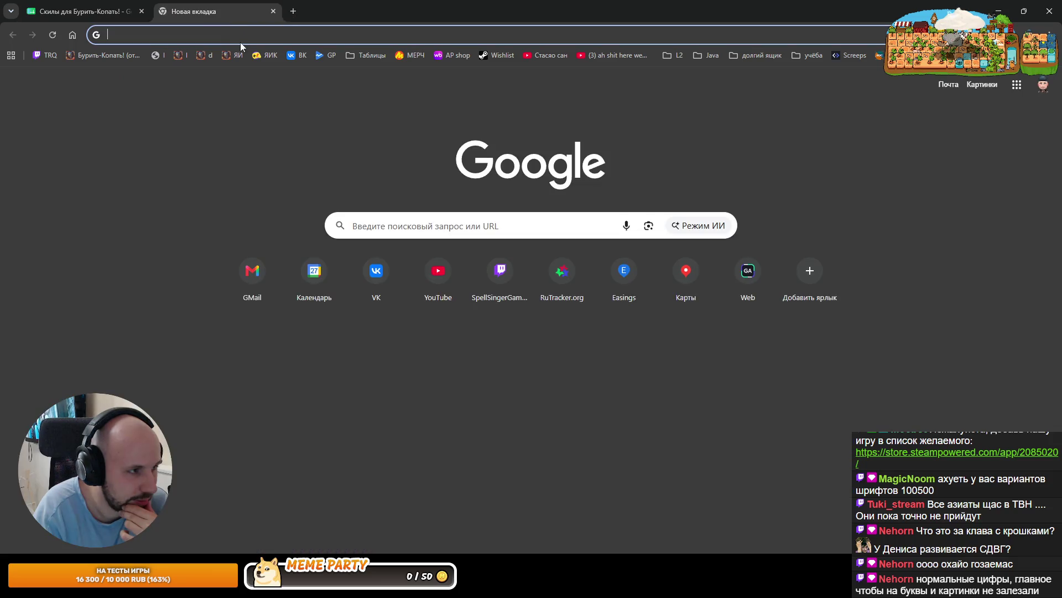
pyautogui.click(263, 55)
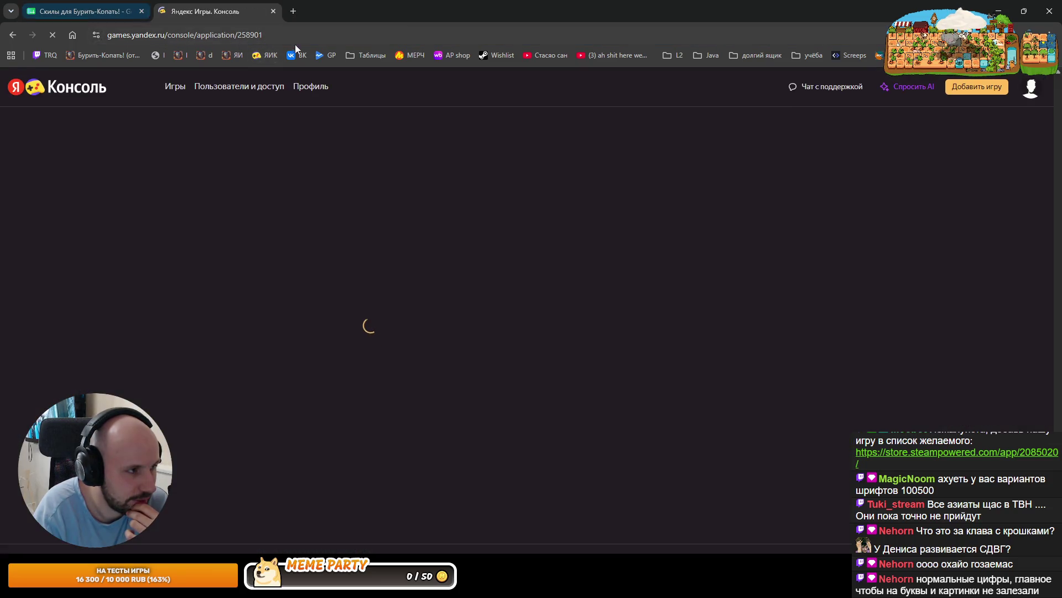
# Open the Drill and dig! localization sheet from the Таблицы bookmark folder
pyautogui.click(355, 55)
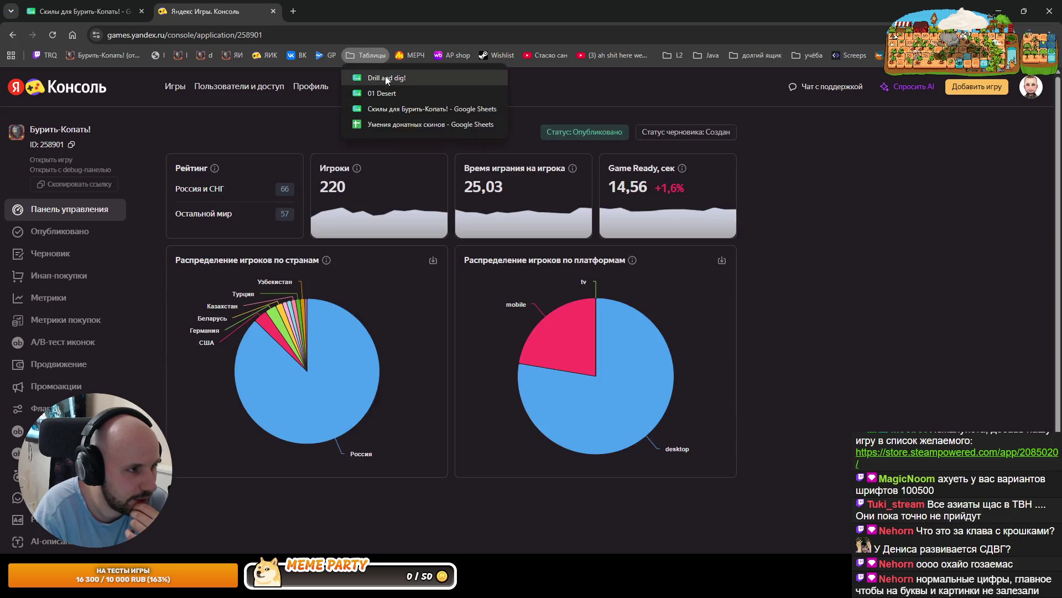
pyautogui.click(386, 75)
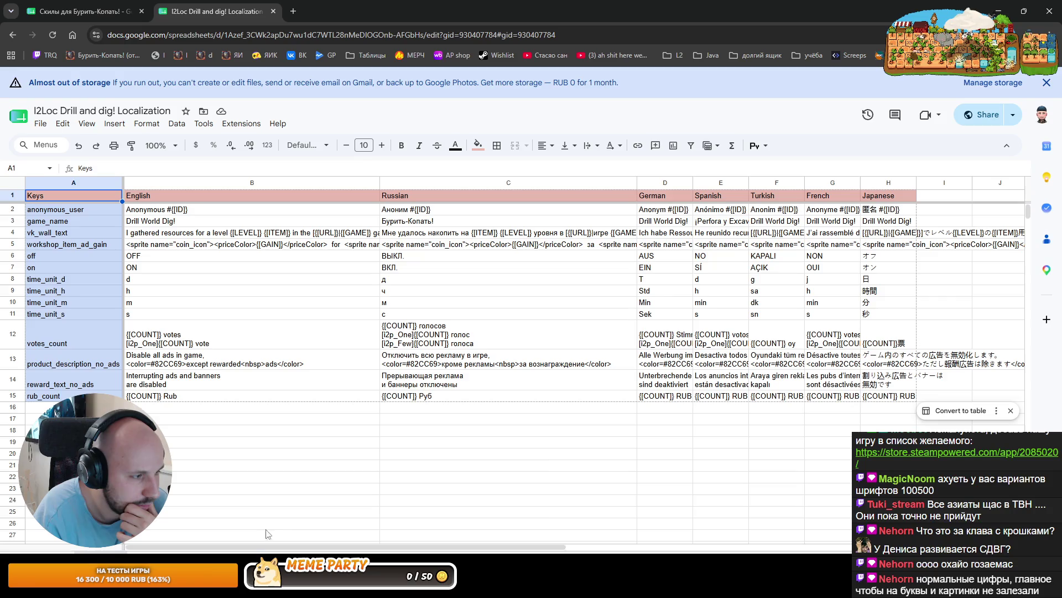
# Go to the sheet holding cloud_auth, inspect its Russian text in C4, and view the other language columns
pyautogui.click(332, 560)
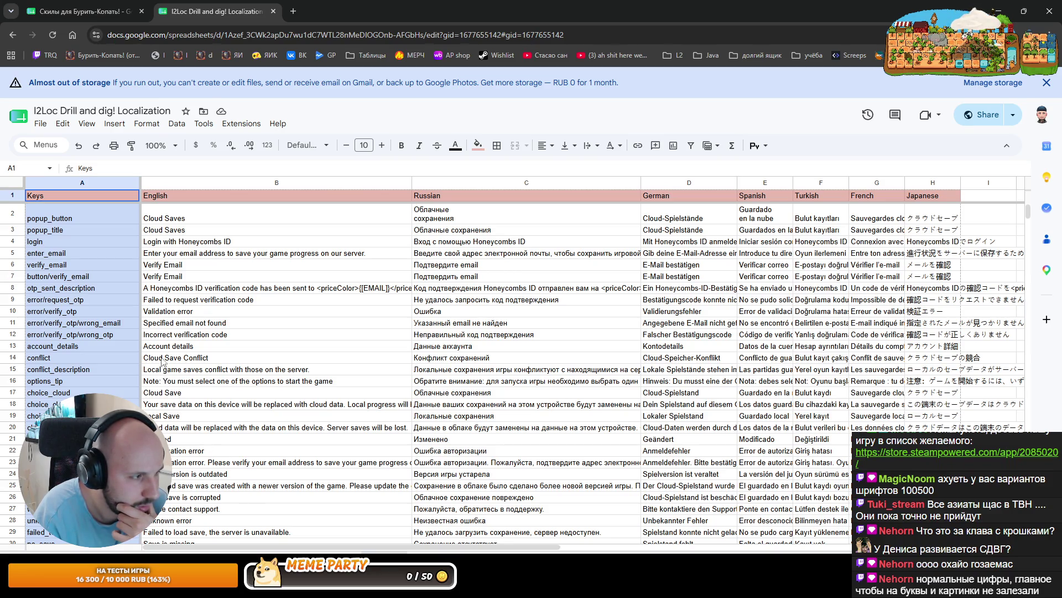
pyautogui.scroll(-3, 188, 299)
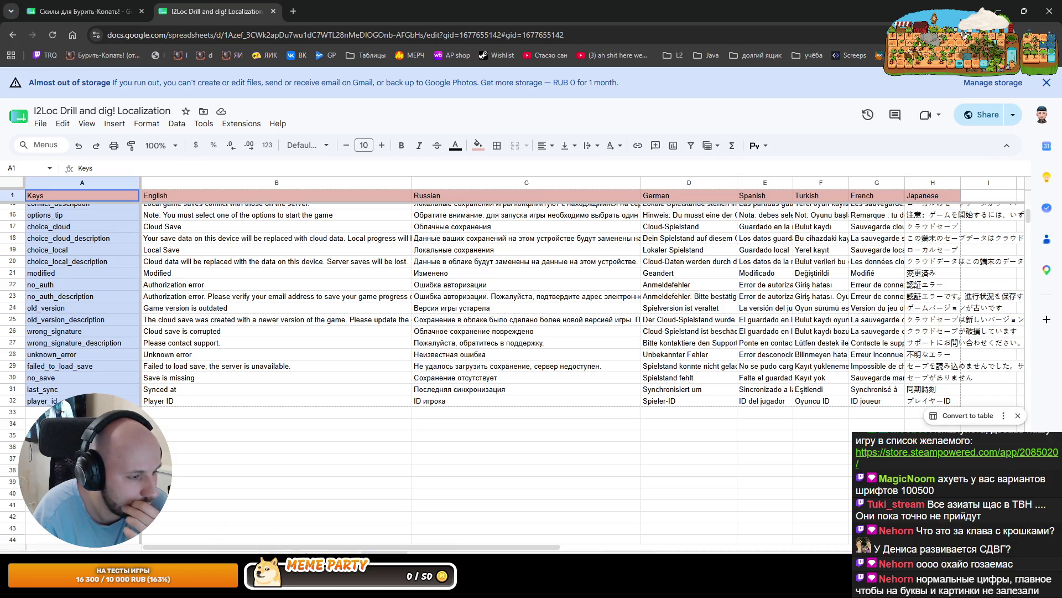
pyautogui.hotkey('ctrl', 'shift', 'pagedown')
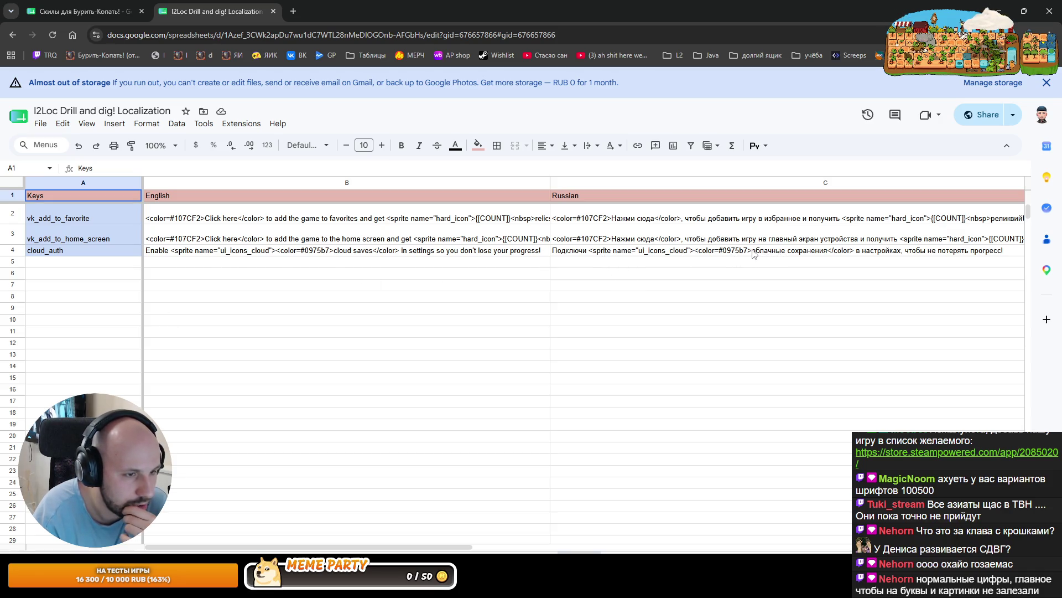
pyautogui.click(698, 252)
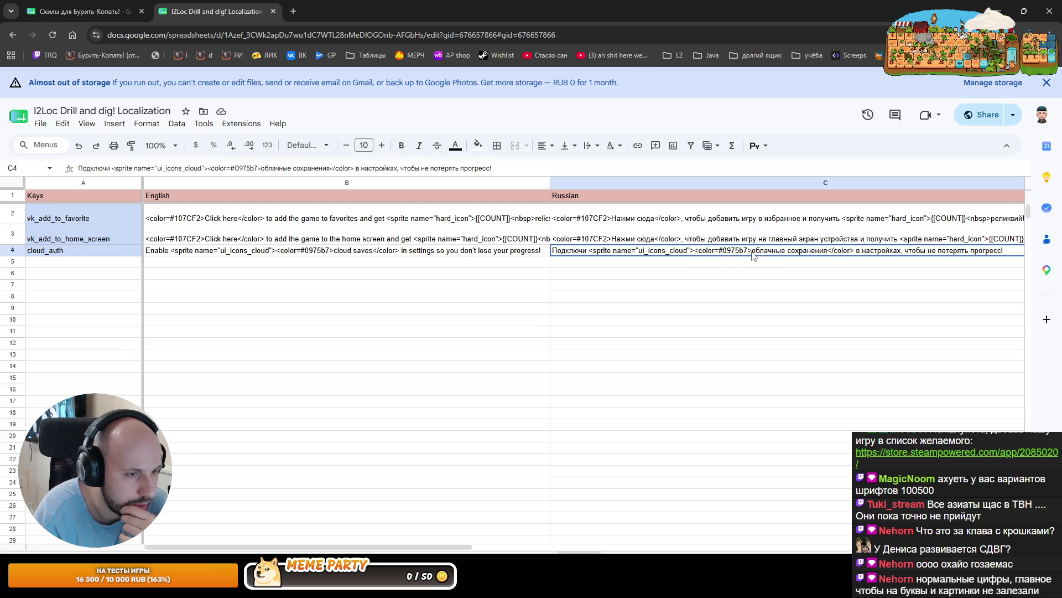
pyautogui.moveTo(427, 546)
pyautogui.mouseDown()
pyautogui.moveTo(758, 541)
pyautogui.moveTo(500, 516)
pyautogui.moveTo(676, 526)
pyautogui.mouseUp()
pyautogui.hotkey('alt', 'Tab')
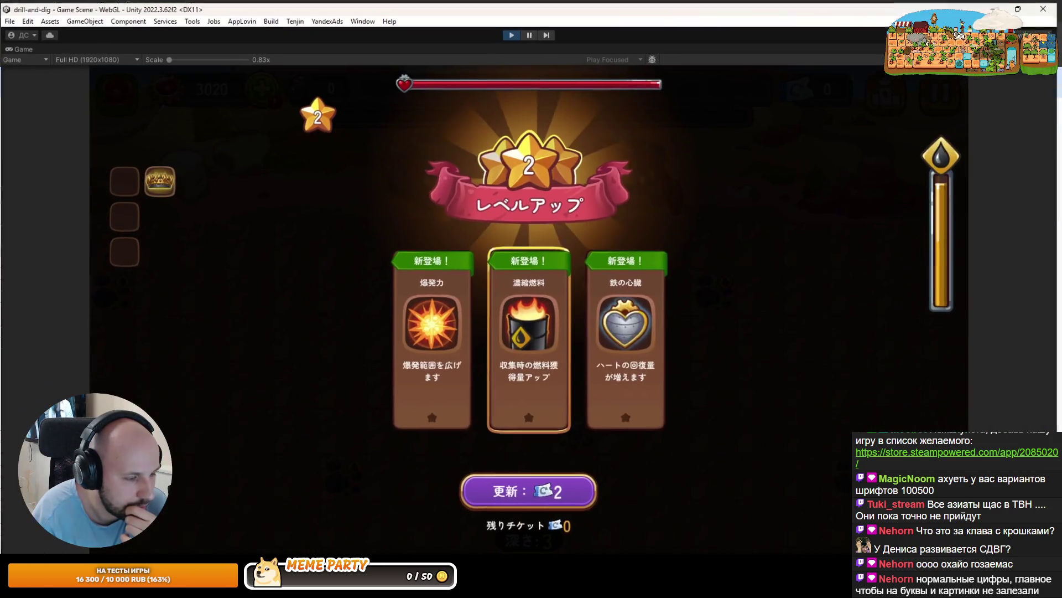
# Cycle past Rider and IntelliJ back to Unity and un-maximize the Game view with Shift+Space
pyautogui.hotkey('alt', 'Tab')
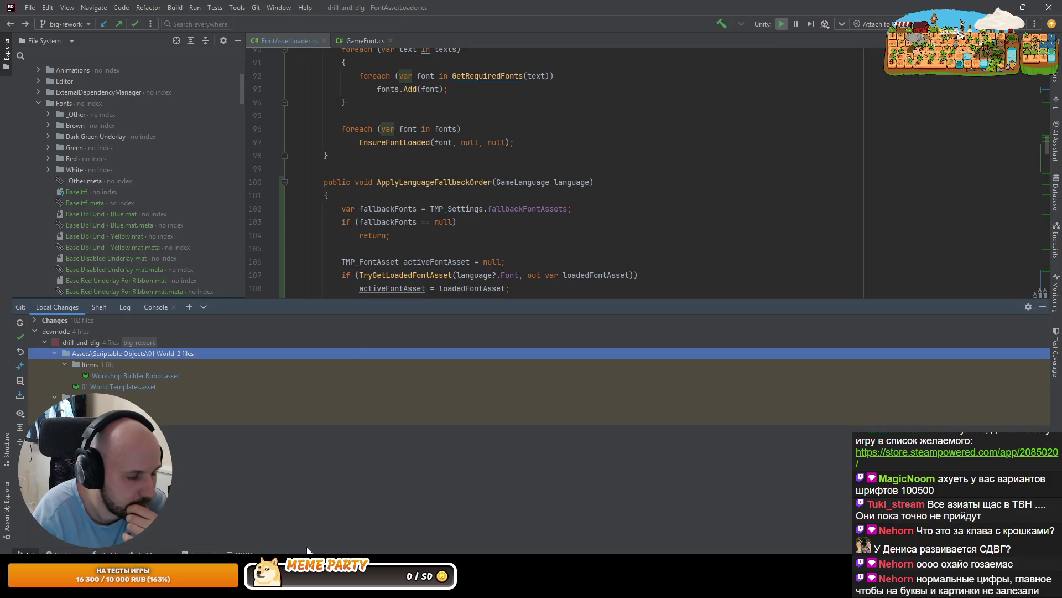
pyautogui.hotkey('alt', 'Tab')
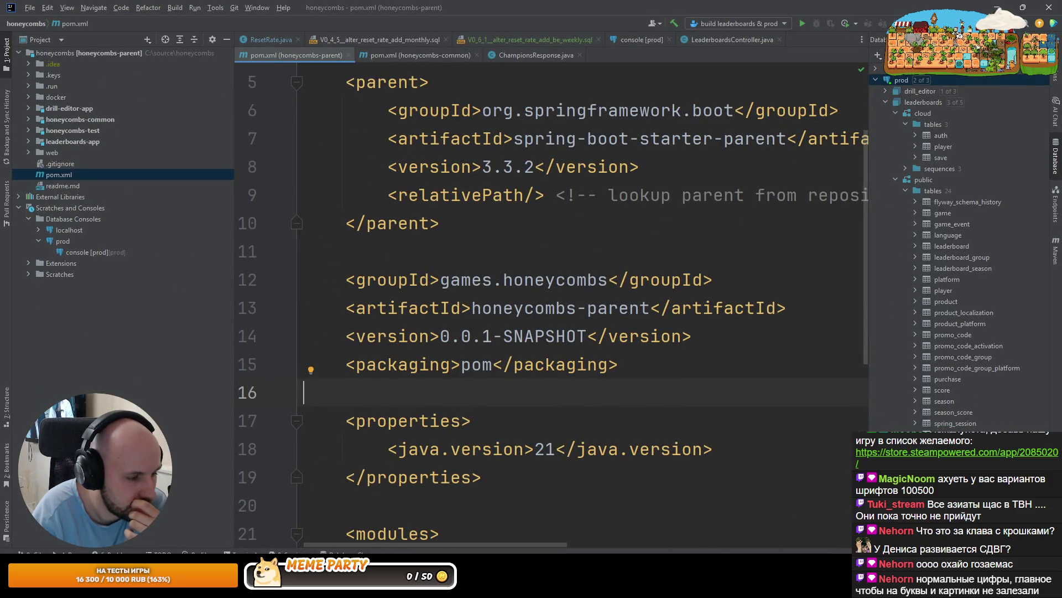
pyautogui.hotkey('alt', 'Tab')
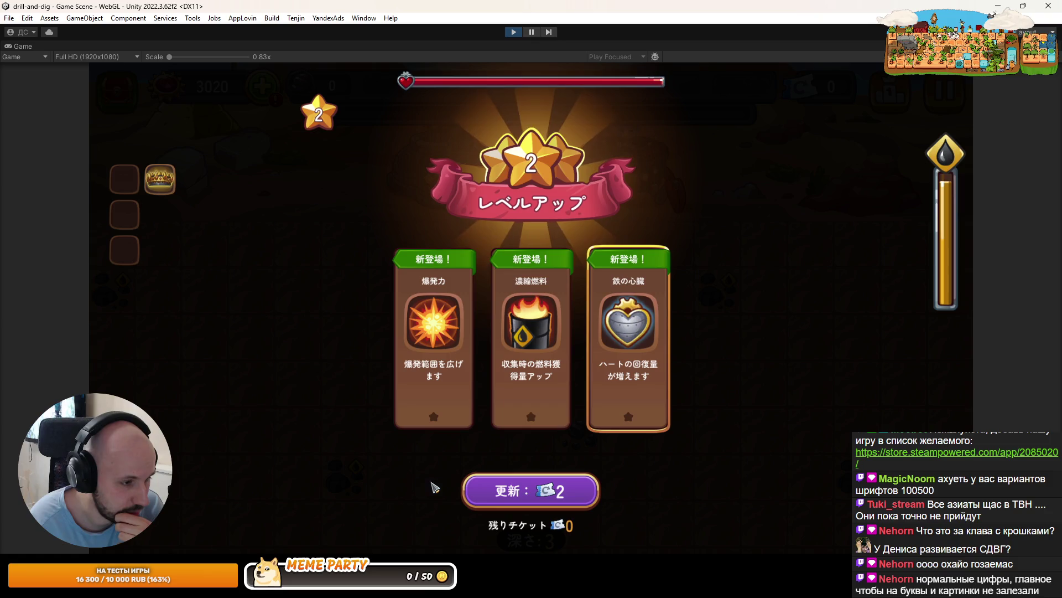
pyautogui.hotkey('shift', 'space')
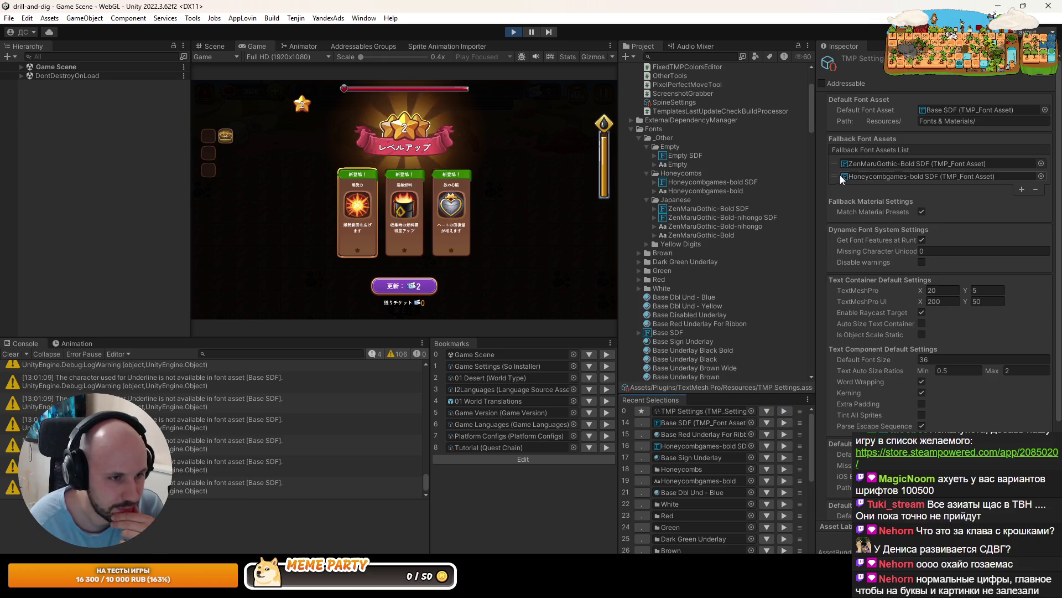
# Reorder the TMP fallback fonts and select the UI object under Game Scene in the Scene view
pyautogui.moveTo(840, 176); pyautogui.dragTo(836, 157)
pyautogui.hotkey('ctrl', '1')
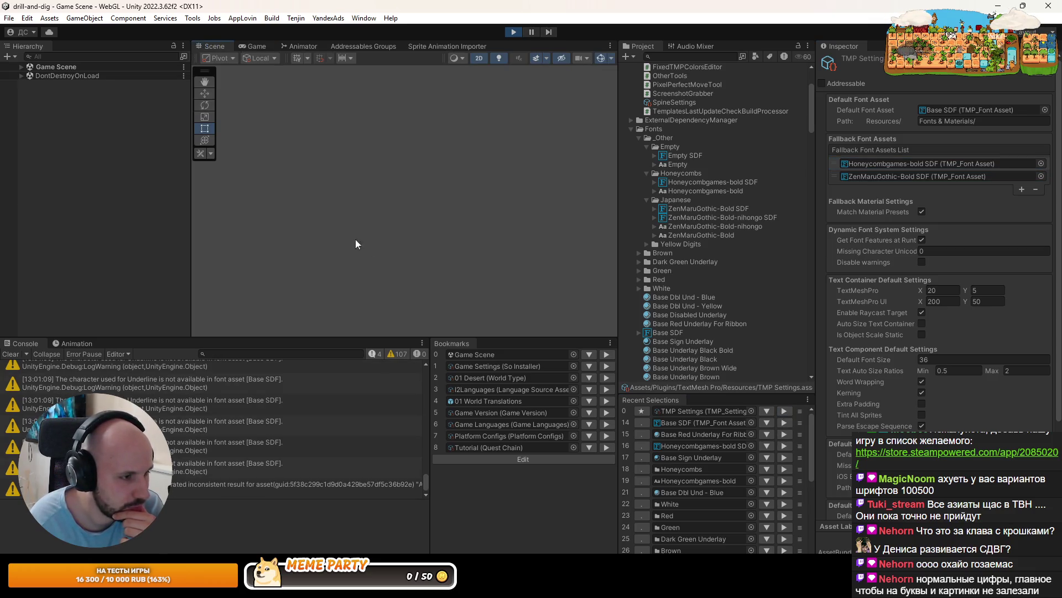
pyautogui.click(56, 67)
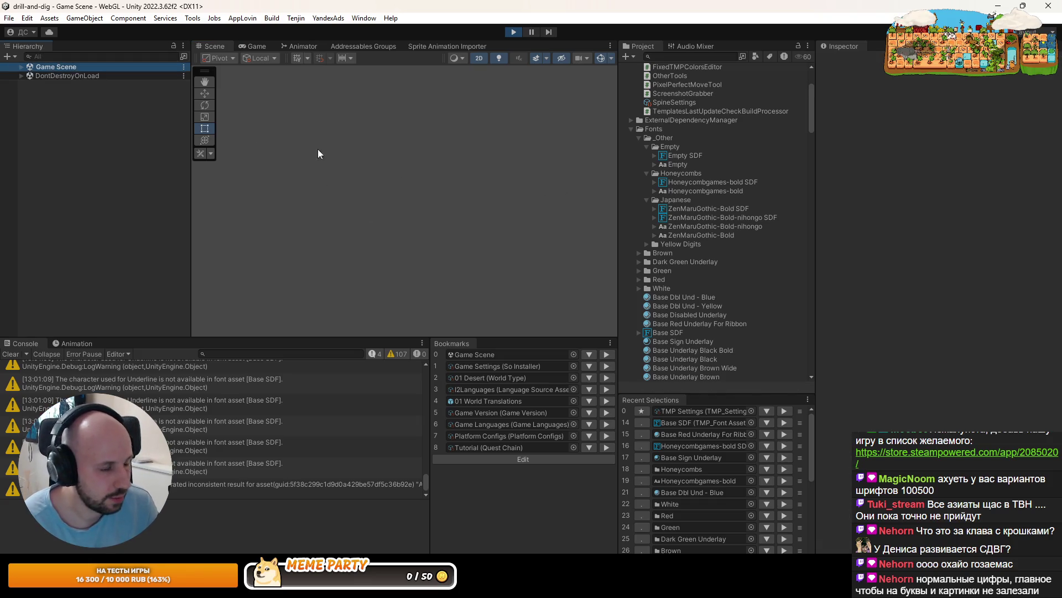
pyautogui.click(21, 67)
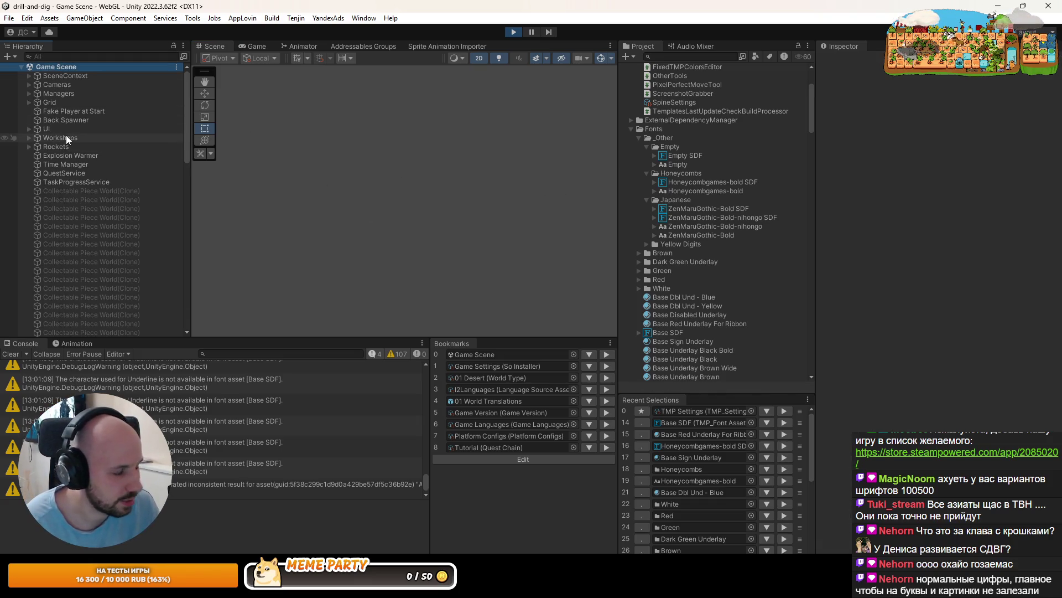
pyautogui.click(54, 129)
# Zoom the Scene onto the Japanese level-up cards and keep ZenMaruGothic-Bold SDF first in TMP fallbacks
pyautogui.scroll(10, 280, 250)
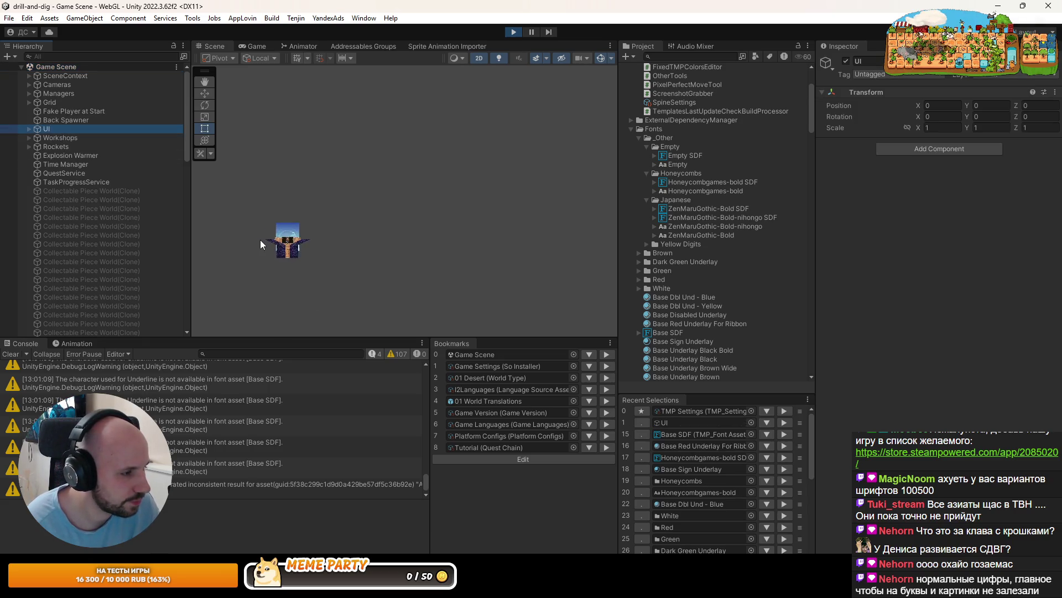
pyautogui.scroll(10, 280, 250)
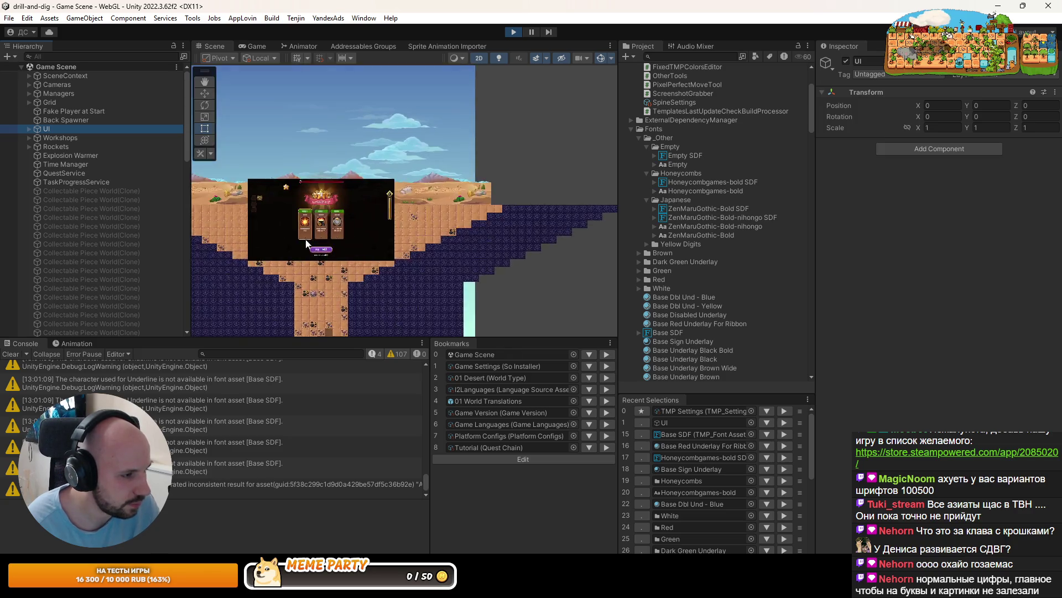
pyautogui.scroll(10, 309, 236)
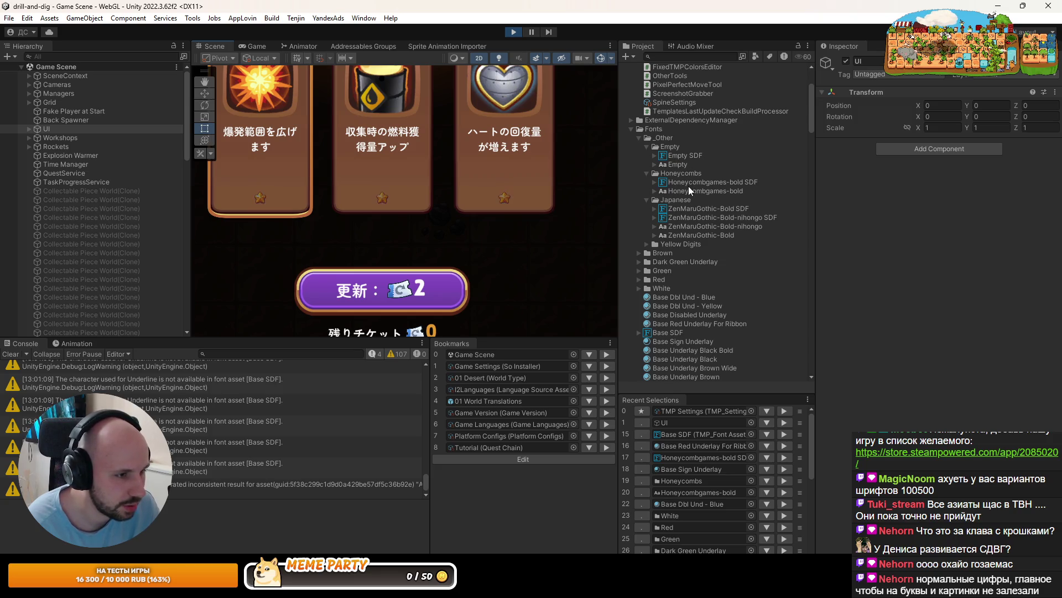
pyautogui.click(784, 411)
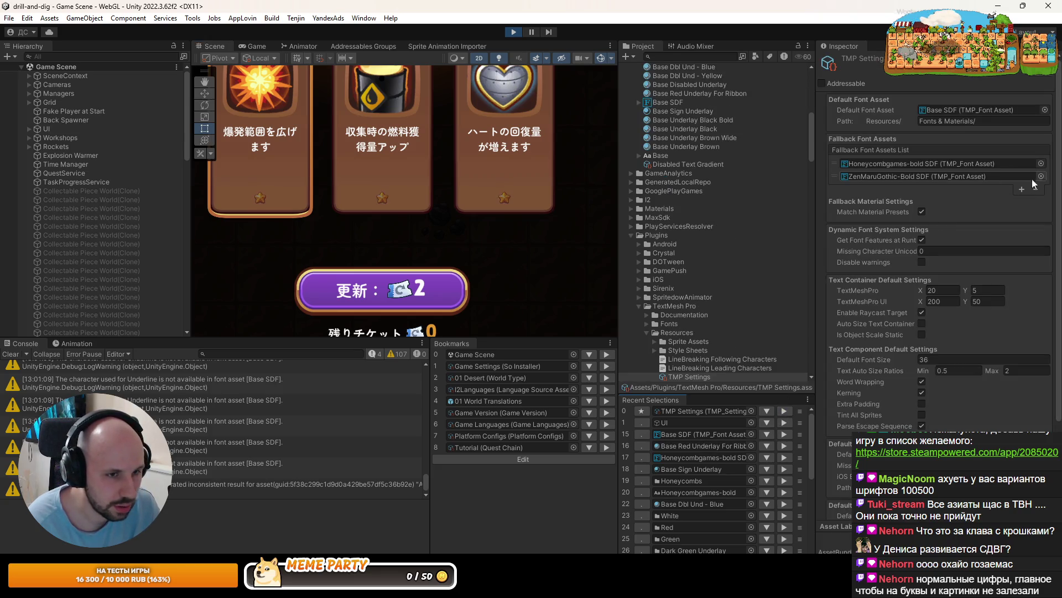
pyautogui.moveTo(840, 182); pyautogui.dragTo(835, 165)
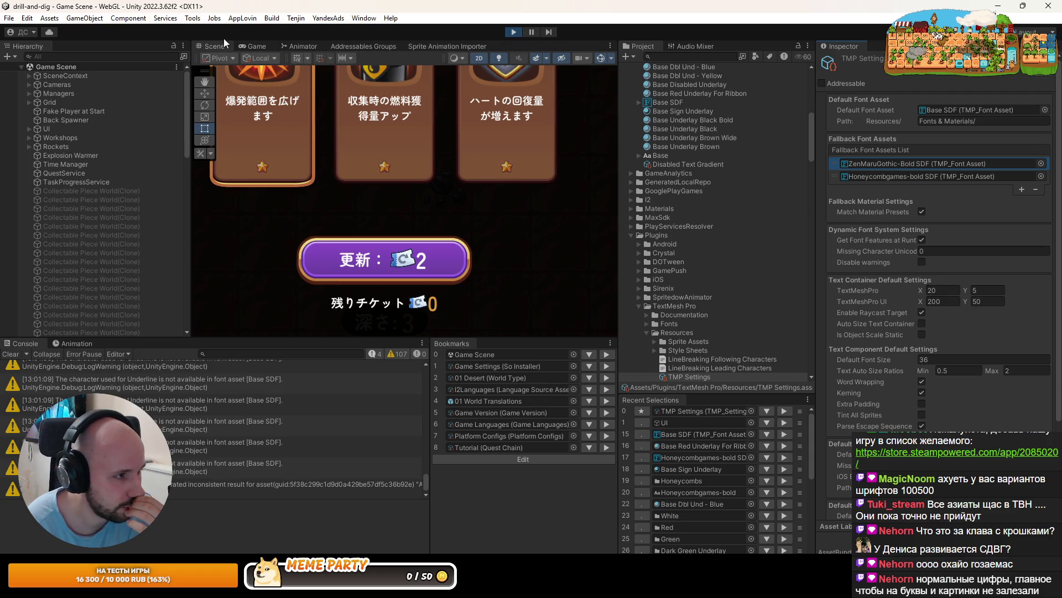
# Maximize the Game view and pick the middle level-up card
pyautogui.click(252, 47)
pyautogui.doubleClick(250, 48)
pyautogui.click(541, 387)
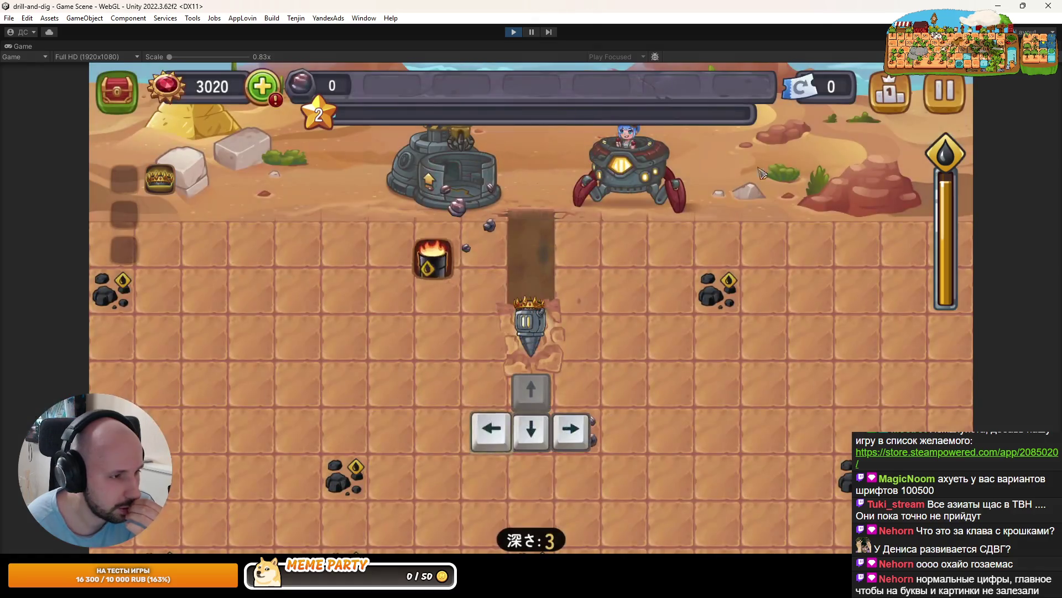
# Set the game's text language to Русский under Pause > Settings > Language and apply it
pyautogui.click(929, 101)
pyautogui.click(531, 338)
pyautogui.click(530, 196)
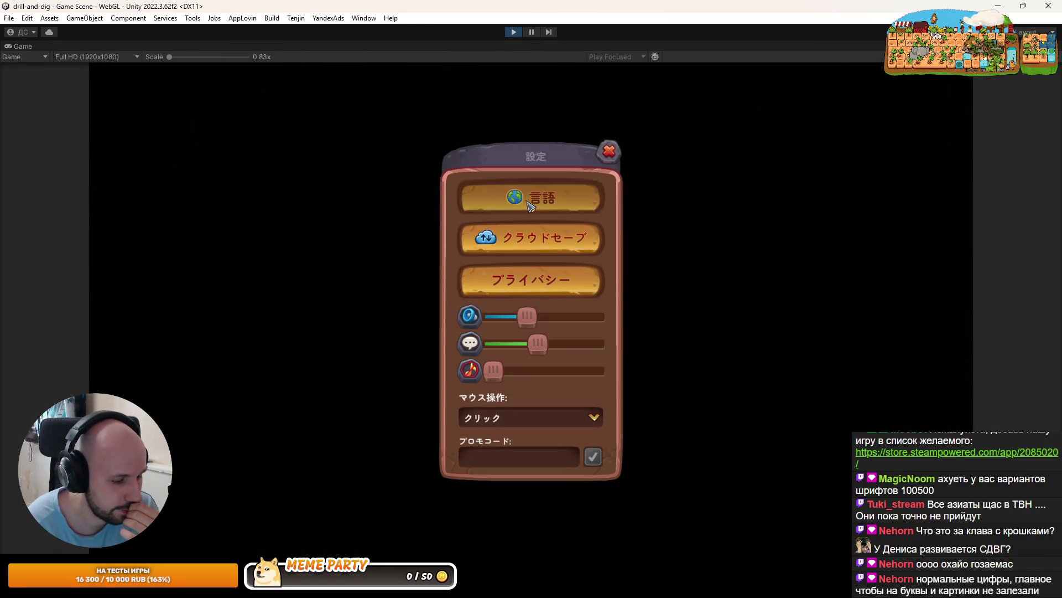
pyautogui.click(530, 275)
pyautogui.scroll(-2, 523, 321)
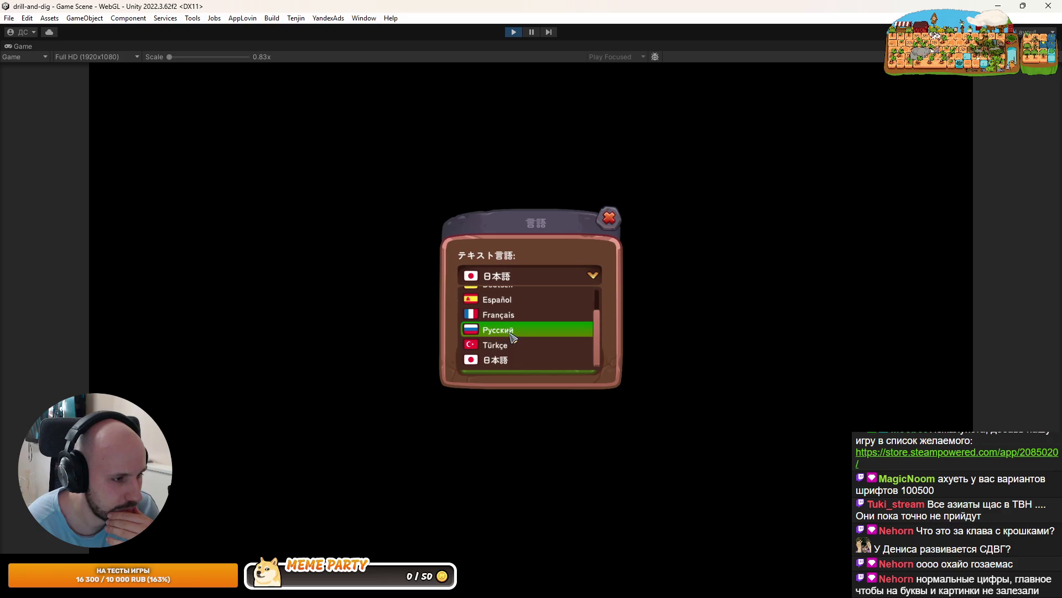
pyautogui.scroll(2, 526, 343)
pyautogui.scroll(-2, 534, 312)
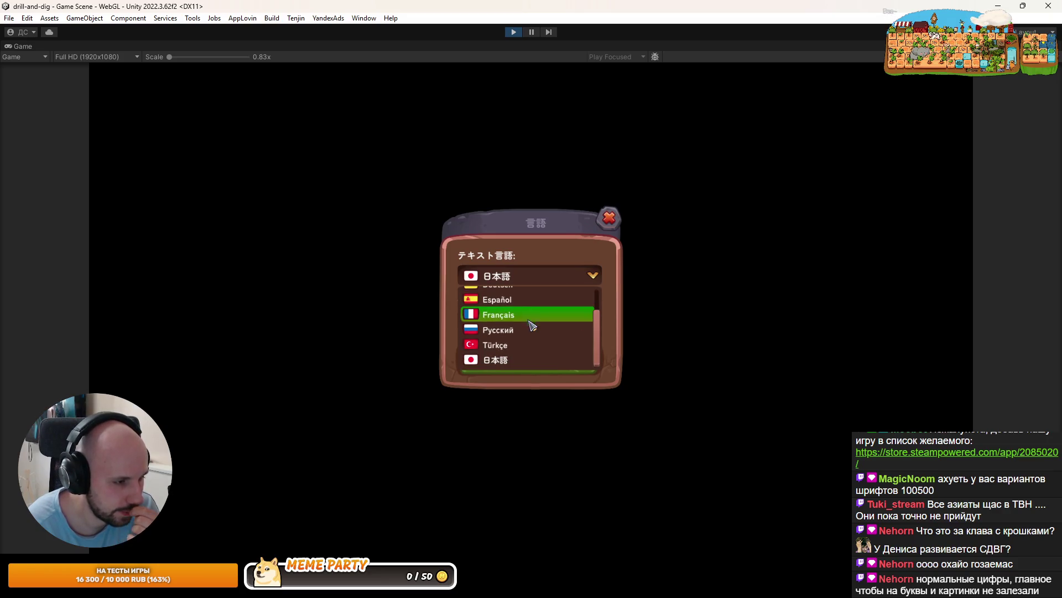
pyautogui.scroll(2, 517, 302)
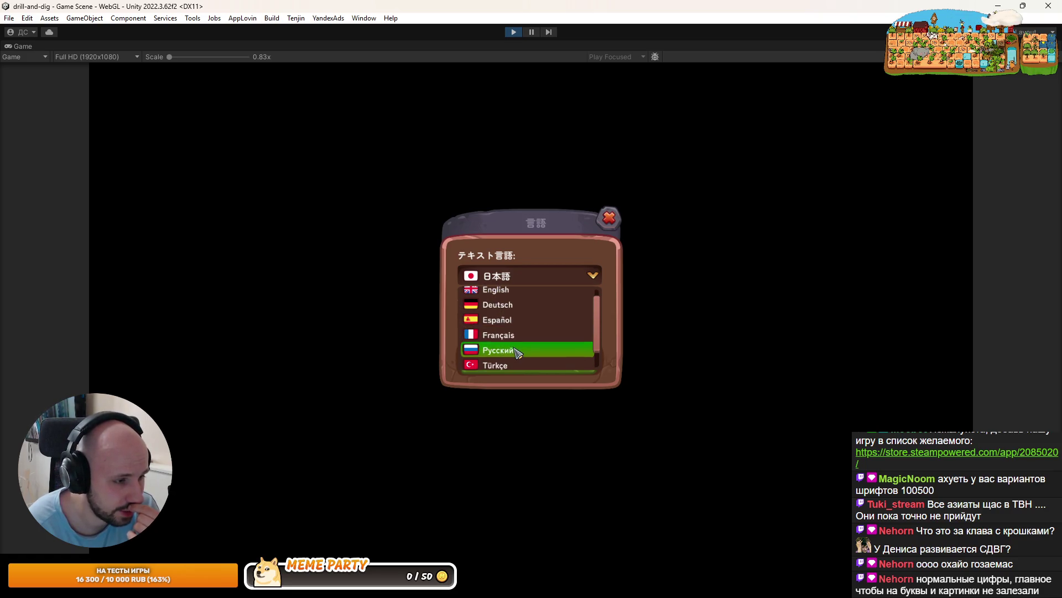
pyautogui.click(518, 350)
pyautogui.click(524, 358)
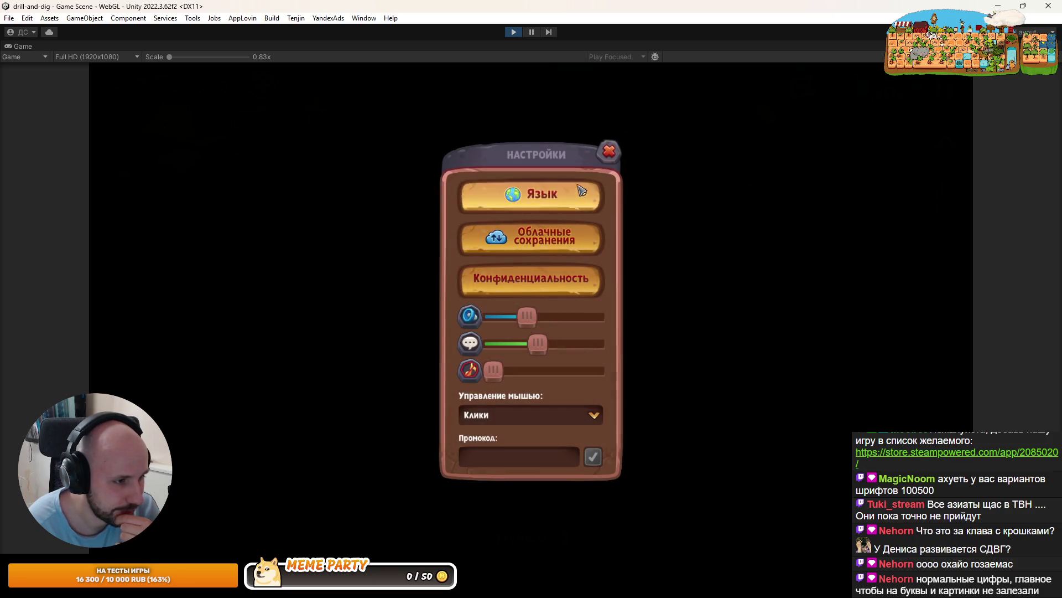
# Close the settings and pause menus and stop play mode
pyautogui.click(605, 163)
pyautogui.click(605, 163)
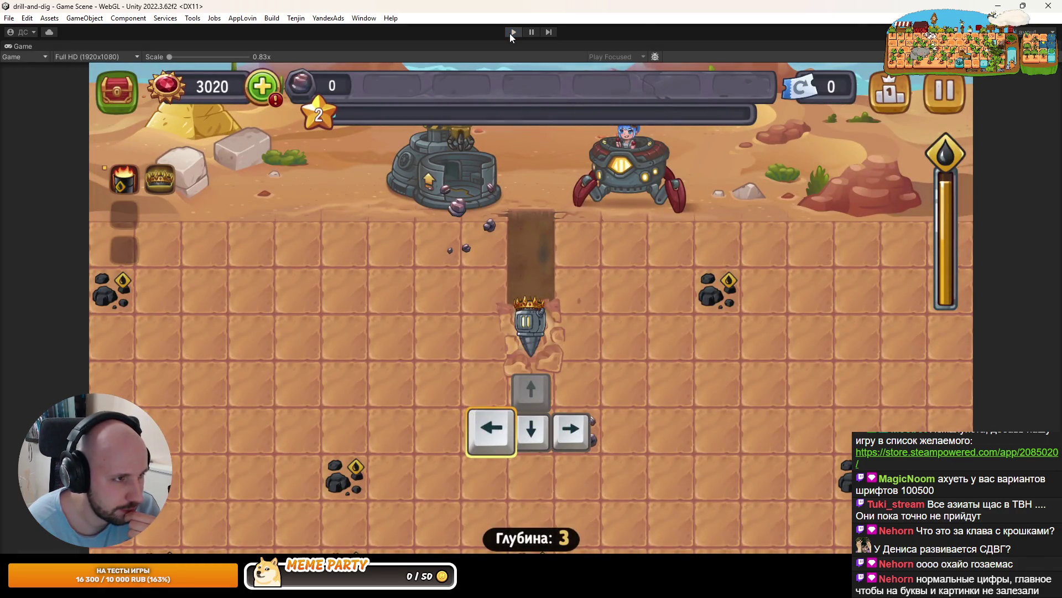
pyautogui.click(509, 33)
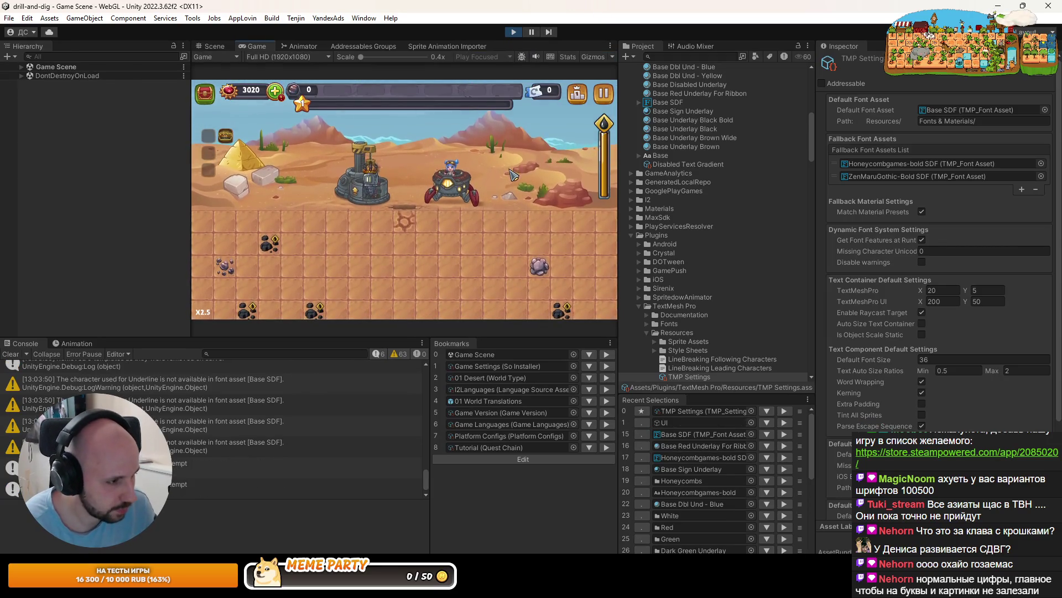
# Restart the game and zoom the Scene view onto Polly's Russian cloud-save hint
pyautogui.click(513, 35)
pyautogui.click(512, 35)
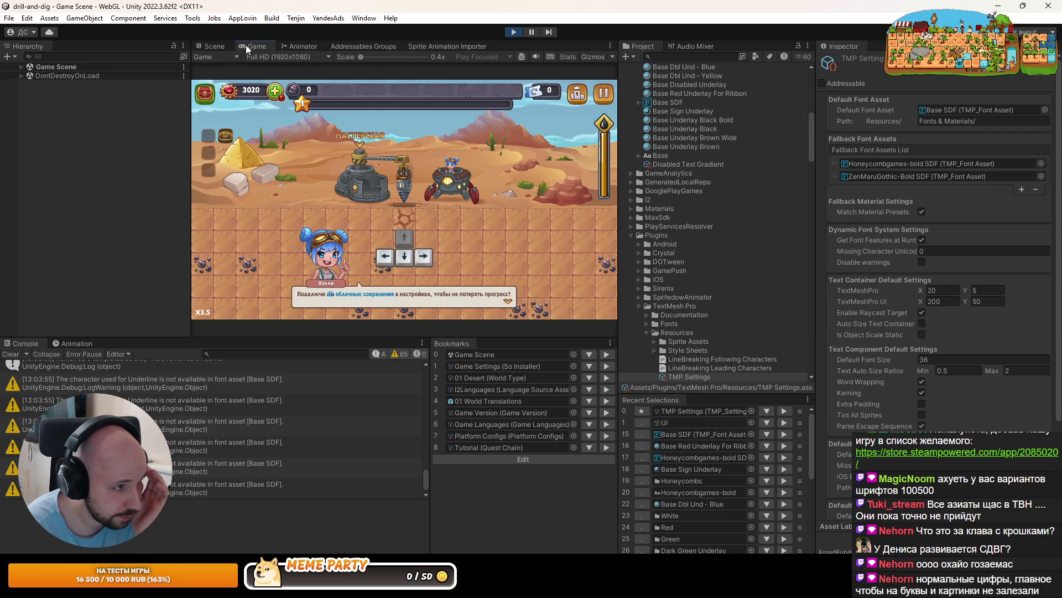
pyautogui.click(214, 46)
pyautogui.scroll(6, 396, 194)
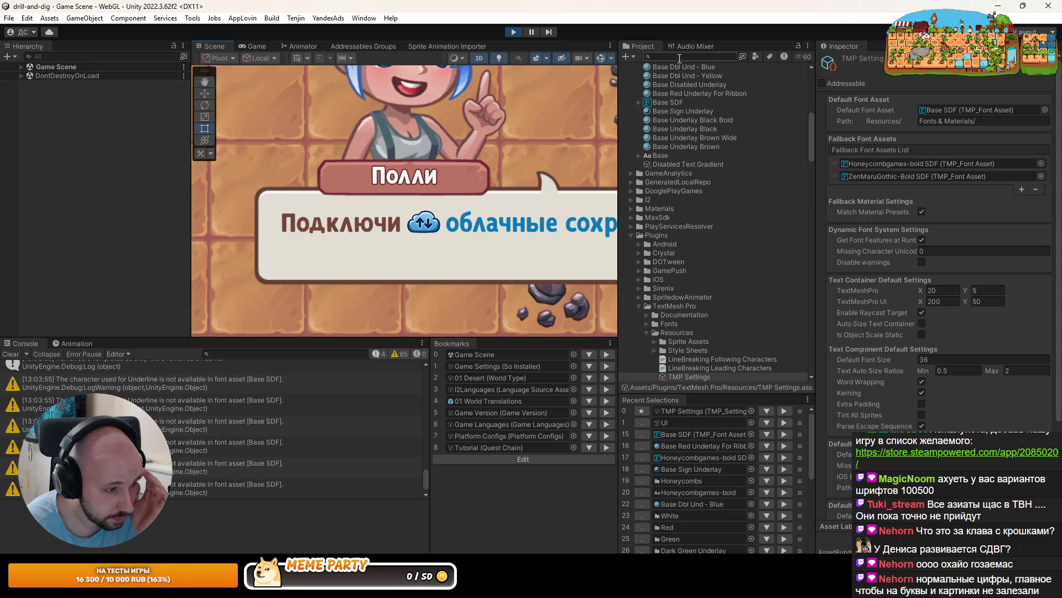
# Filter the Project assets with 'ui_ic' to list the ui_icons sprites
pyautogui.click(680, 58)
pyautogui.scroll(3, 658, 310)
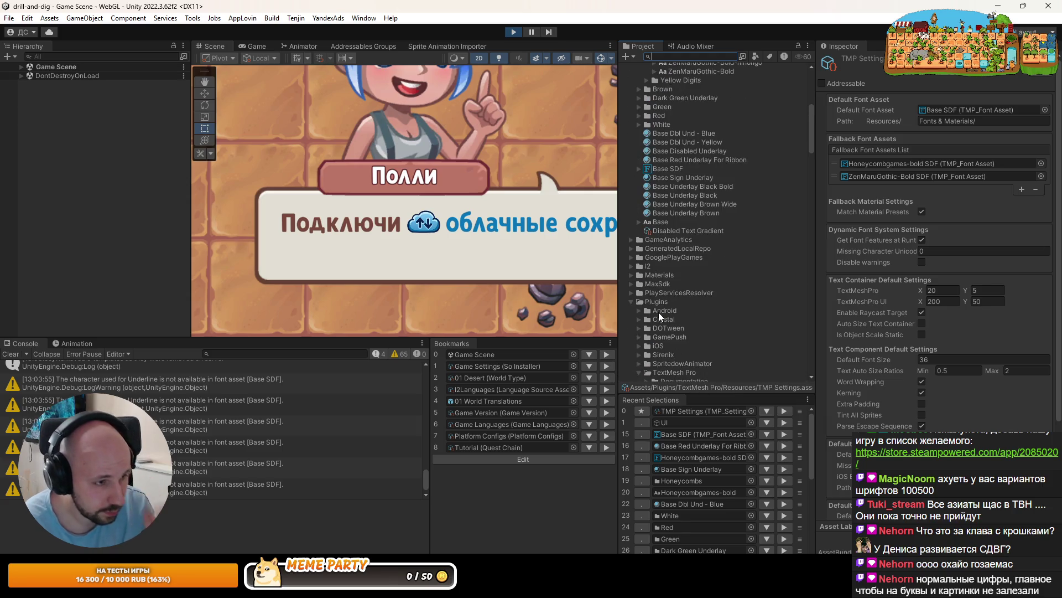
pyautogui.write('ui_u')
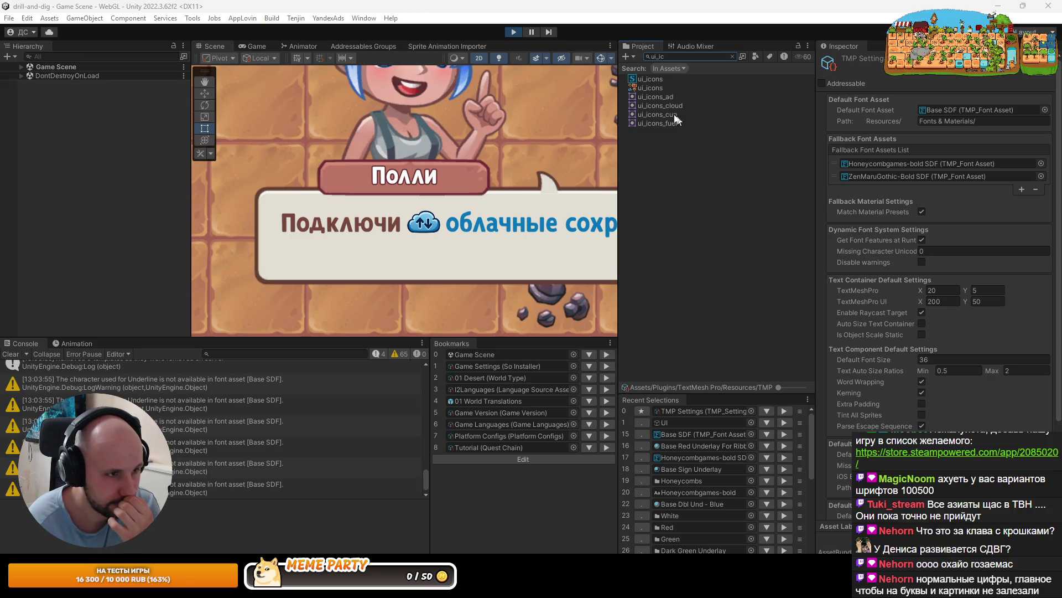
# Show cloud glyph #2 of the ui_icons sprite asset, then expand Game Scene and UI in the Hierarchy
pyautogui.click(640, 87)
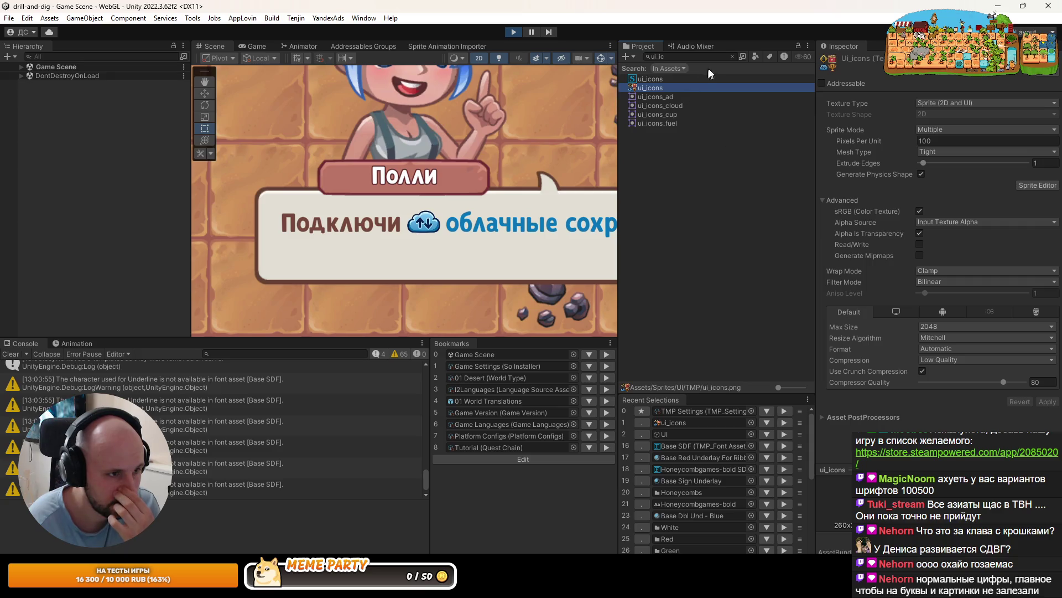
pyautogui.click(645, 78)
pyautogui.scroll(-10, 914, 277)
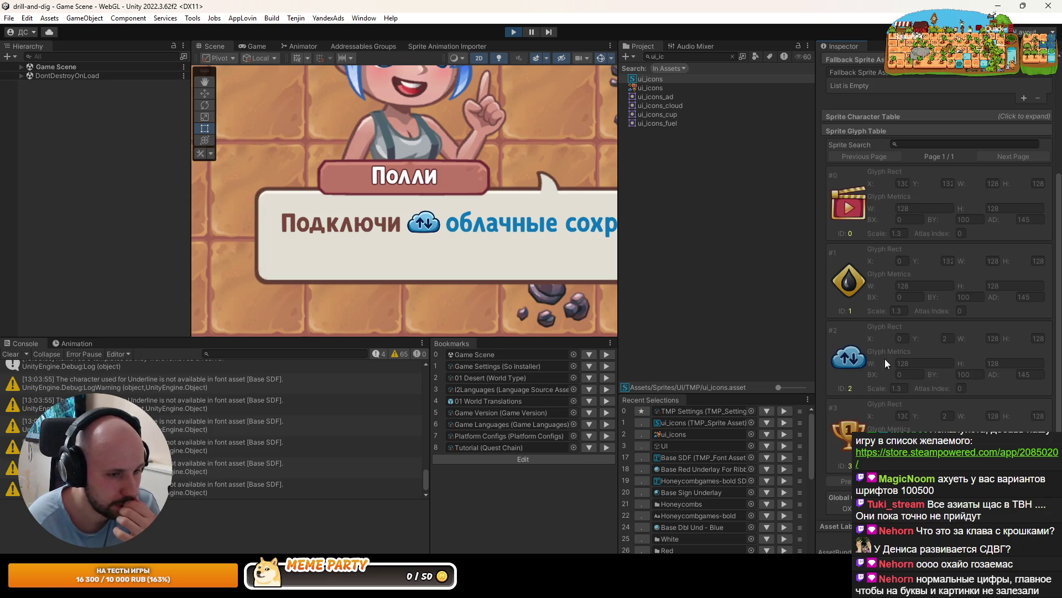
pyautogui.click(1000, 388)
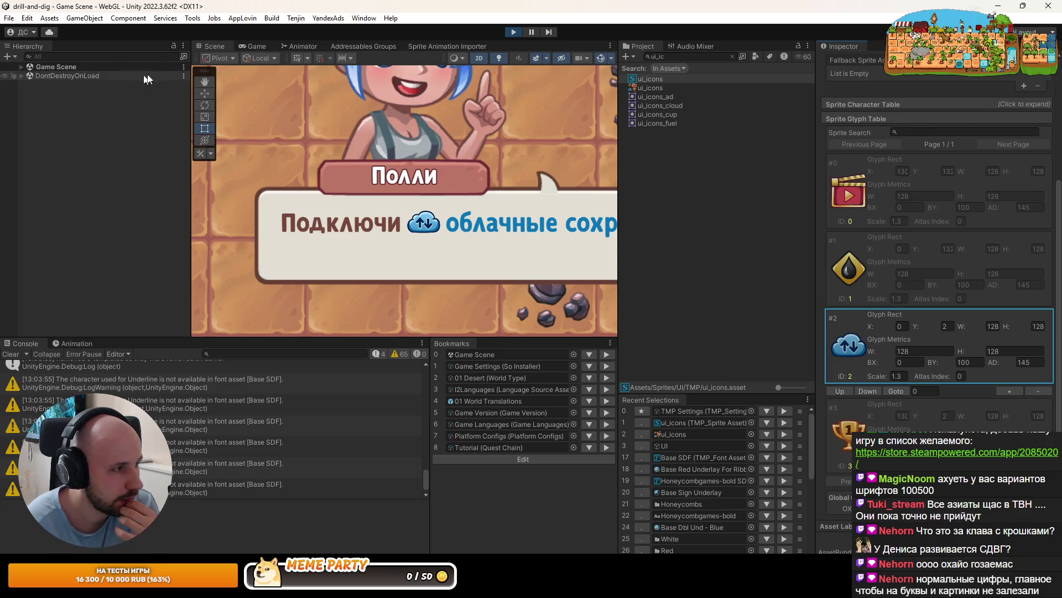
pyautogui.click(21, 67)
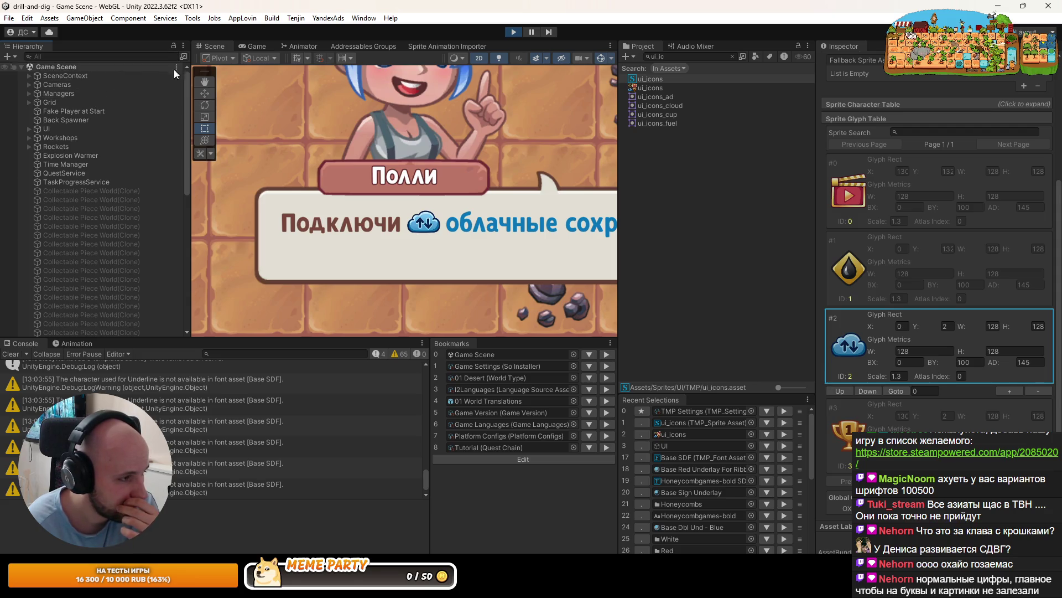
pyautogui.click(28, 128)
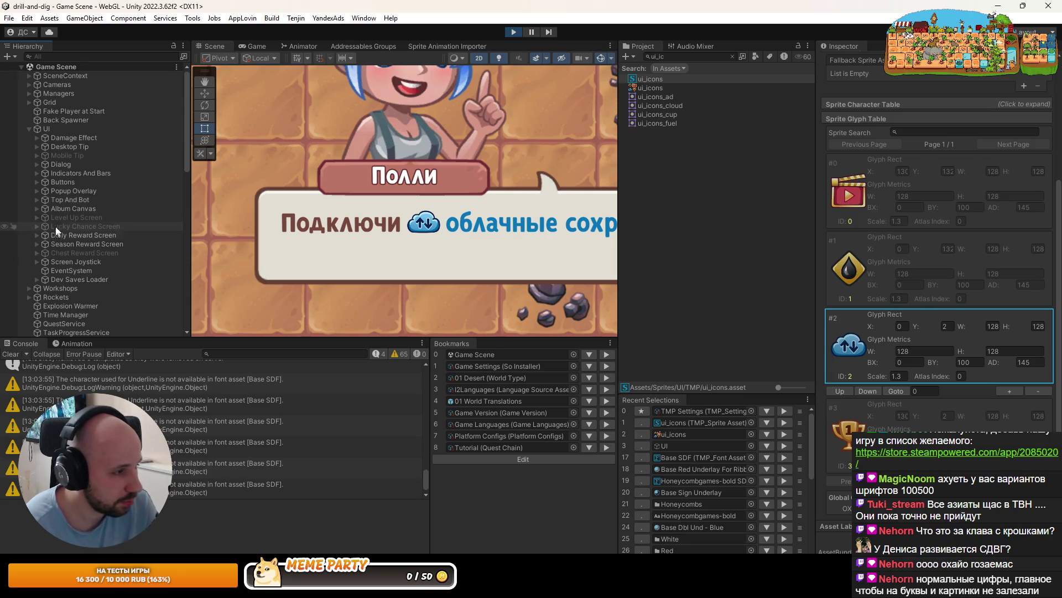
# Select the Dialog's Text (TMP) object and expand its Extra Settings in the Inspector
pyautogui.click(37, 164)
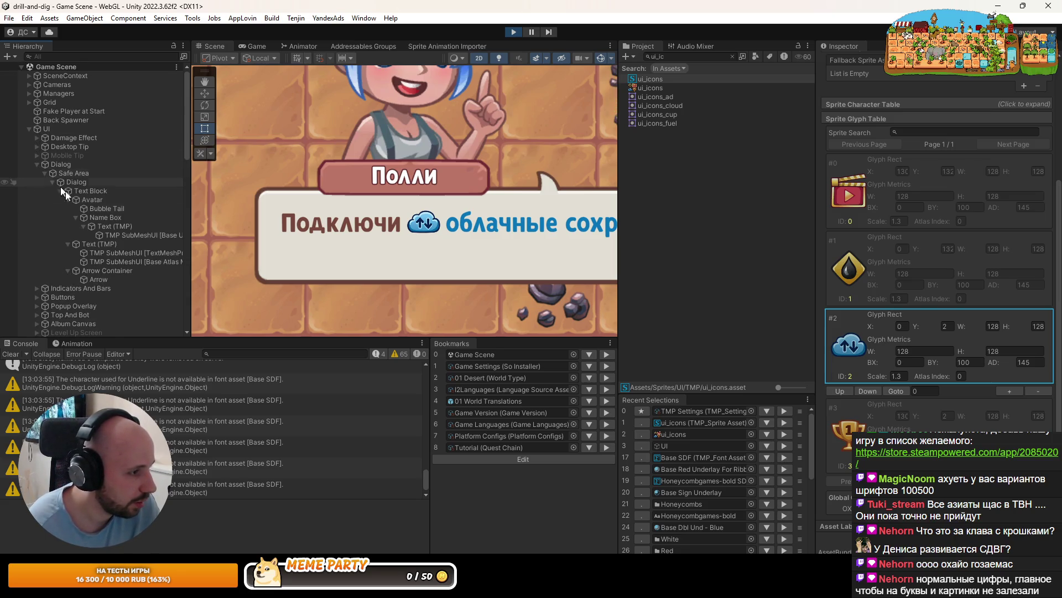
pyautogui.click(95, 243)
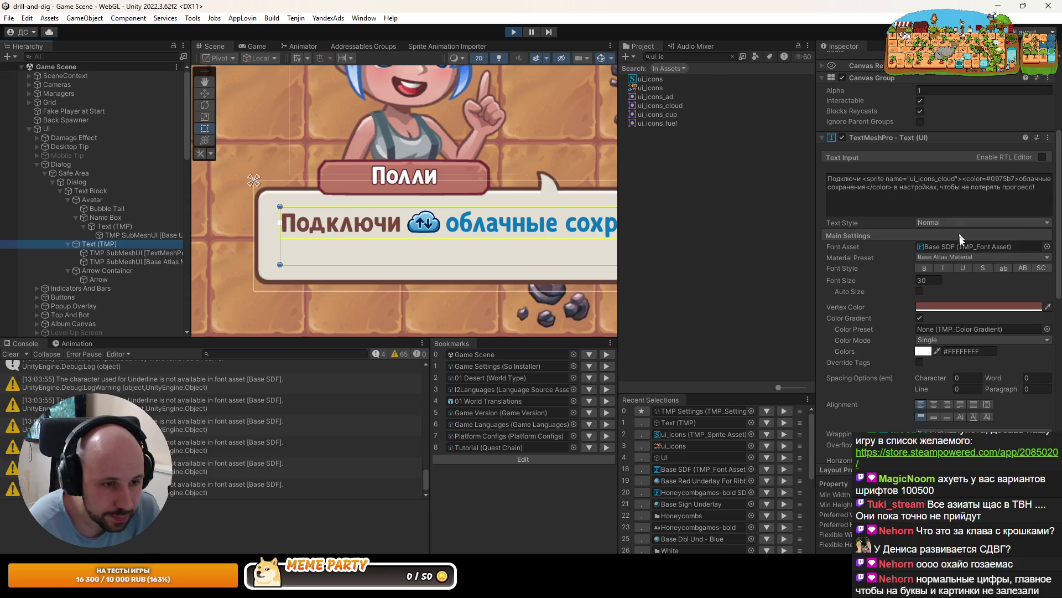
pyautogui.scroll(-1, 932, 343)
pyautogui.scroll(-3, 910, 347)
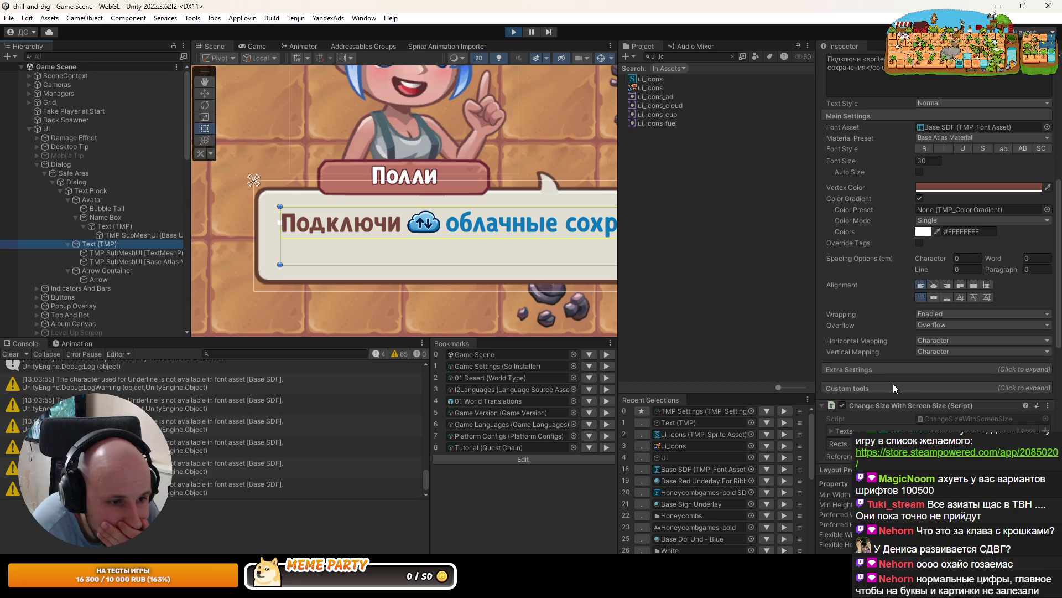
pyautogui.click(893, 384)
pyautogui.click(893, 383)
pyautogui.click(896, 369)
pyautogui.scroll(-5, 897, 368)
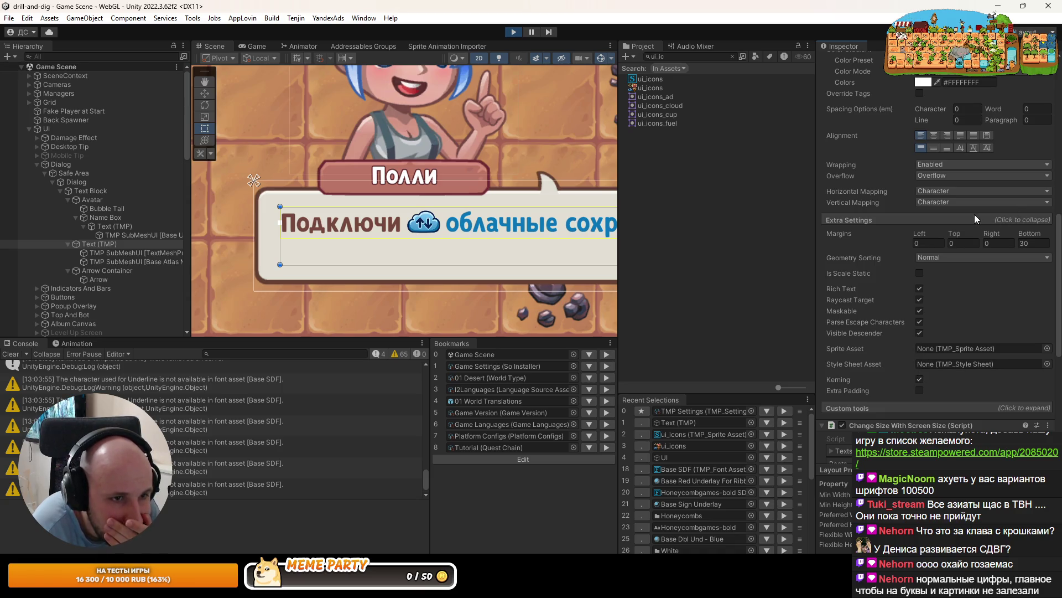
pyautogui.scroll(8, 951, 238)
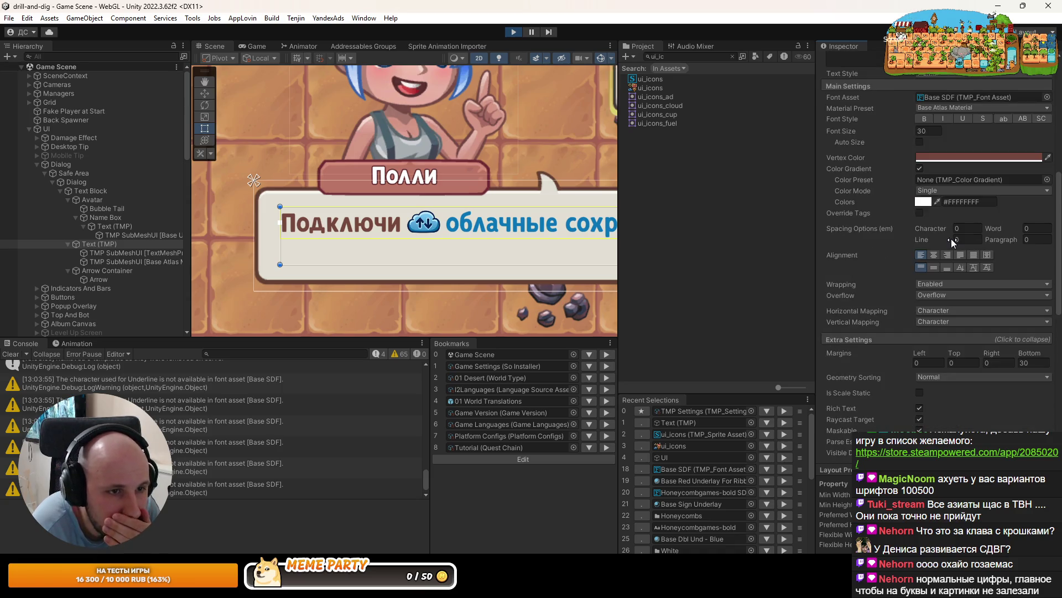
pyautogui.click(613, 55)
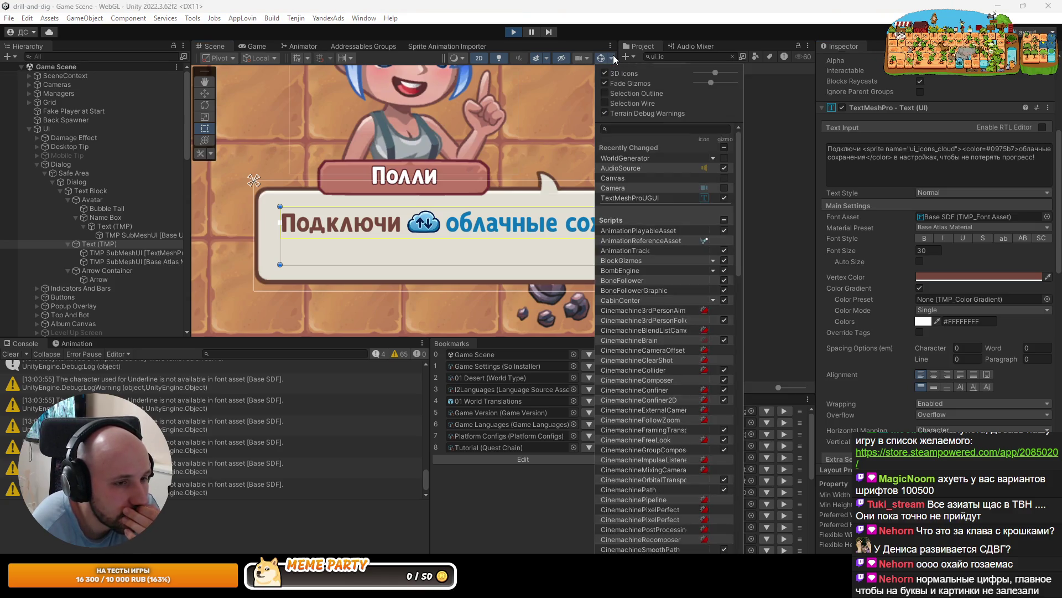
pyautogui.scroll(-15, 725, 282)
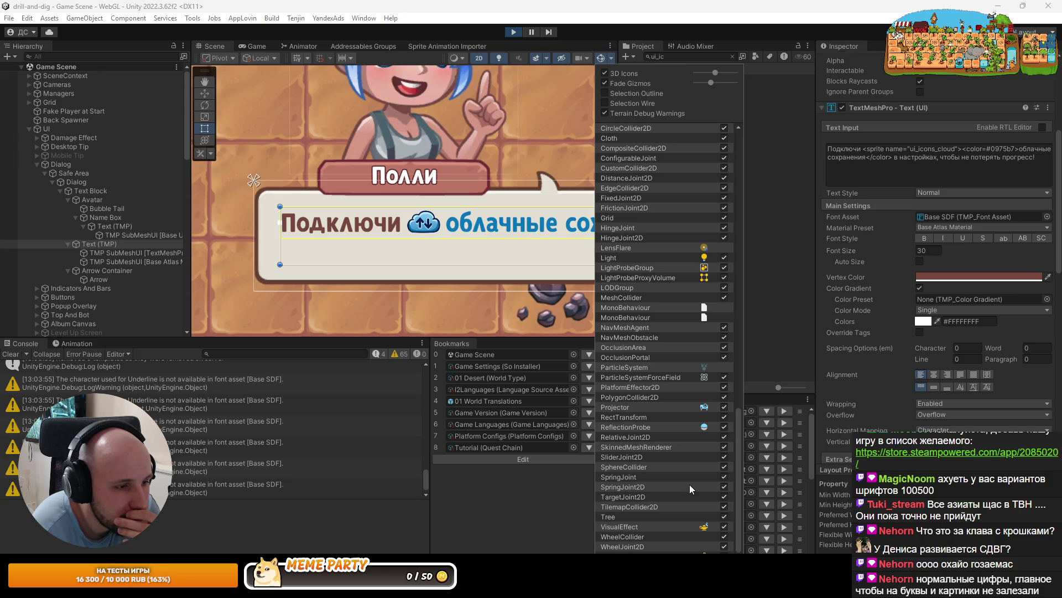
pyautogui.scroll(10, 710, 382)
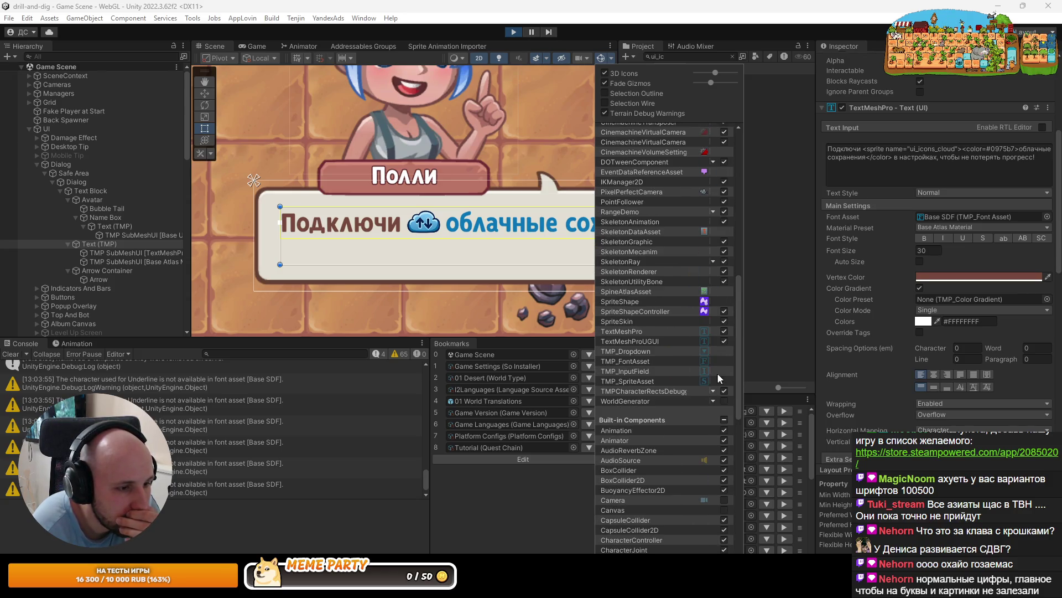
pyautogui.scroll(3, 697, 360)
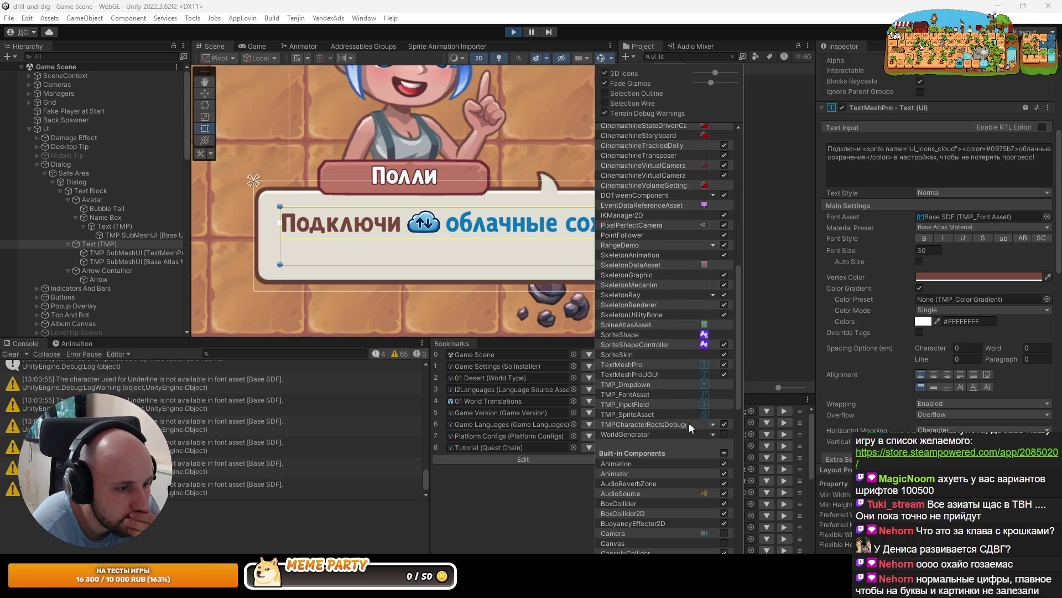
pyautogui.click(712, 424)
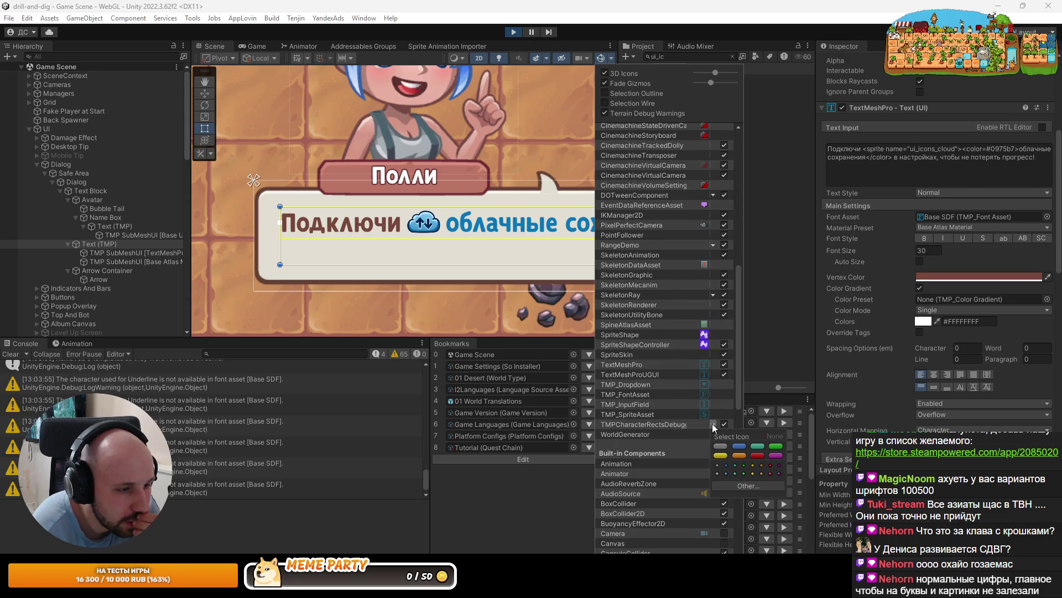
pyautogui.click(662, 423)
pyautogui.scroll(3, 659, 423)
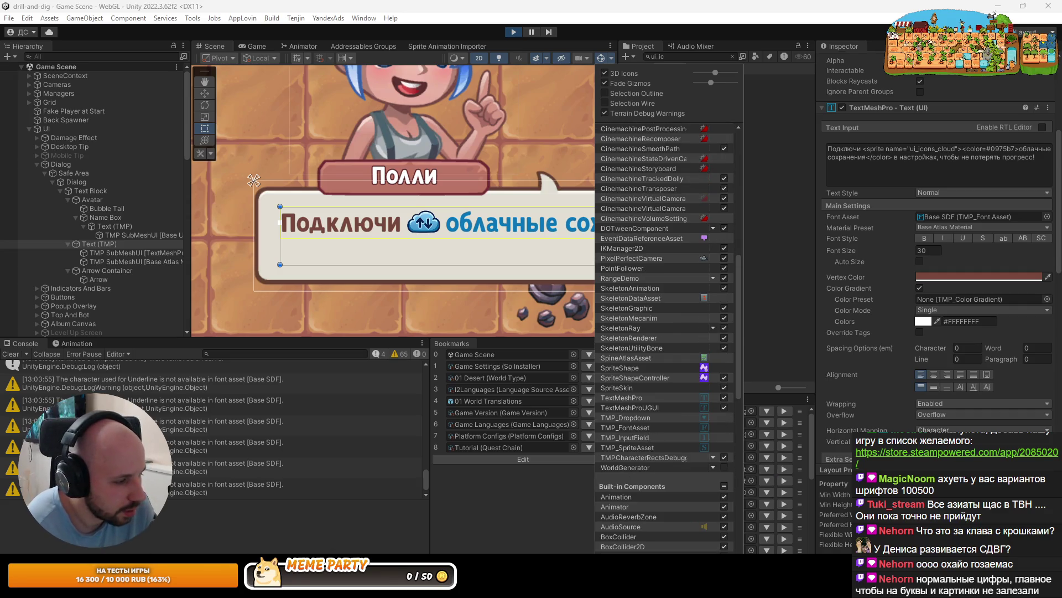
pyautogui.hotkey('alt', 'Tab')
# Open TMPCharacterRectsDebugger.cs in Rider with the Local Changes panel hidden, then return to Unity
pyautogui.hotkey('ctrl', 'n')
pyautogui.write('Tmp')
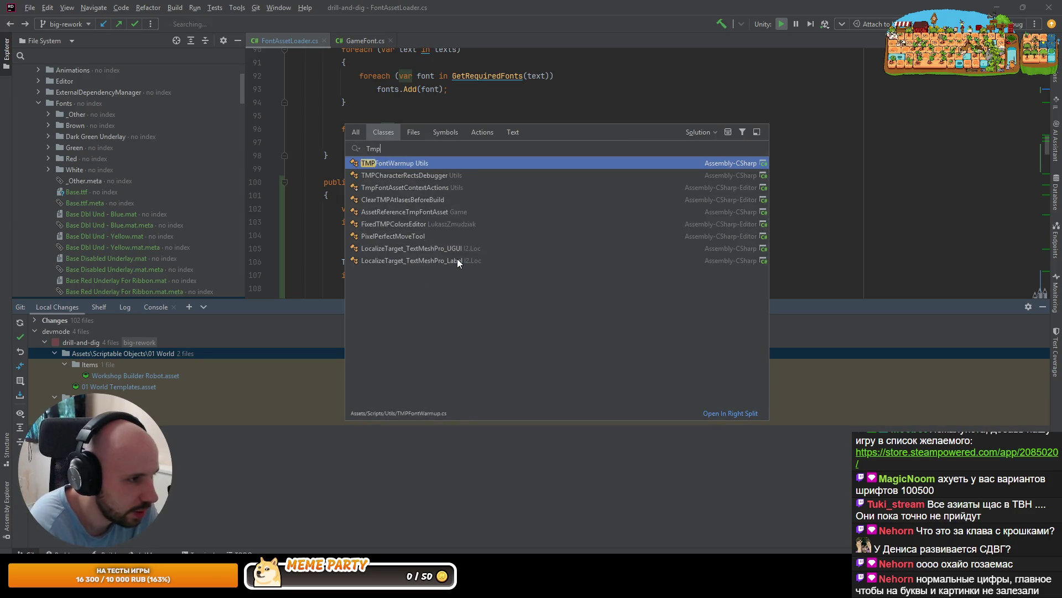
pyautogui.write('Char')
pyautogui.press('Return')
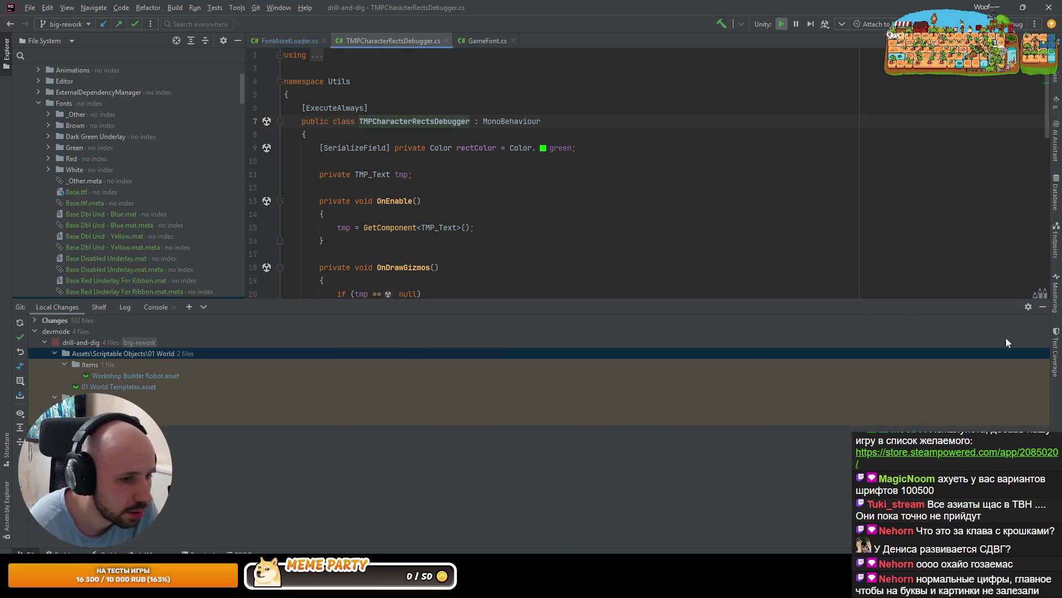
pyautogui.click(1043, 306)
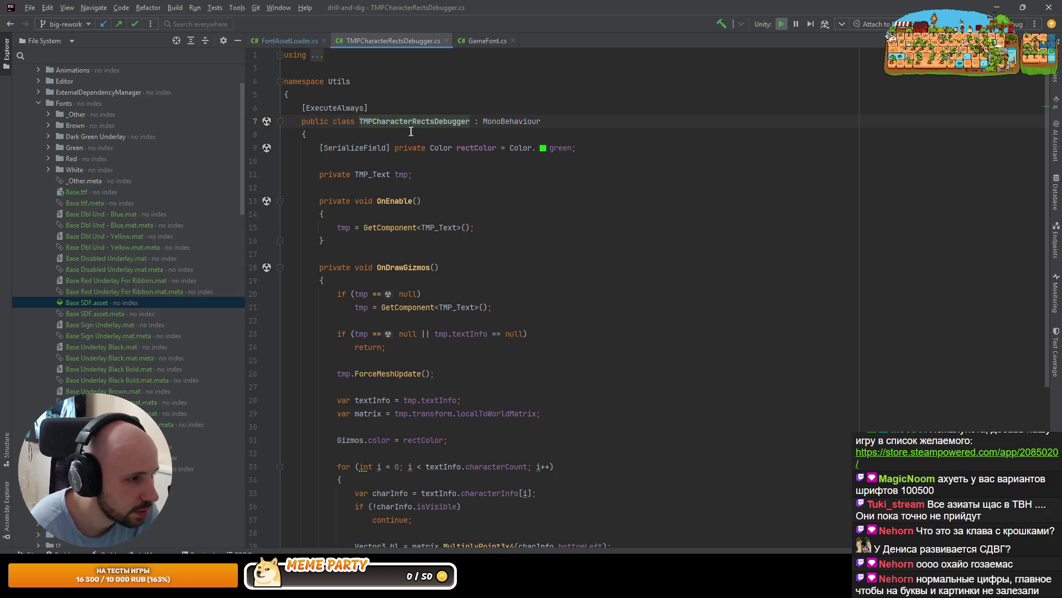
pyautogui.hotkey('alt', 'Tab')
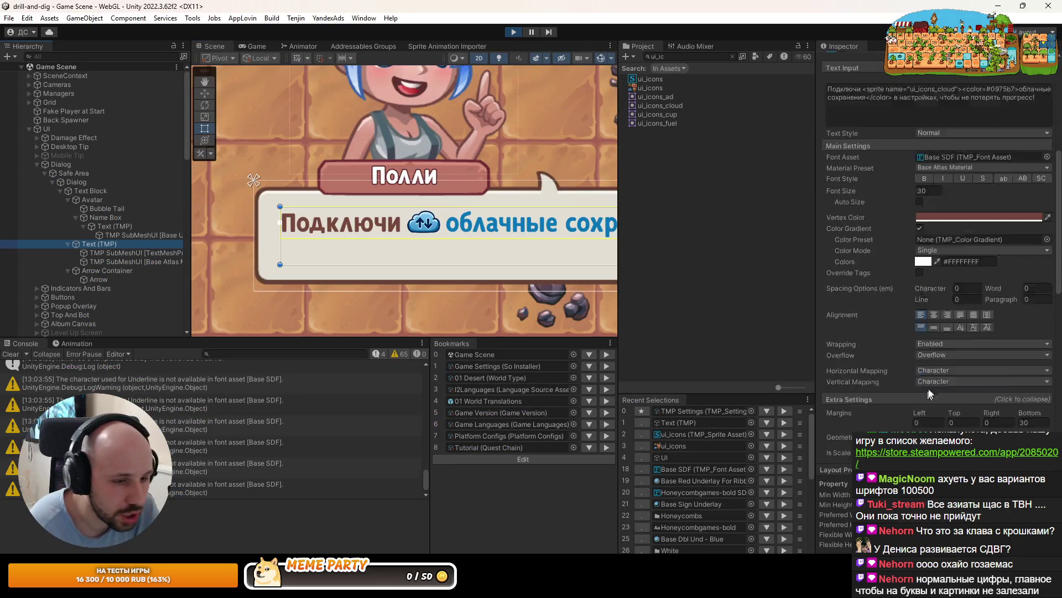
# Add the TMP Character Rects Debugger component ('tmc') to the dialog Text (TMP)
pyautogui.scroll(-3, 935, 277)
pyautogui.click(935, 443)
pyautogui.write('tm')
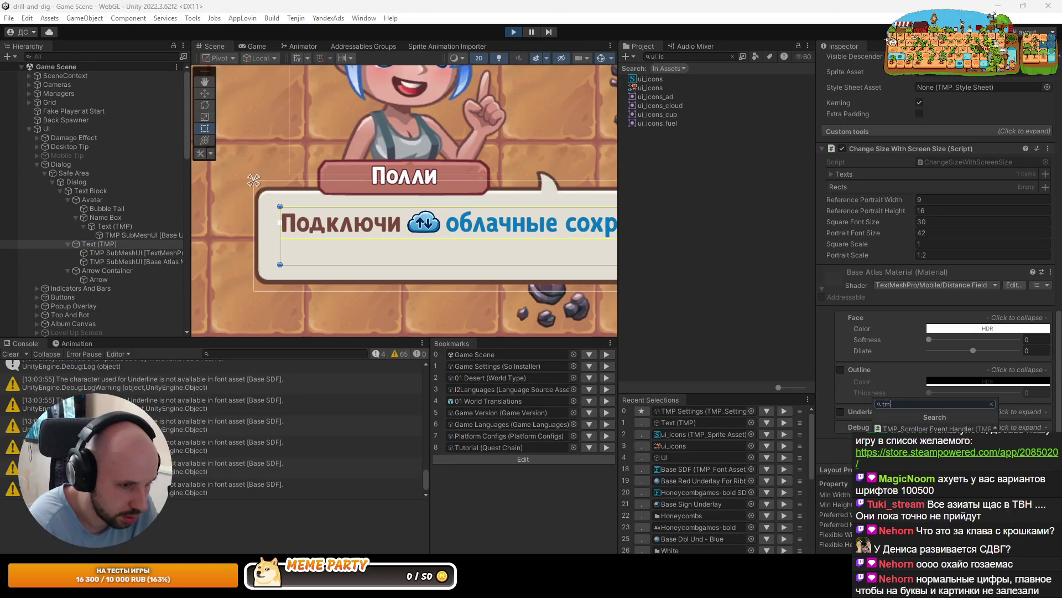
pyautogui.write('c')
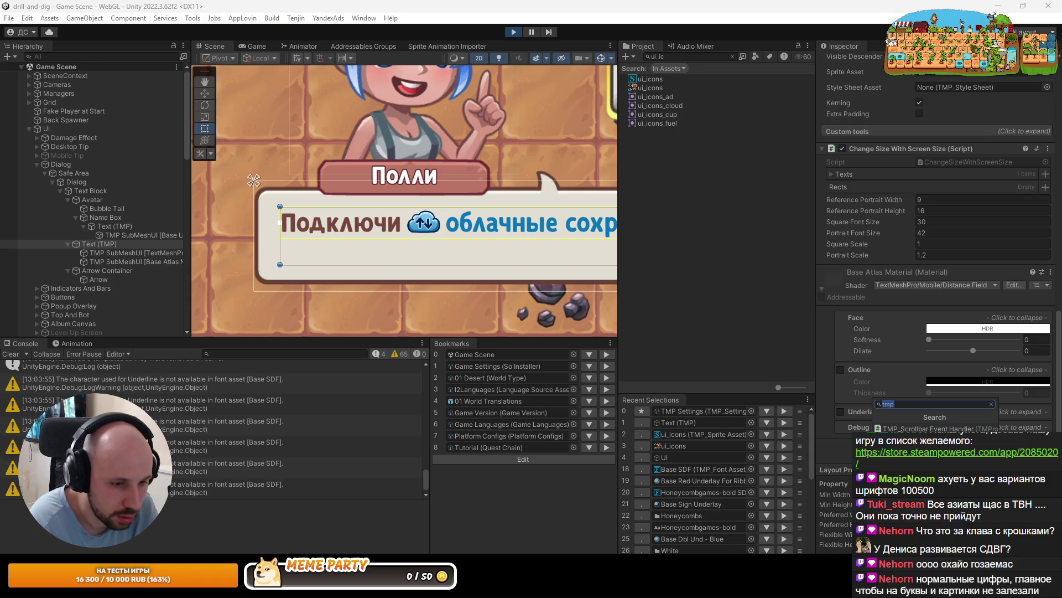
pyautogui.press('Return')
# Pan and zoom the Scene view onto the outlined cloud icon and dialog text
pyautogui.scroll(3, 454, 215)
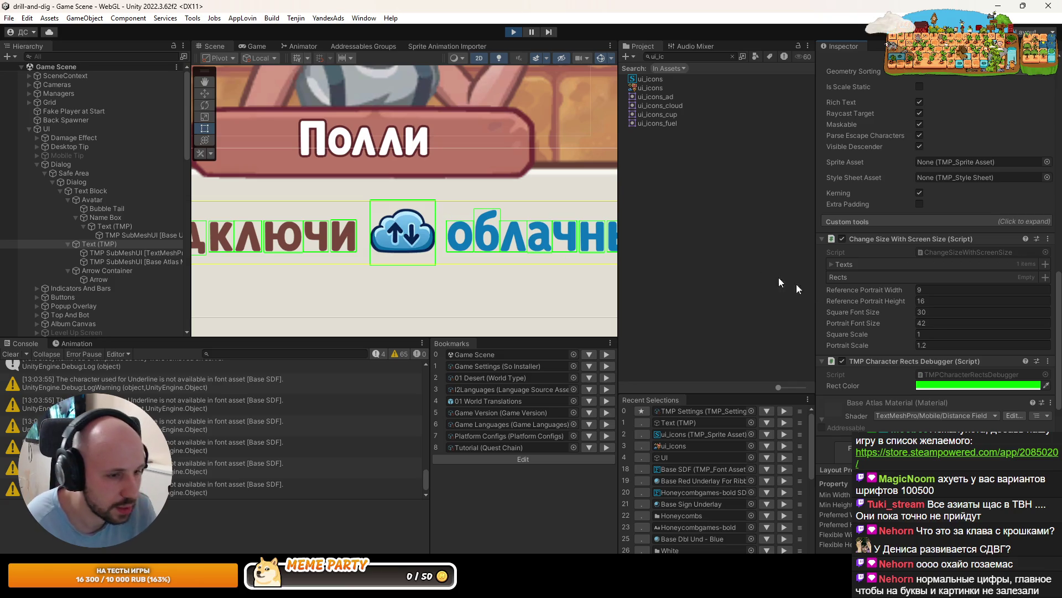
pyautogui.click(849, 264)
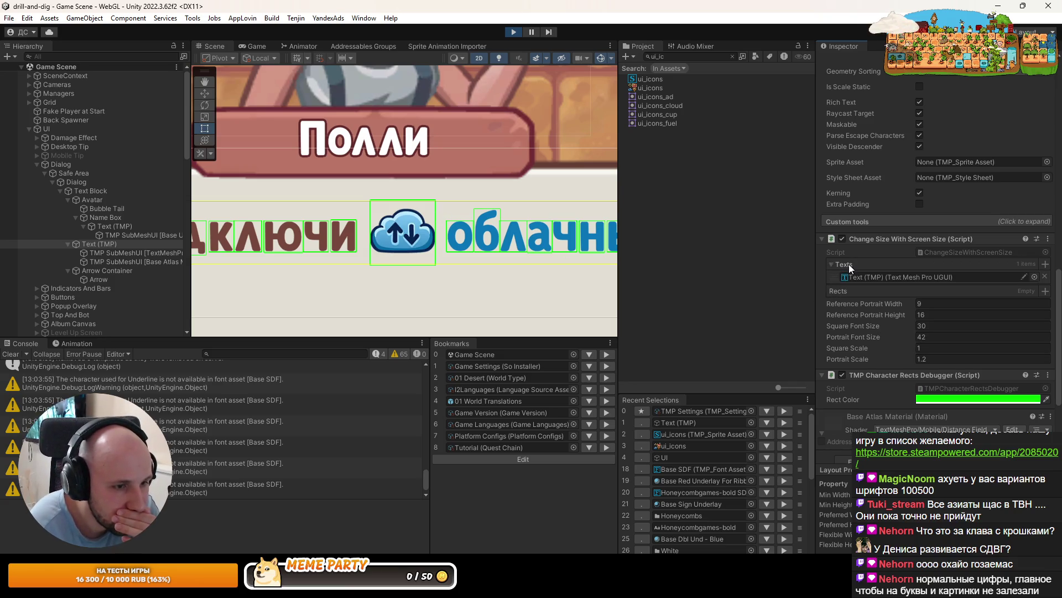
pyautogui.click(849, 264)
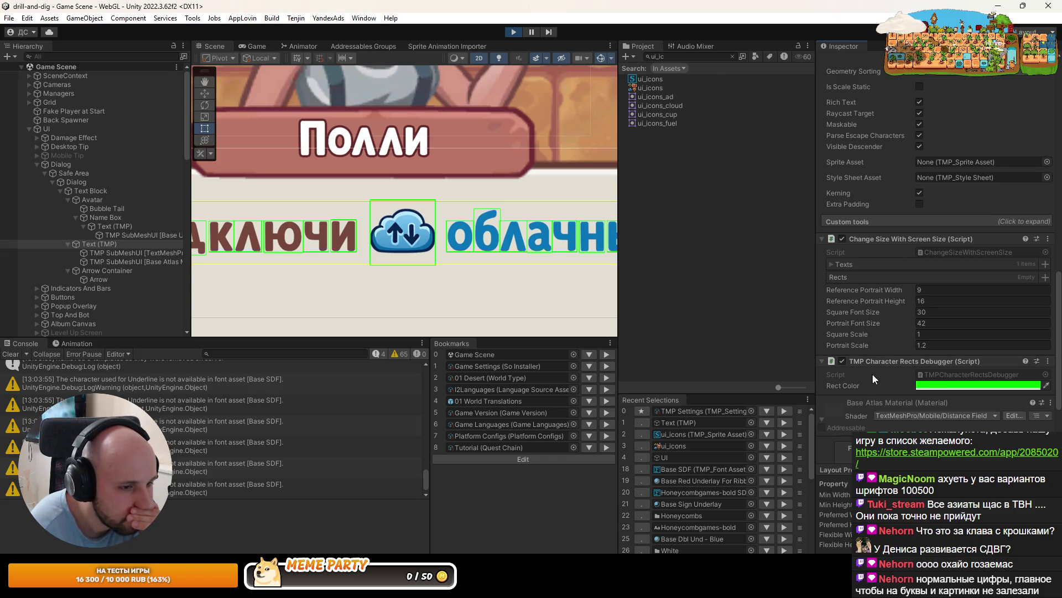
pyautogui.scroll(3, 421, 224)
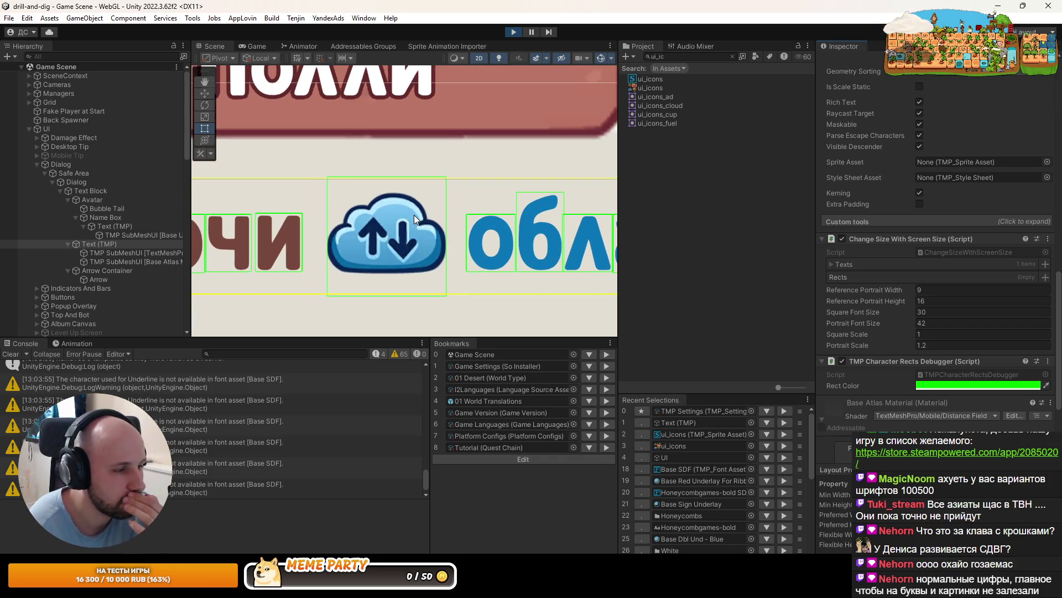
pyautogui.scroll(-4, 412, 215)
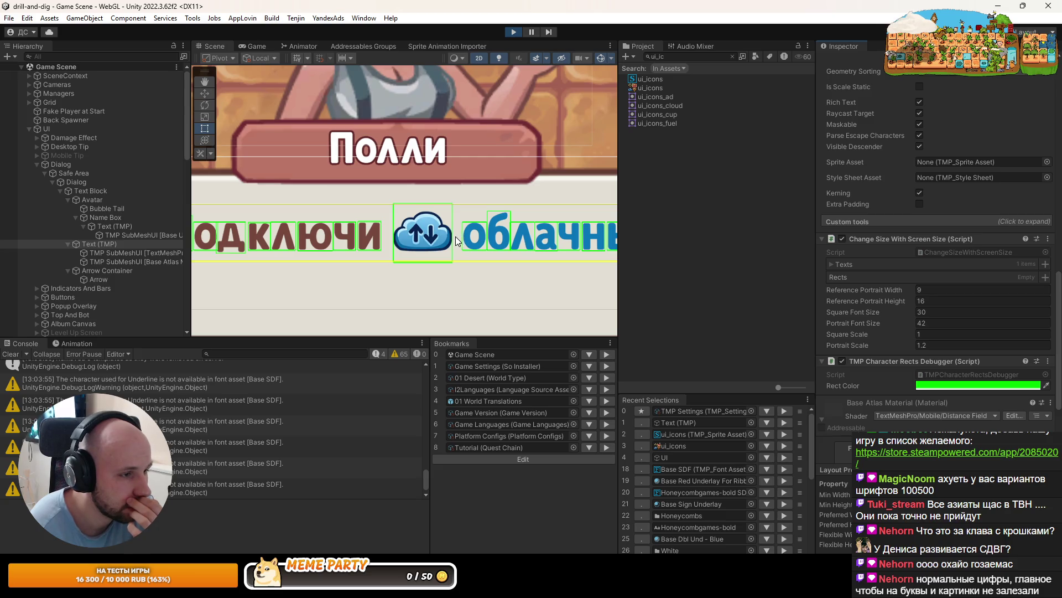
pyautogui.scroll(2, 456, 237)
pyautogui.moveTo(469, 238)
pyautogui.mouseDown()
pyautogui.moveTo(340, 237)
pyautogui.moveTo(233, 207)
pyautogui.moveTo(435, 237)
pyautogui.moveTo(362, 234)
pyautogui.mouseUp()
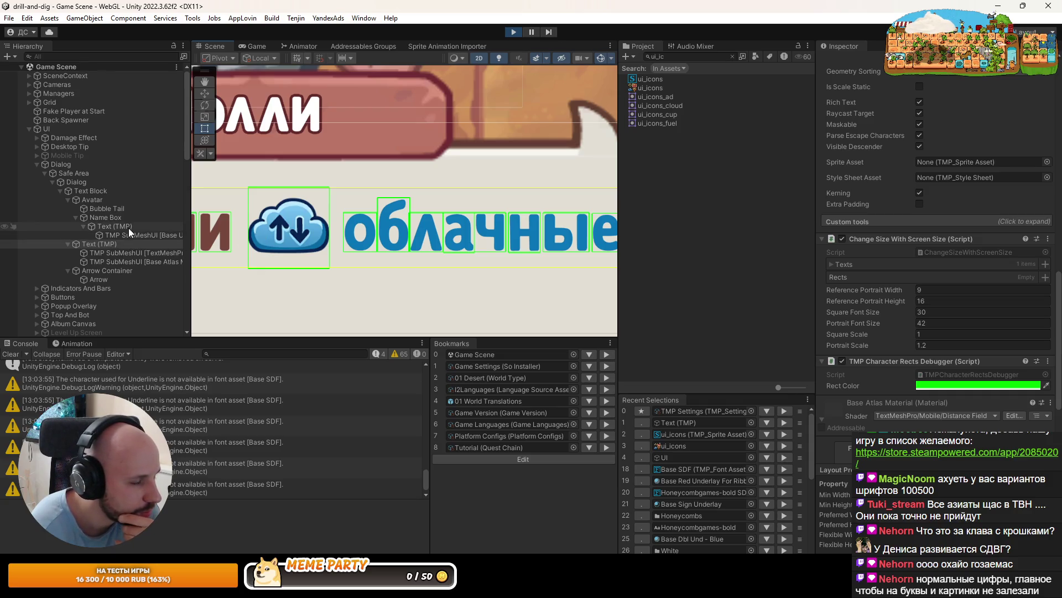
pyautogui.scroll(3, 264, 225)
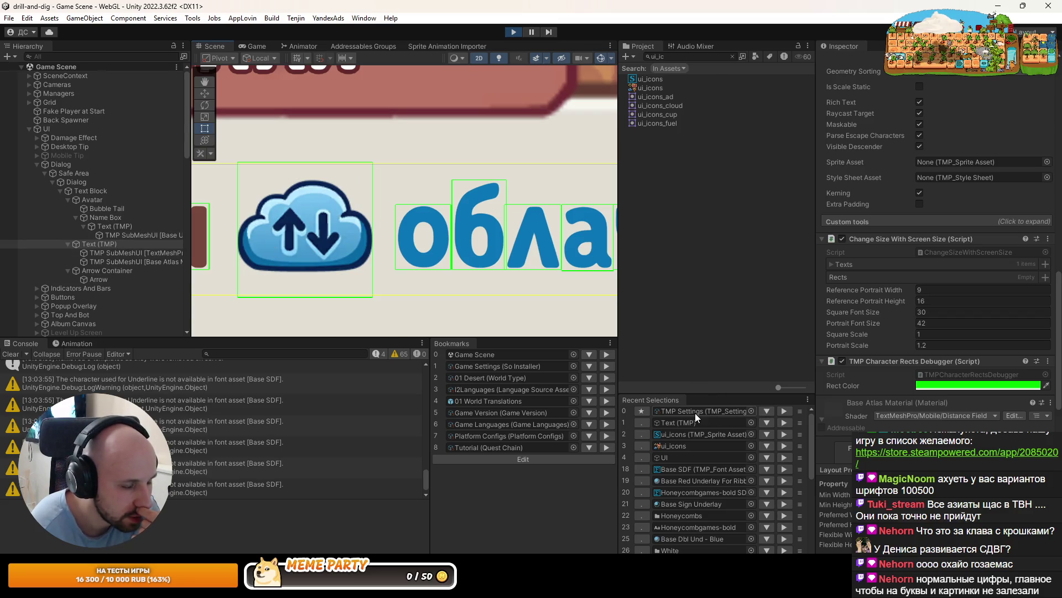
pyautogui.click(784, 434)
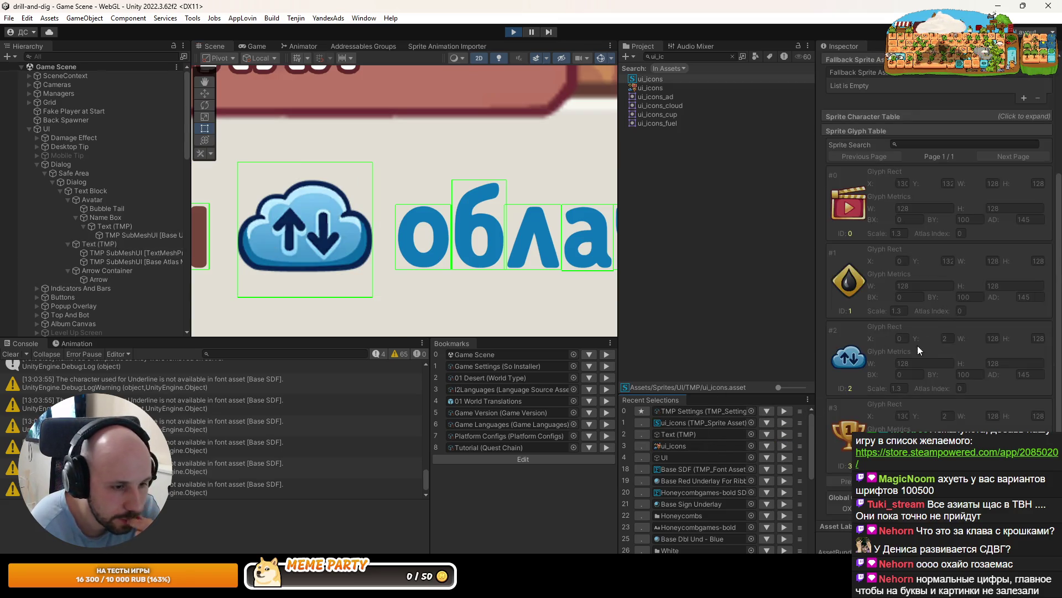
# Try different advance values on cloud glyph #2, leaving its AD at the original 145
pyautogui.click(992, 356)
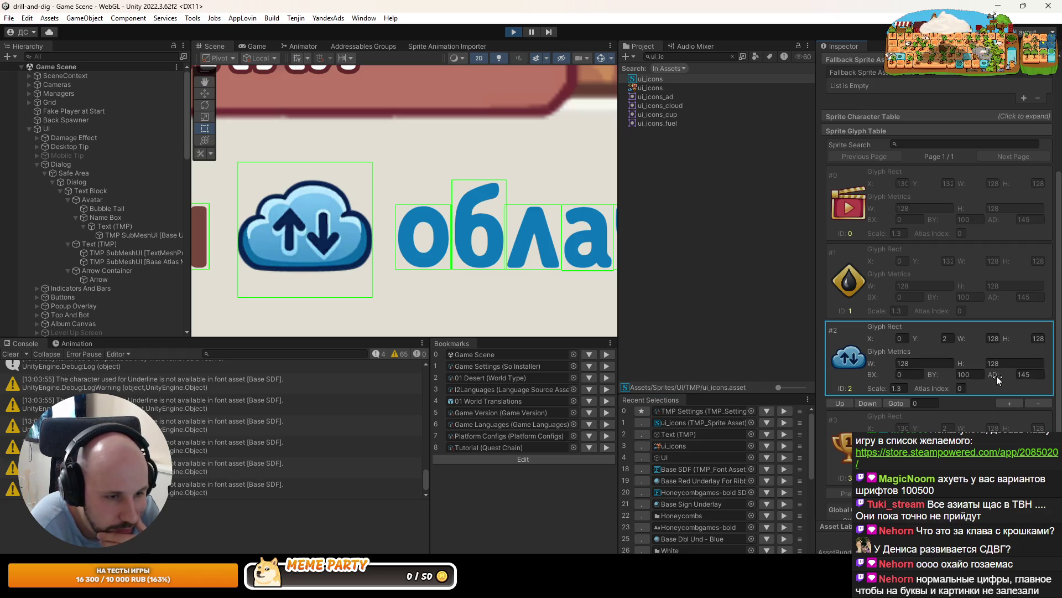
pyautogui.moveTo(997, 377); pyautogui.dragTo(972, 376)
pyautogui.moveTo(686, 346); pyautogui.dragTo(818, 310)
pyautogui.write('145')
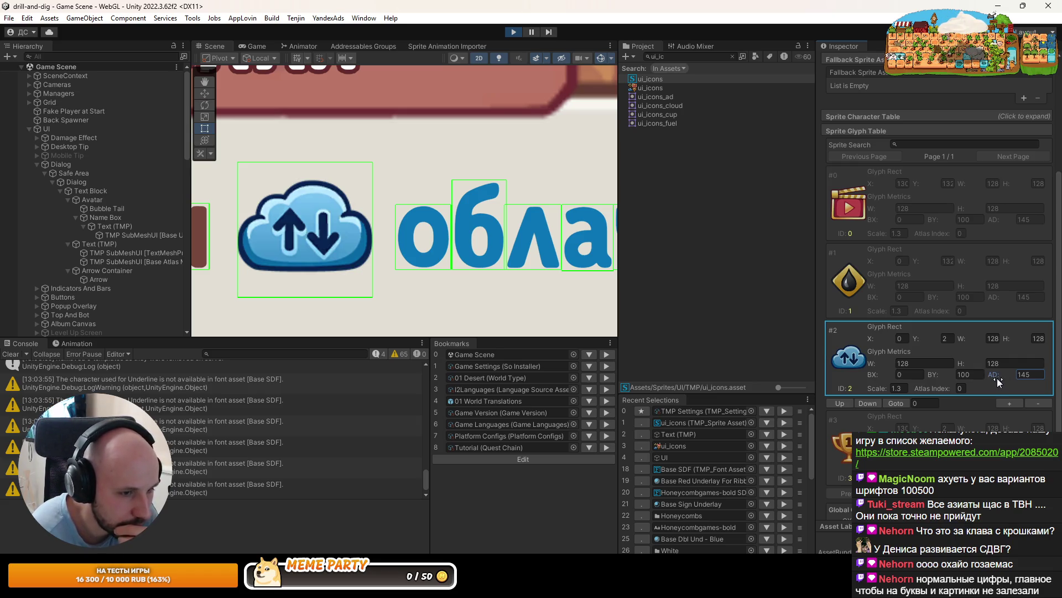
pyautogui.moveTo(998, 380)
pyautogui.mouseDown()
pyautogui.moveTo(941, 380)
pyautogui.moveTo(962, 381)
pyautogui.mouseUp()
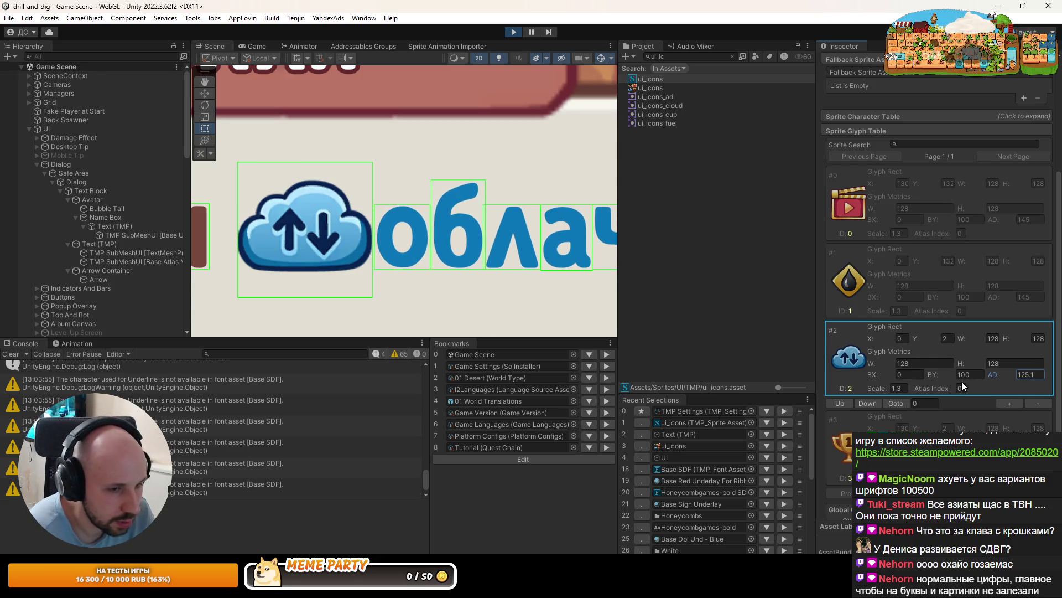
pyautogui.hotkey('ctrl', 'z')
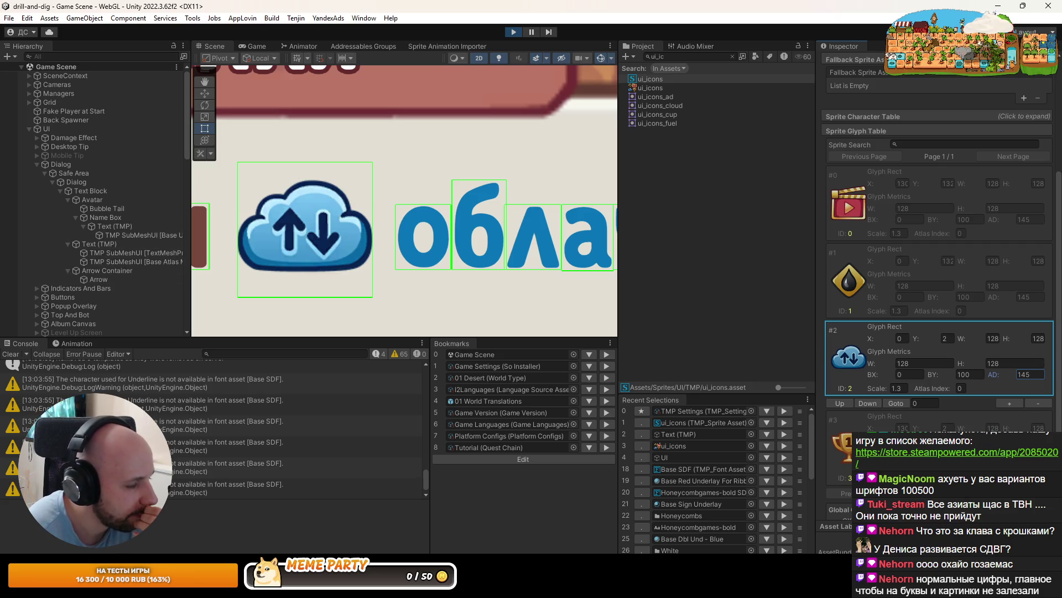
pyautogui.hscroll(-2, 465, 227)
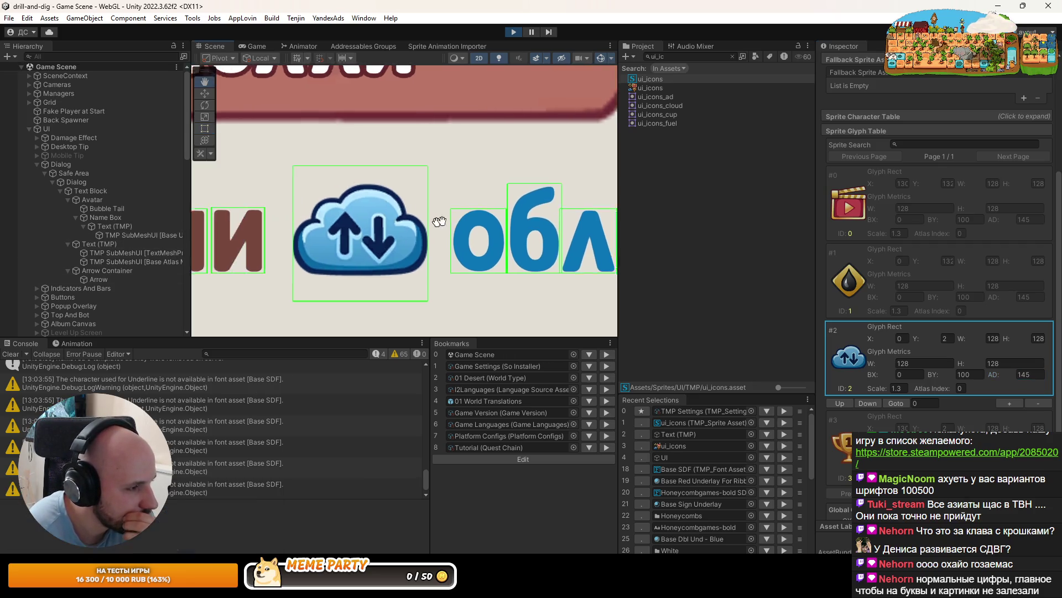
pyautogui.scroll(-1, 464, 227)
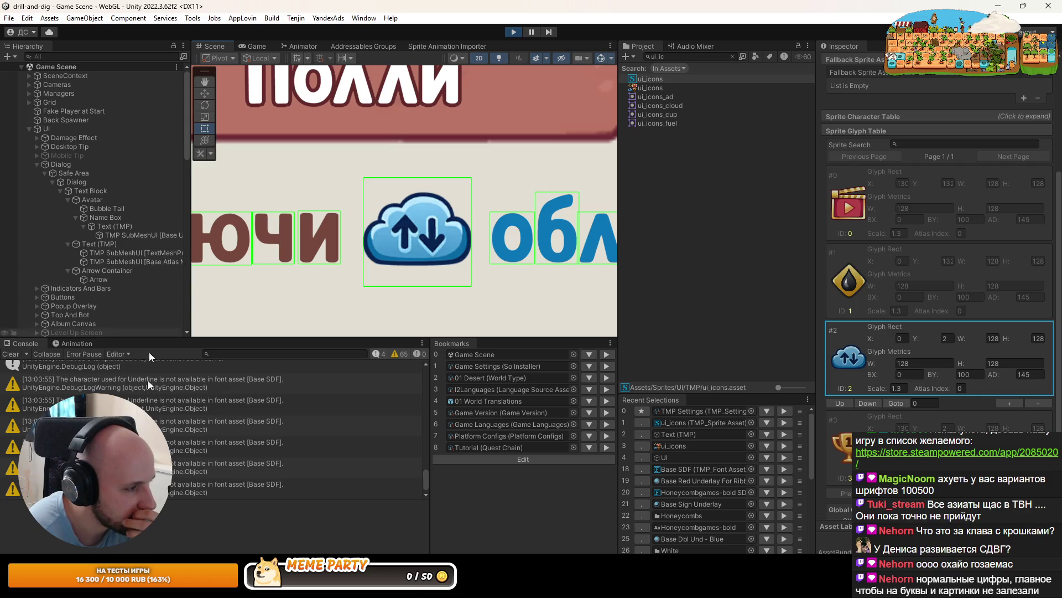
pyautogui.hotkey('alt', 'Tab')
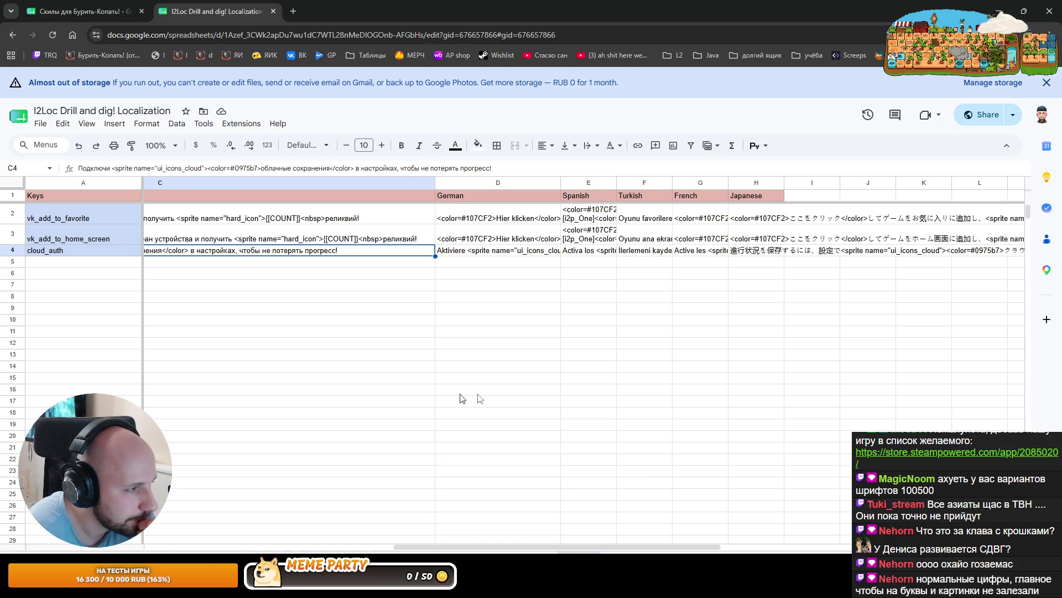
# Read the French, Japanese, English and Russian cloud_auth translations in the sheet
pyautogui.moveTo(590, 550); pyautogui.dragTo(745, 547)
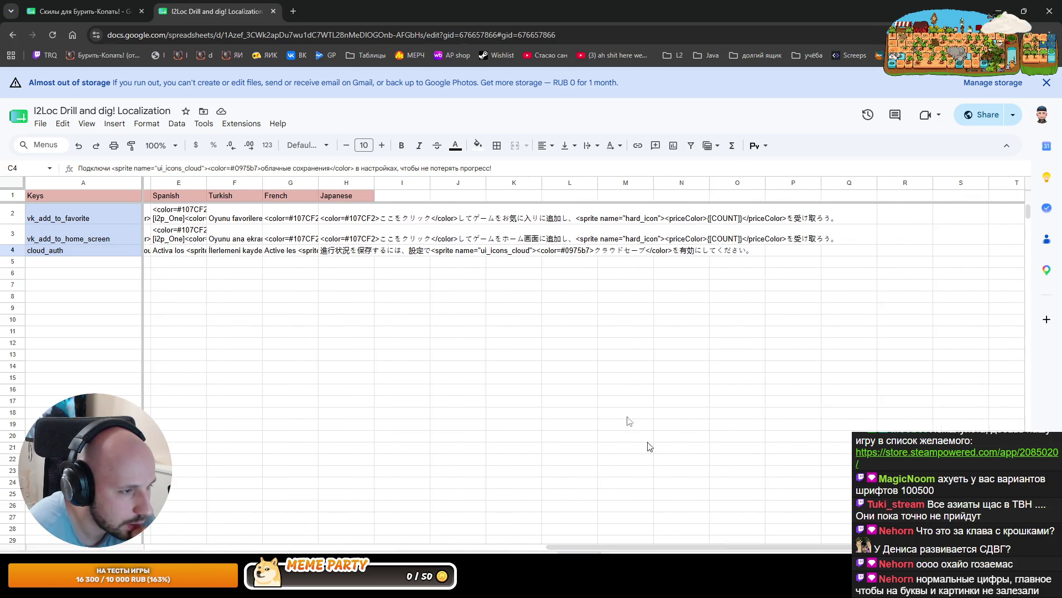
pyautogui.click(285, 251)
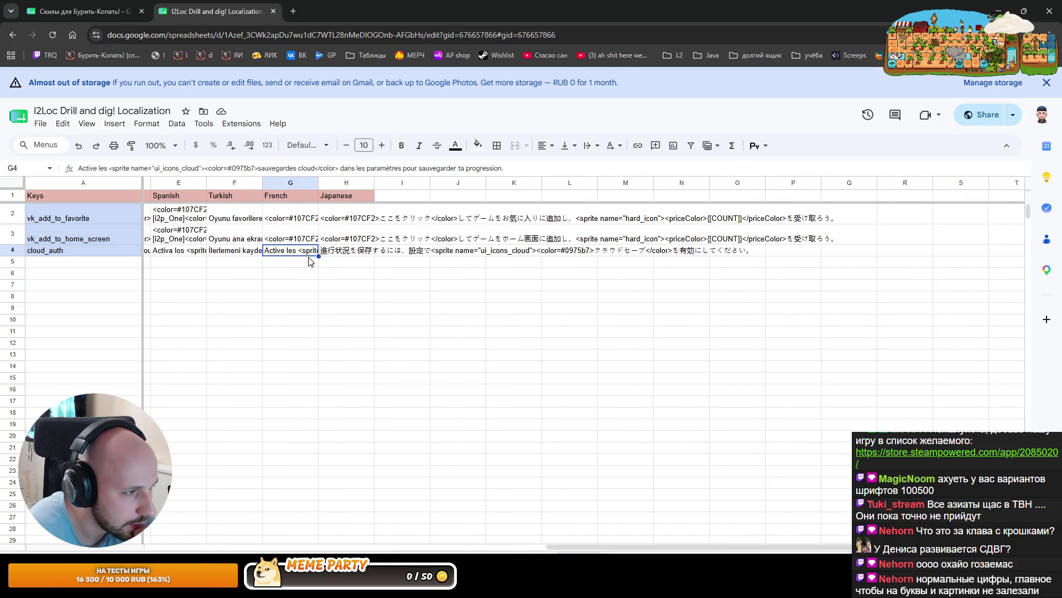
pyautogui.click(354, 254)
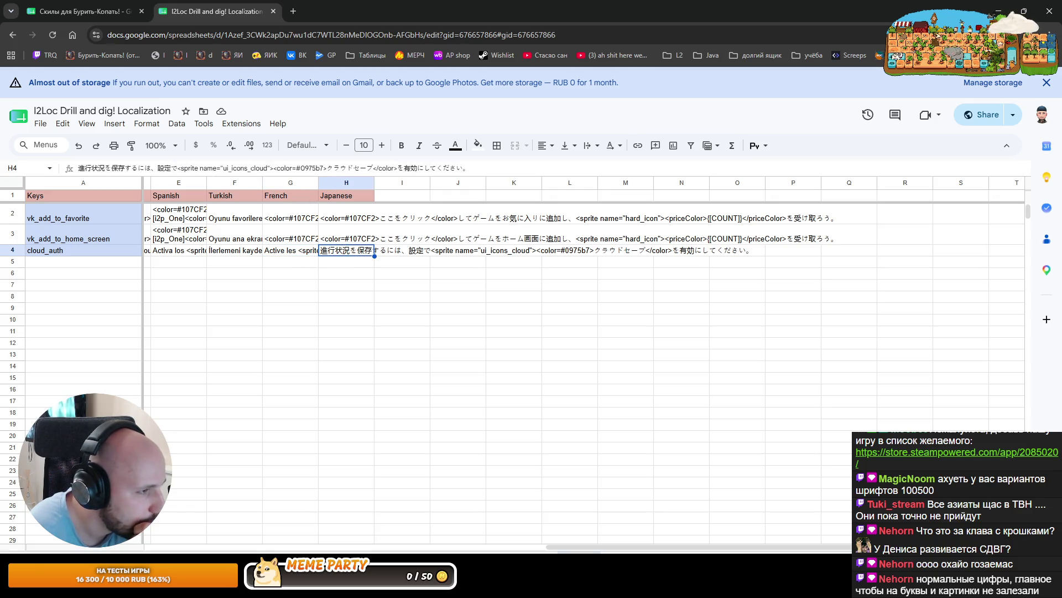
pyautogui.moveTo(590, 546)
pyautogui.mouseDown()
pyautogui.moveTo(275, 517)
pyautogui.moveTo(160, 410)
pyautogui.mouseUp()
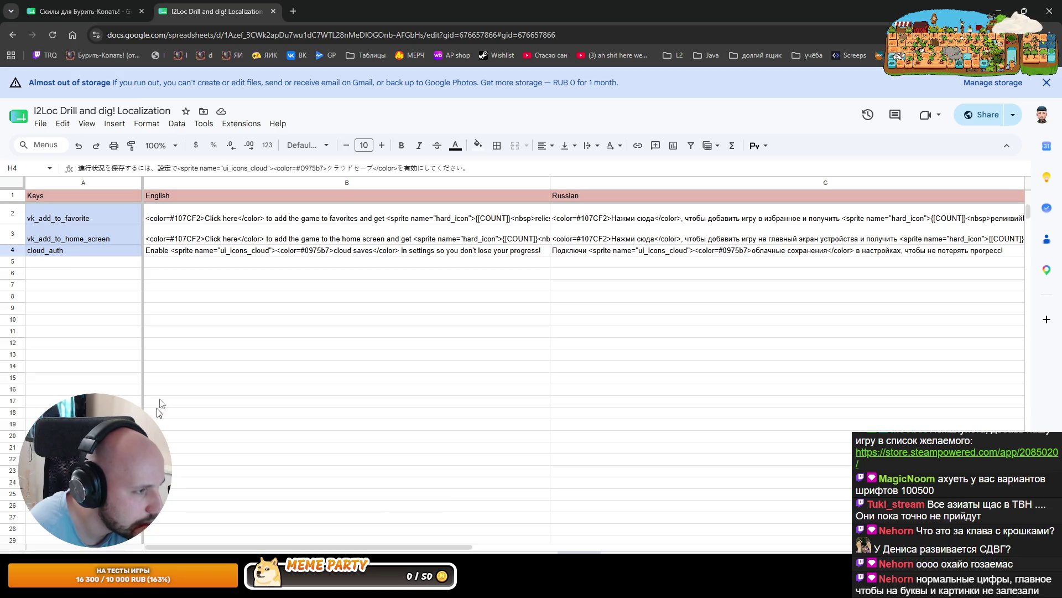
pyautogui.click(212, 242)
pyautogui.click(176, 252)
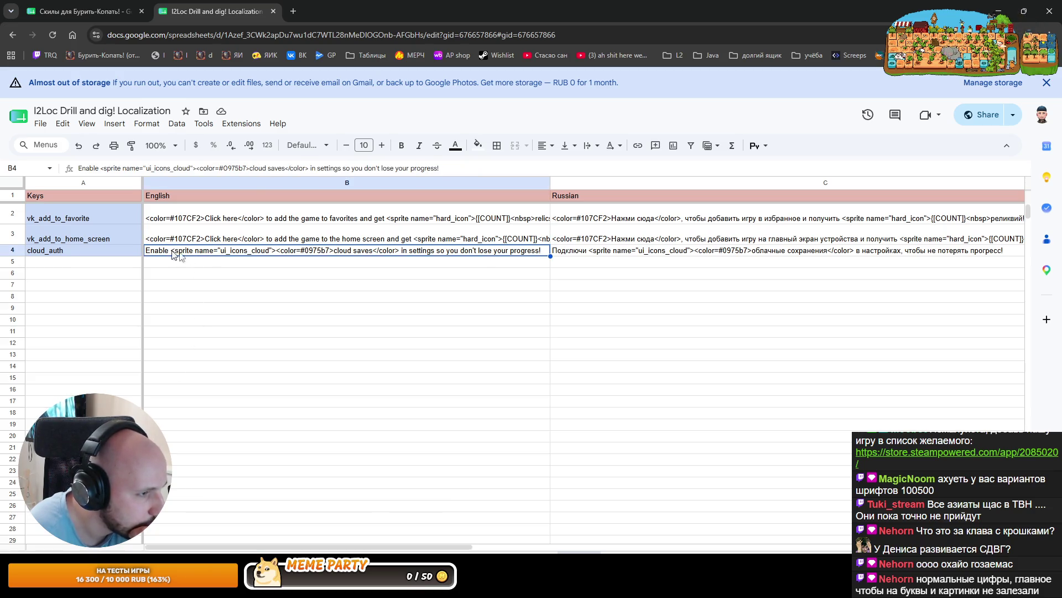
pyautogui.click(592, 252)
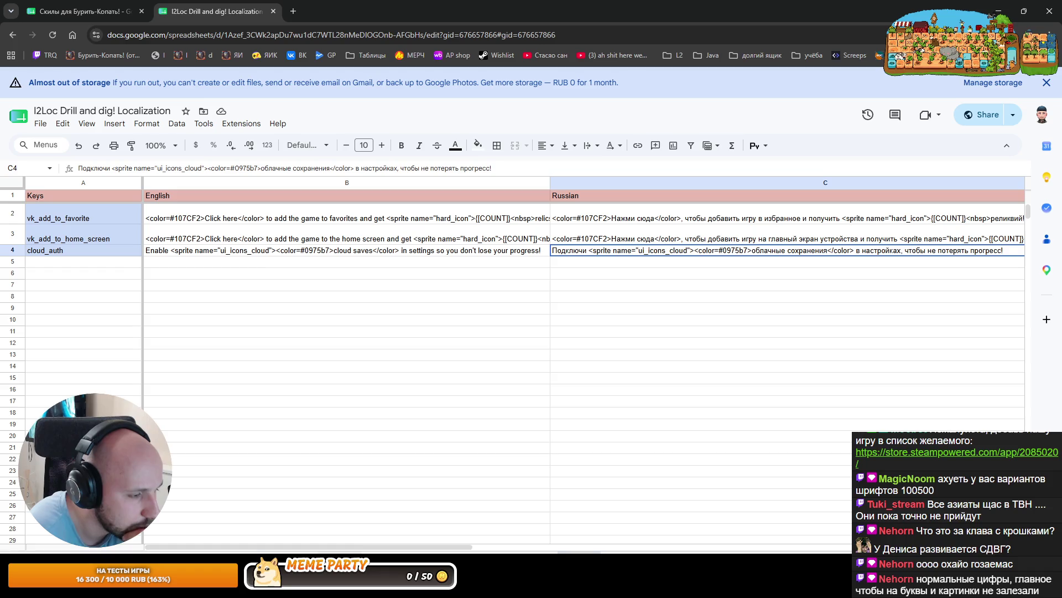
# Open the Japanese cloud_auth translation in H4 for editing in the formula bar
pyautogui.moveTo(341, 548); pyautogui.dragTo(798, 540)
pyautogui.click(254, 250)
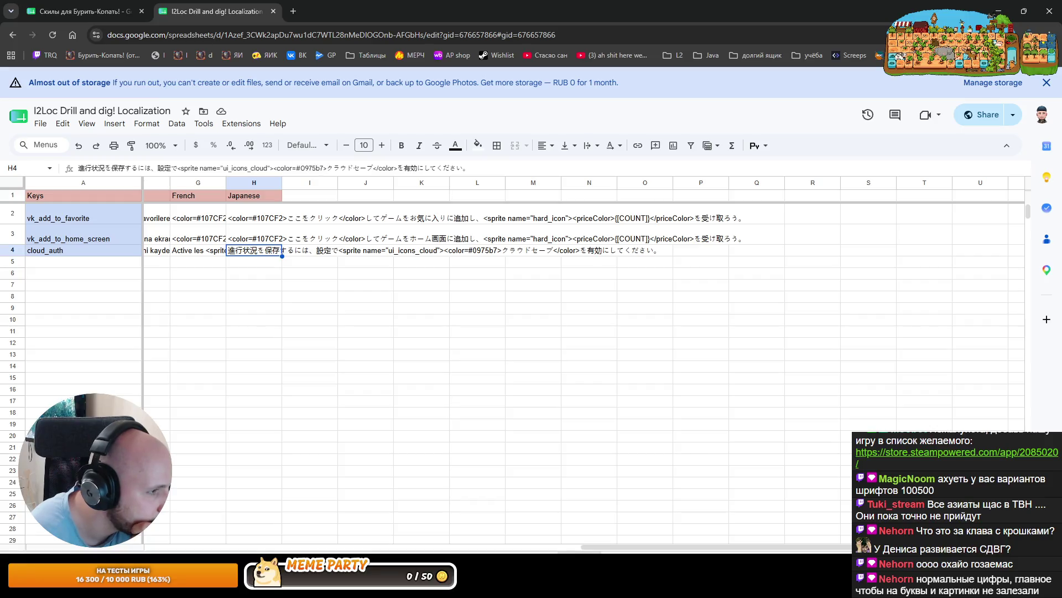
pyautogui.click(164, 169)
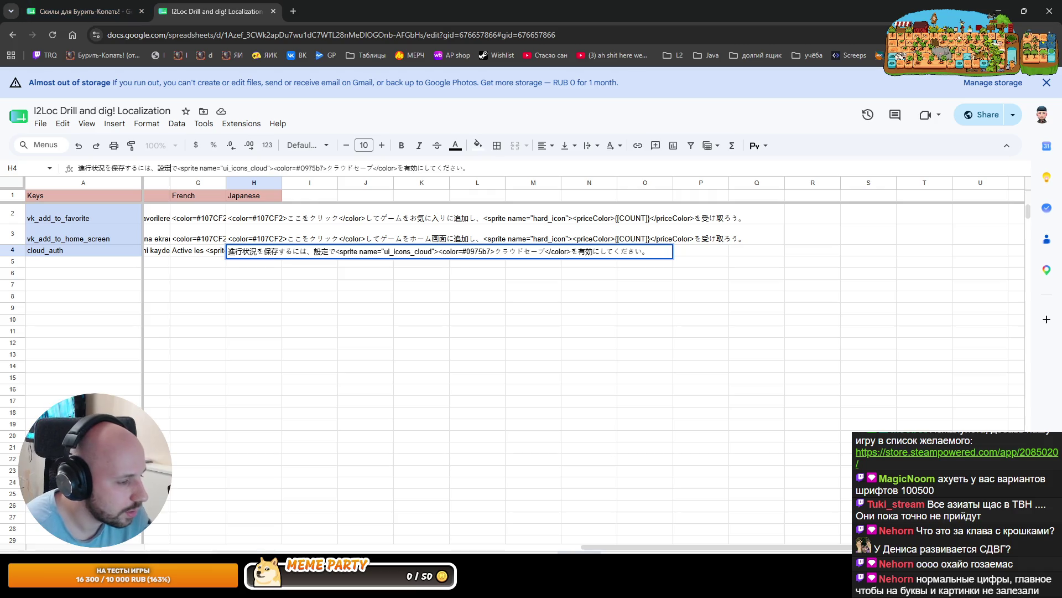
pyautogui.hotkey('alt', 'Tab')
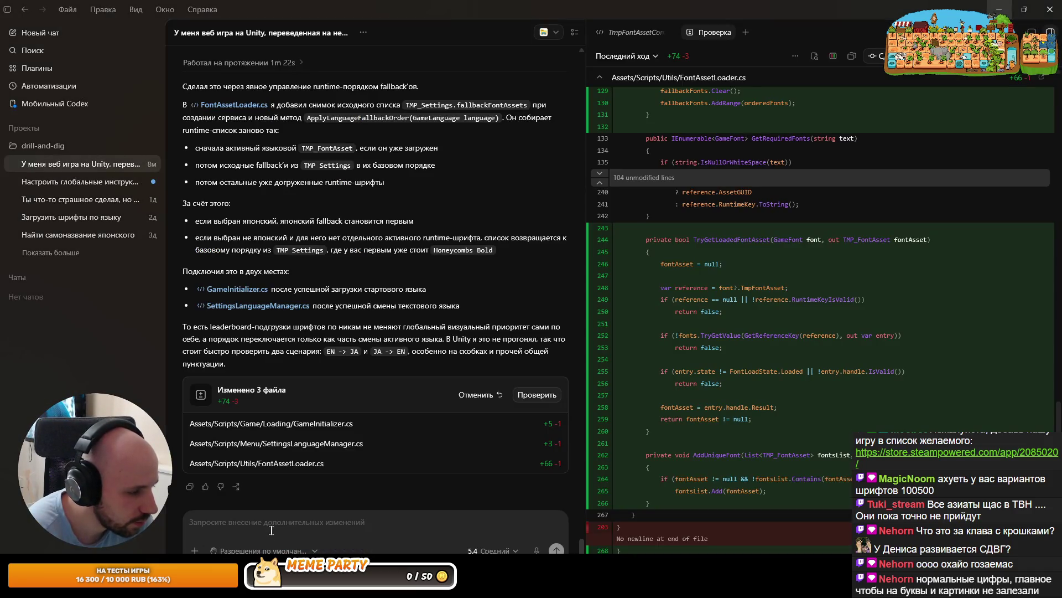
# Dictate and send a question asking whether Japanese separates words with spaces
pyautogui.click(536, 550)
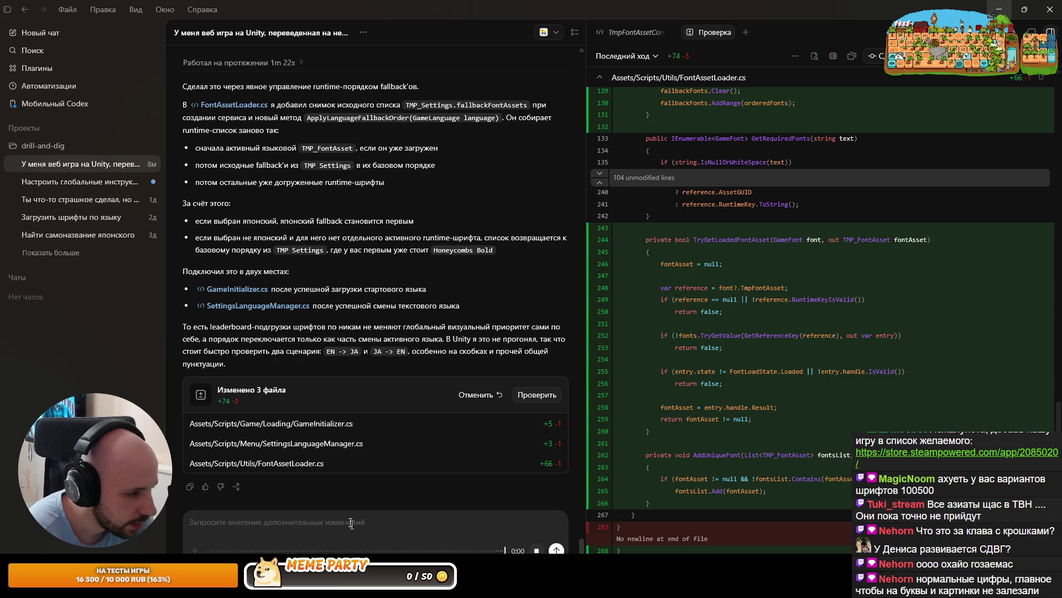
pyautogui.click(556, 550)
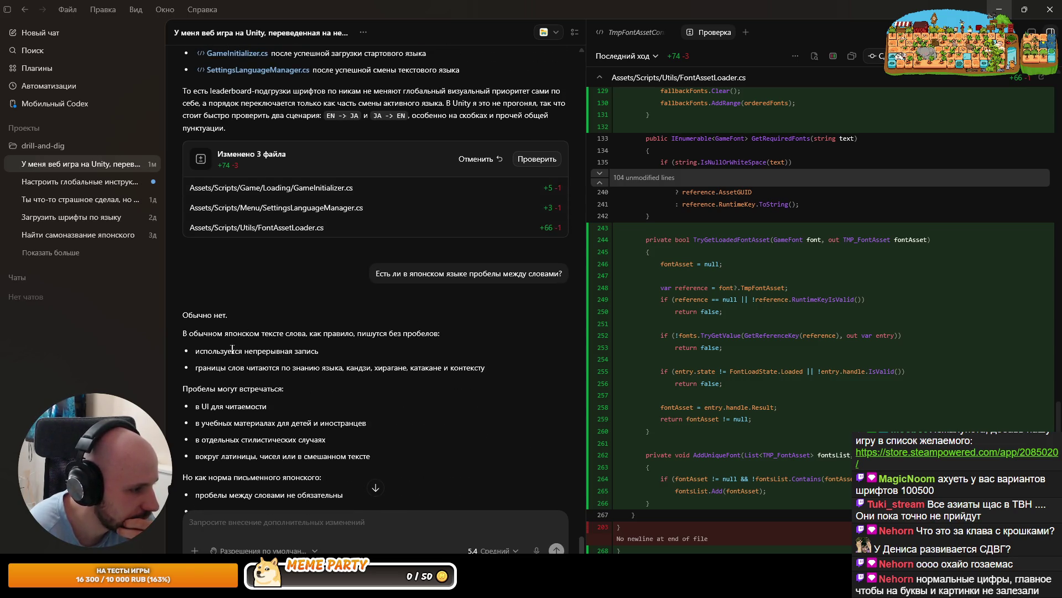
pyautogui.scroll(-2, 263, 387)
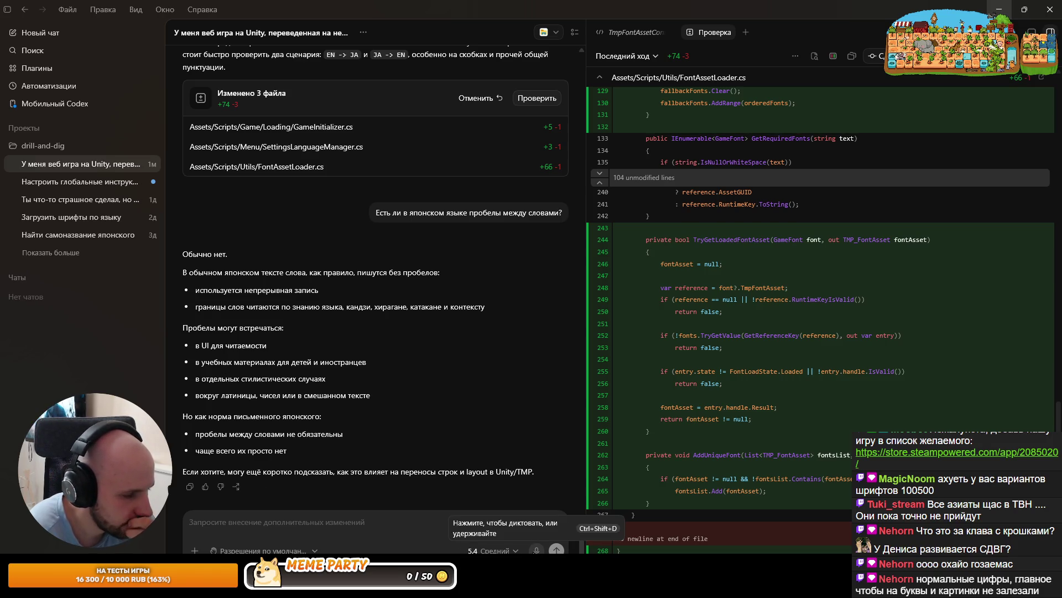
# Ask by dictation whether an inline icon in Japanese text needs surrounding spaces, then minimize Codex
pyautogui.click(537, 550)
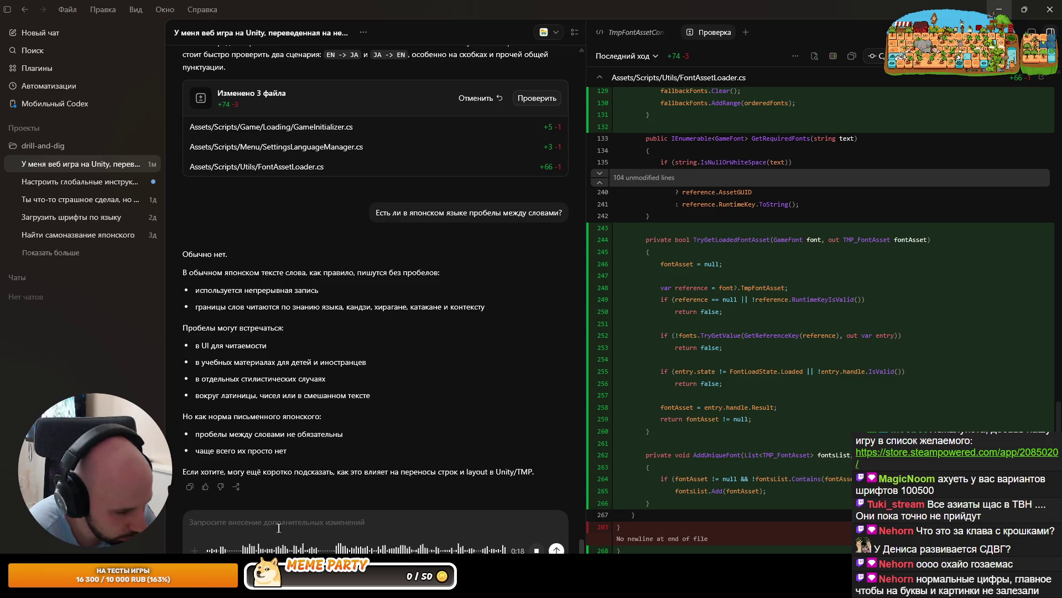
pyautogui.click(557, 550)
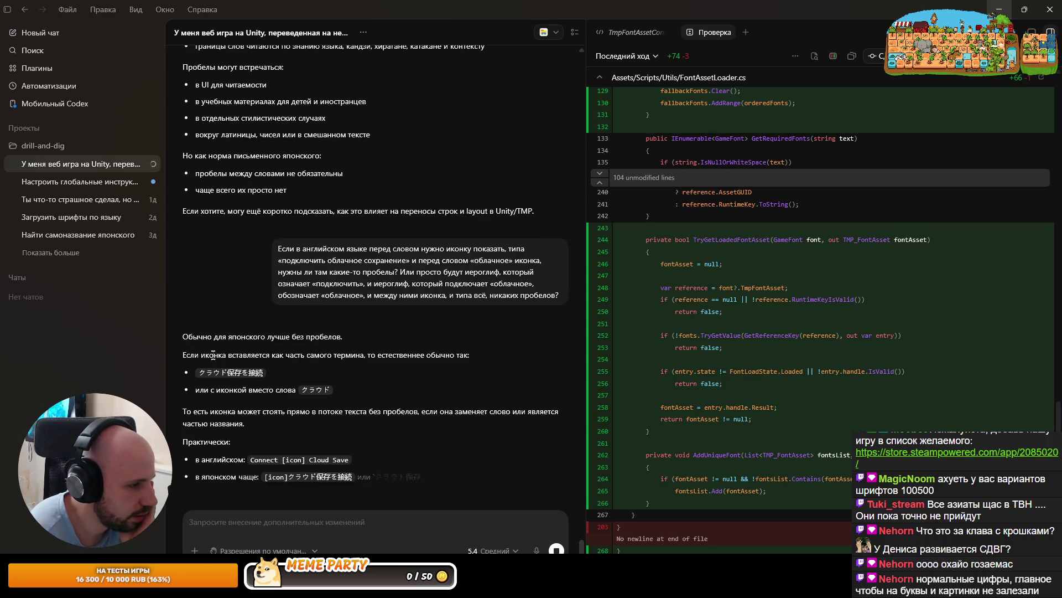
pyautogui.click(247, 376)
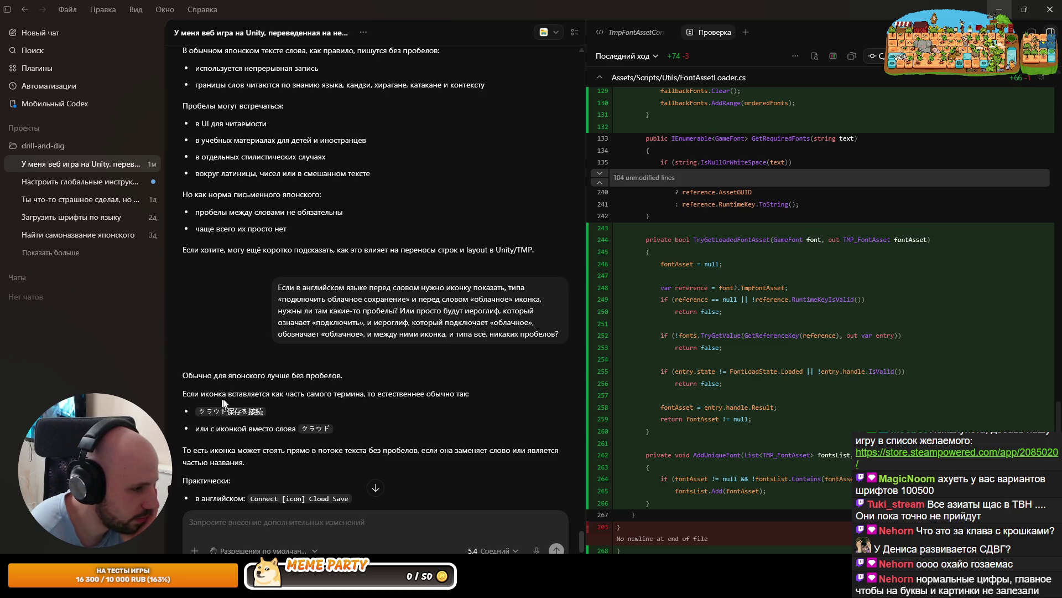
pyautogui.doubleClick(356, 395)
pyautogui.click(375, 392)
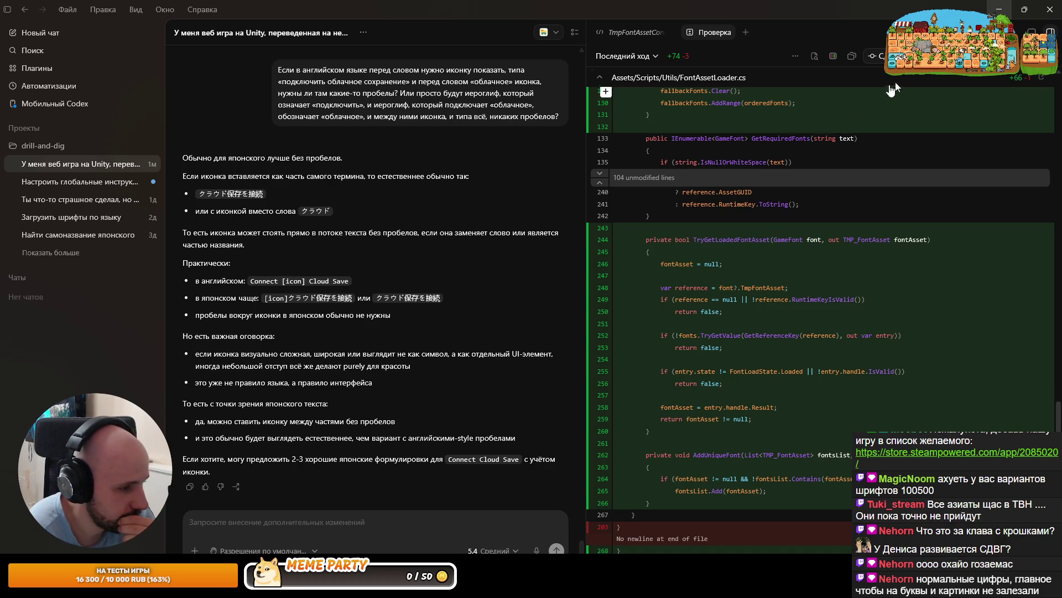
pyautogui.click(999, 9)
pyautogui.hotkey('alt', 'Tab')
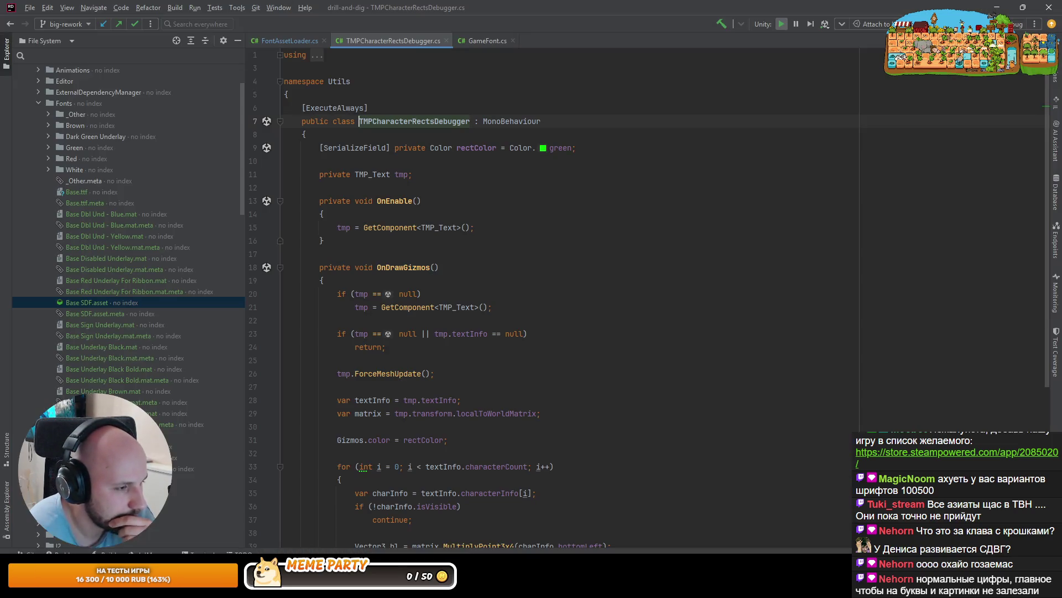
# Back in Unity, zoom out the Scene view and show the Open Recent Scene list
pyautogui.hotkey('alt', 'Tab')
pyautogui.scroll(-5, 348, 237)
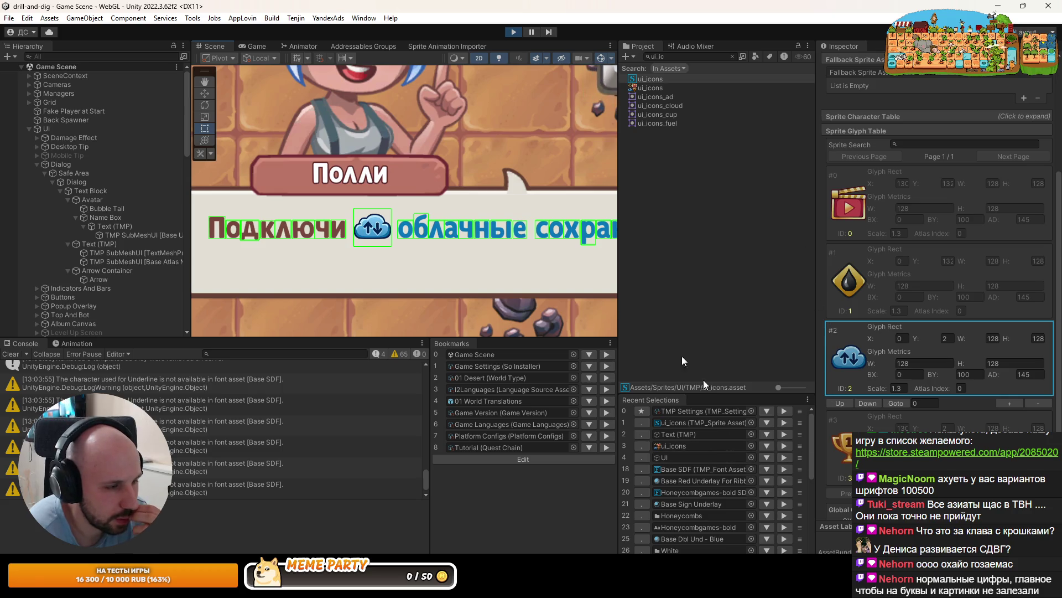
pyautogui.scroll(-10, 392, 232)
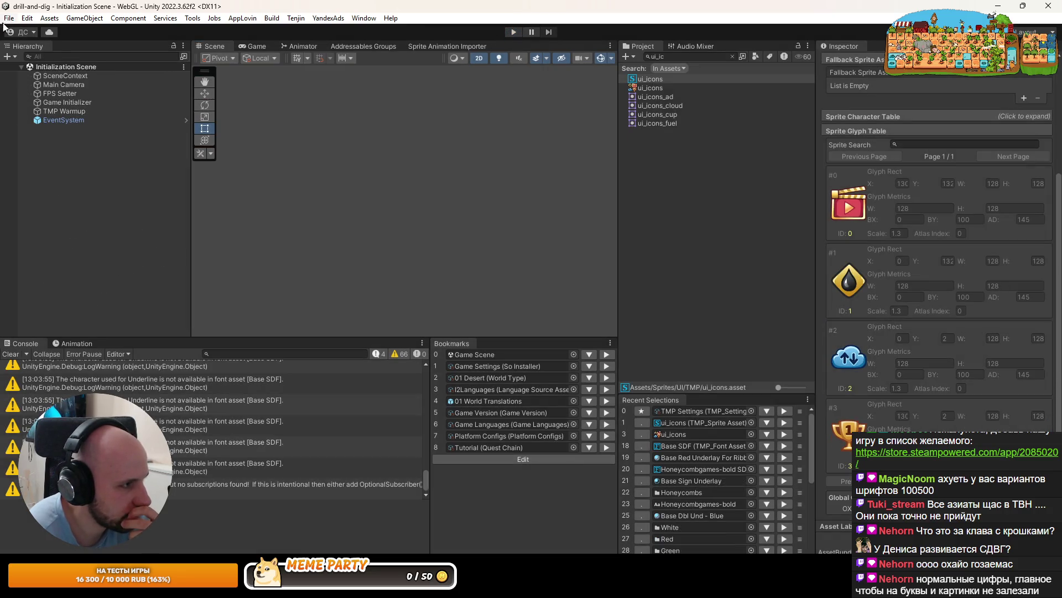
pyautogui.click(9, 18)
# Open the Test Font scene from the recent scenes list
pyautogui.moveTo(70, 58)
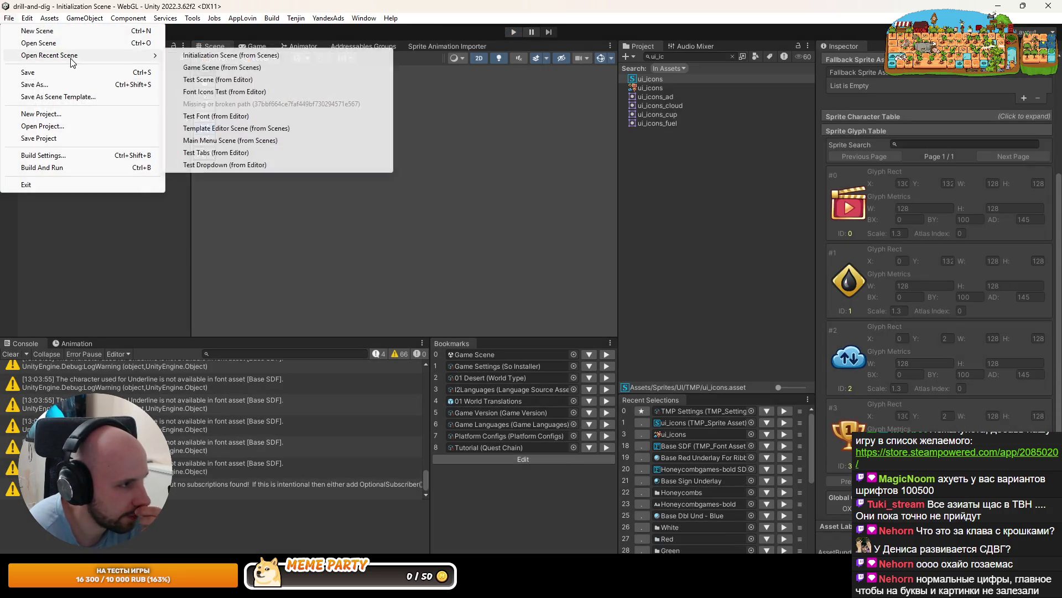
pyautogui.click(217, 92)
pyautogui.click(6, 18)
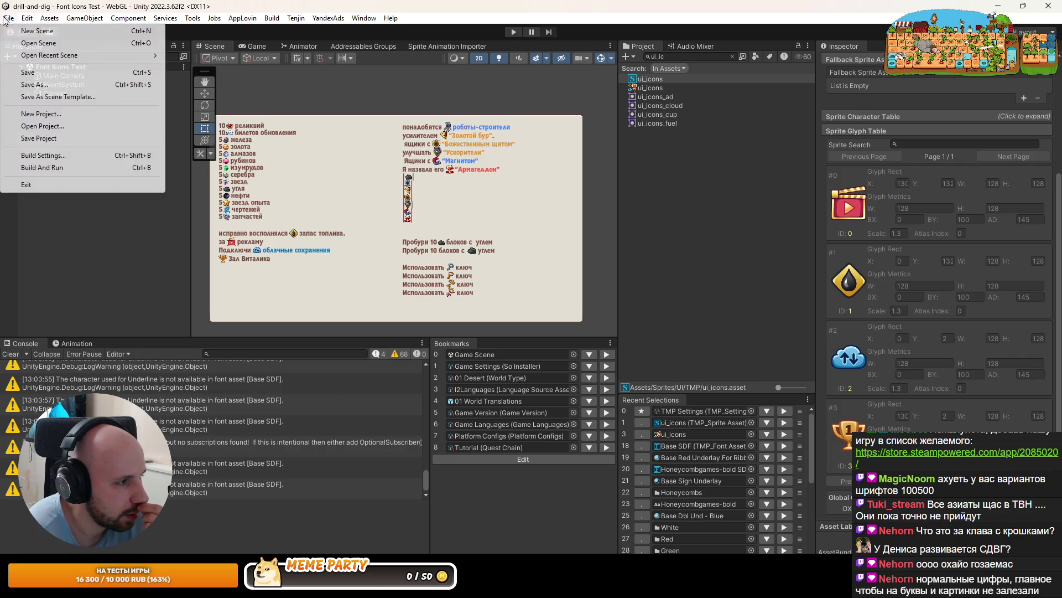
pyautogui.click(239, 117)
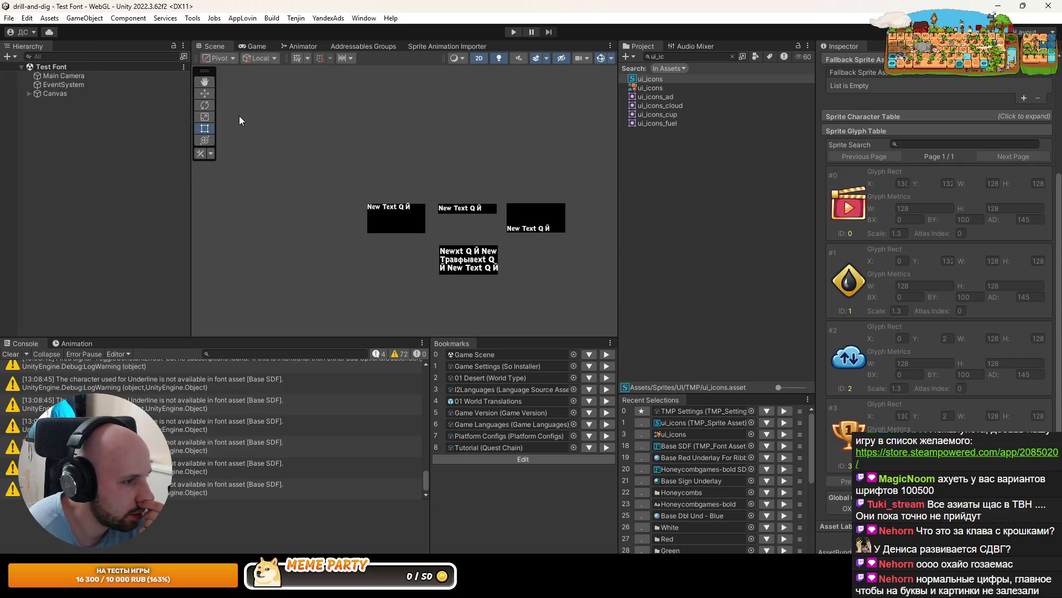
pyautogui.scroll(3, 469, 233)
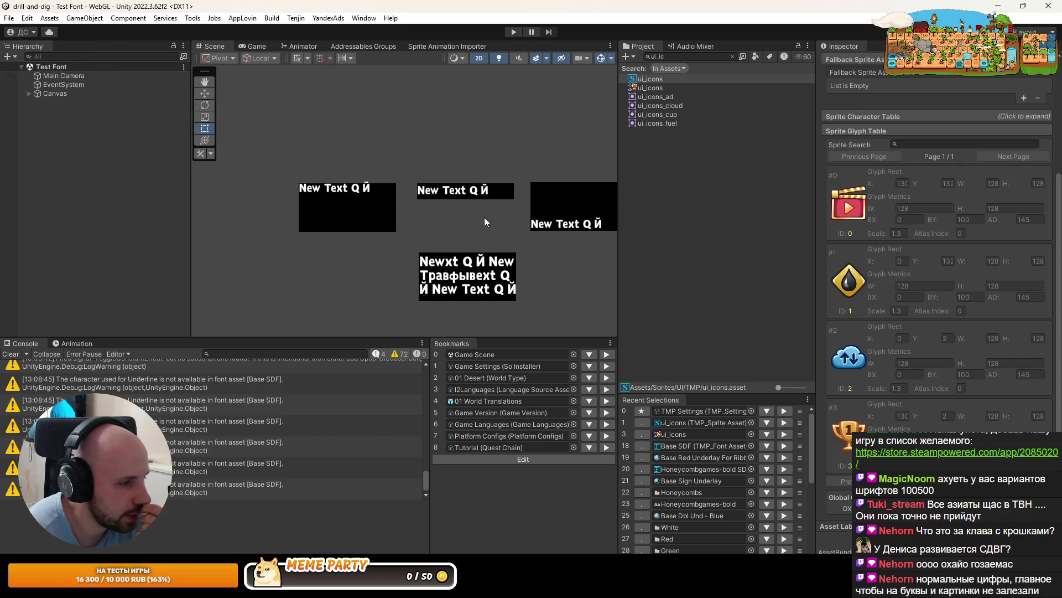
# Expand the Canvas in the Hierarchy to reveal its Image text boxes
pyautogui.click(48, 94)
pyautogui.click(28, 94)
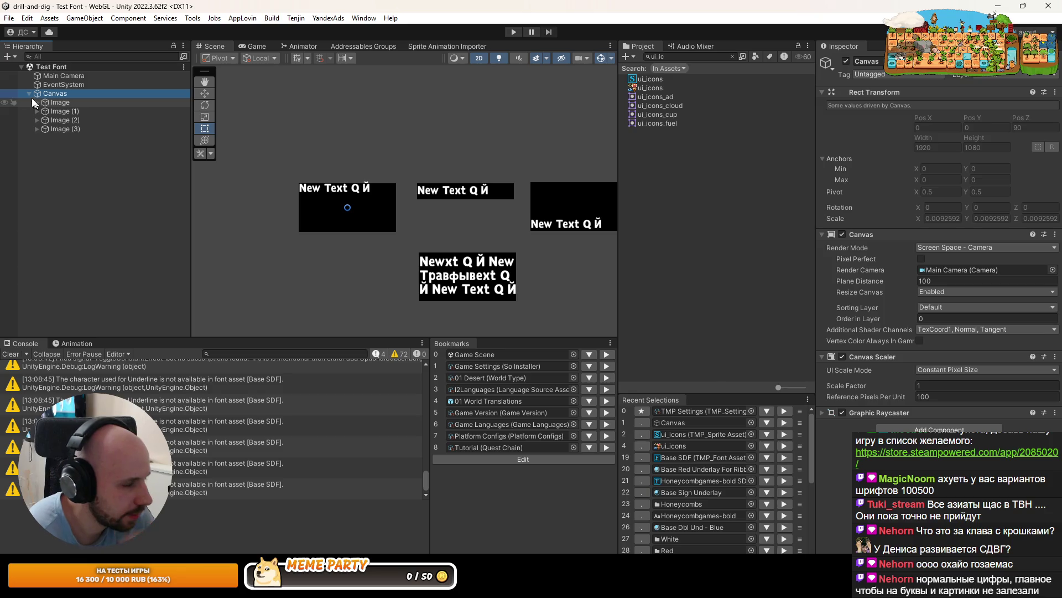
pyautogui.click(29, 94)
pyautogui.keyDown('alt'); pyautogui.click(29, 94); pyautogui.keyUp('alt')
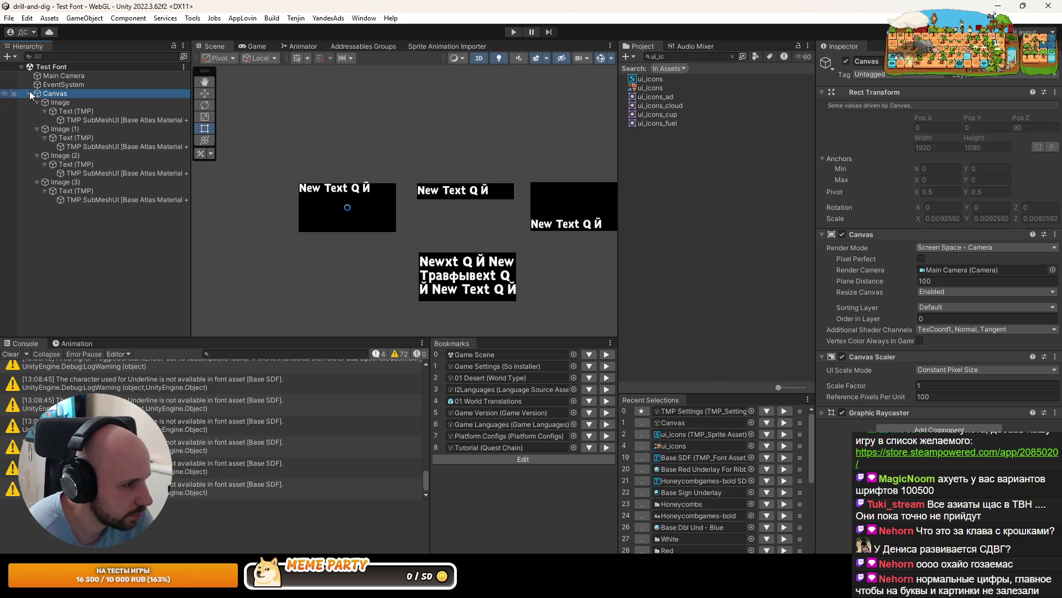
pyautogui.click(29, 94)
pyautogui.rightClick(30, 94)
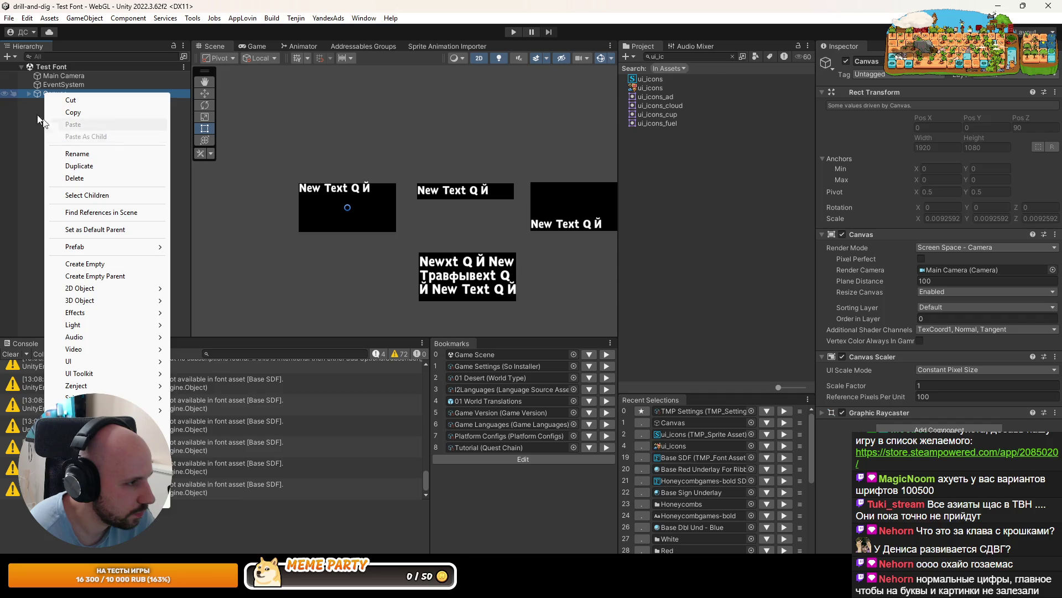
pyautogui.click(30, 95)
# Duplicate the first Image text box as Image (4)
pyautogui.click(62, 103)
pyautogui.click(70, 111)
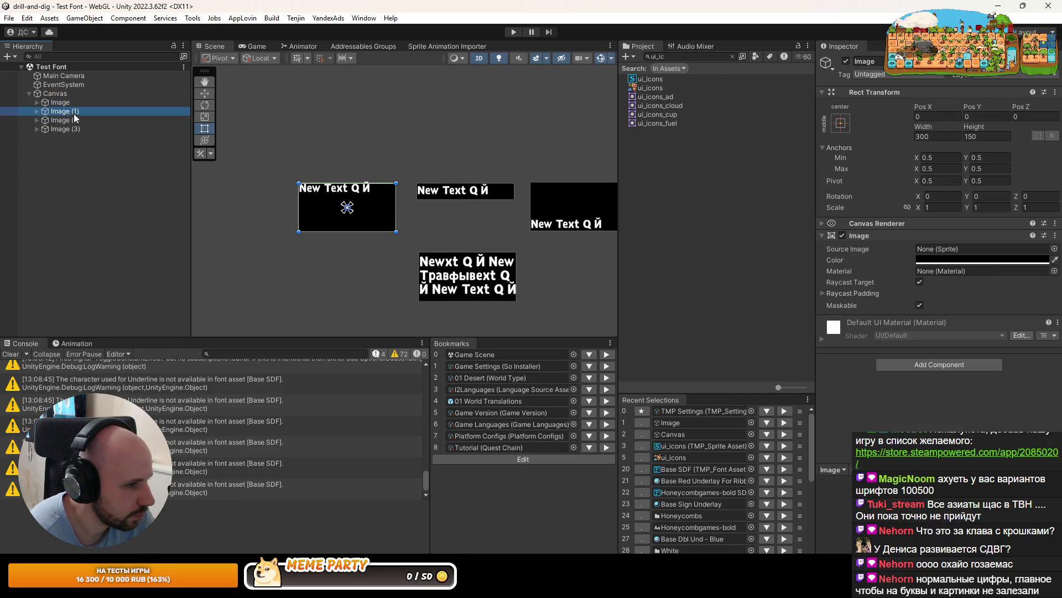
pyautogui.click(57, 103)
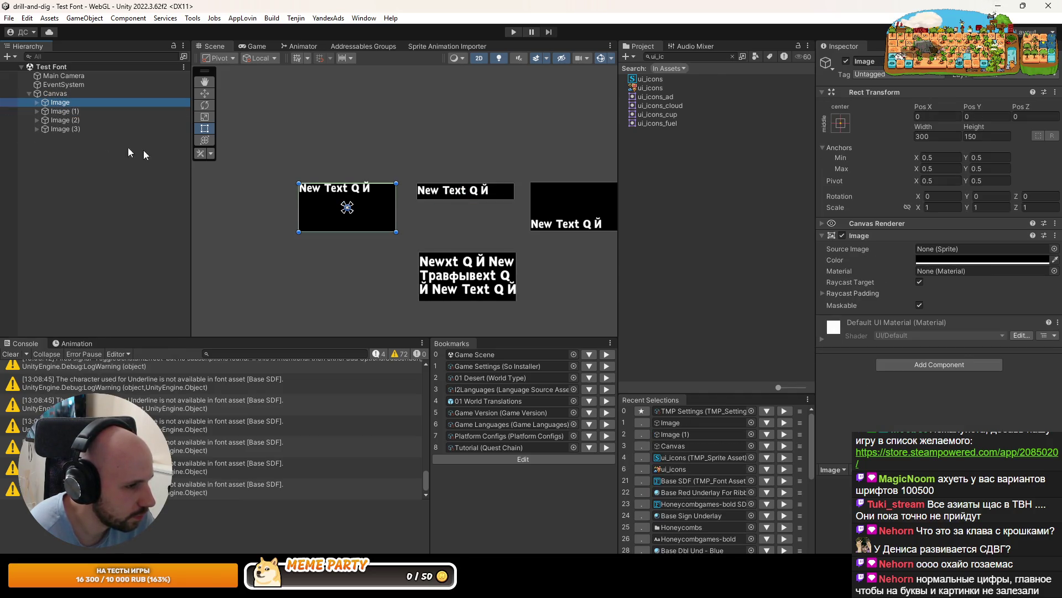
pyautogui.scroll(3, 253, 181)
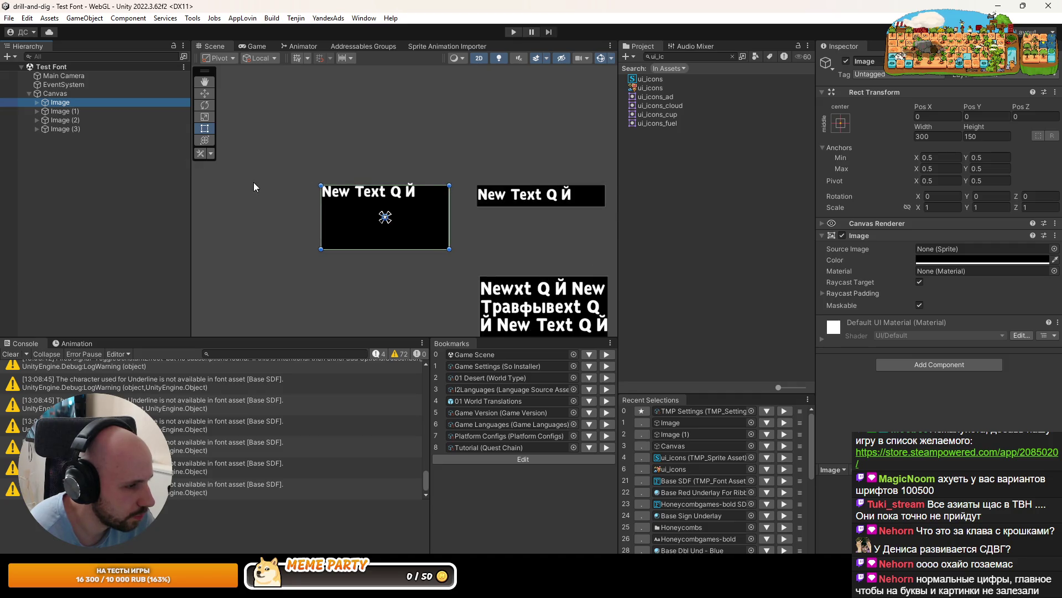
pyautogui.rightClick(68, 104)
pyautogui.click(101, 175)
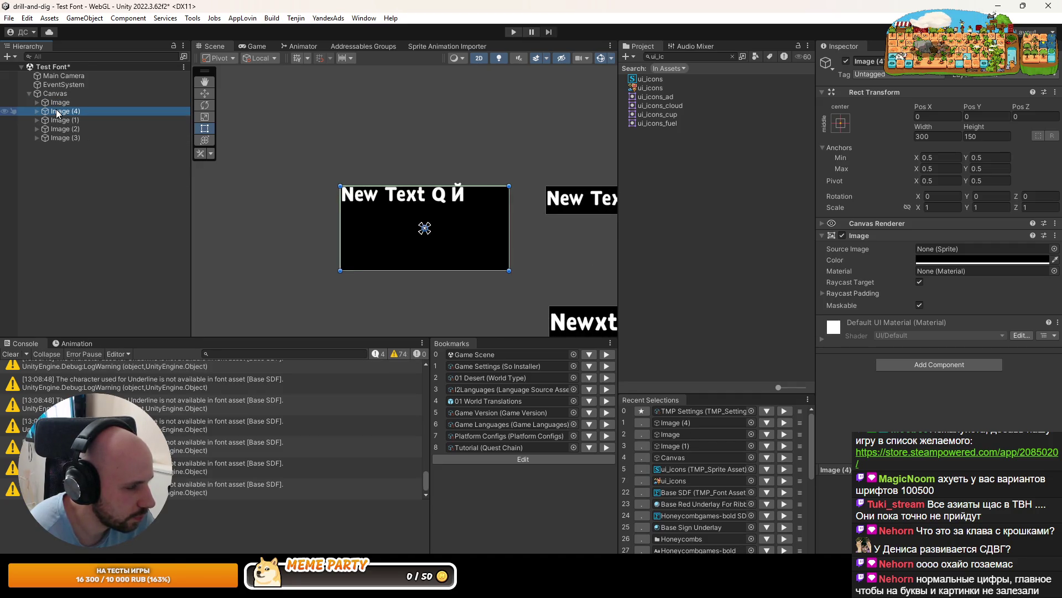
# Move Image (4) to the left of the original, at Pos X -325
pyautogui.scroll(-2, 286, 217)
pyautogui.scroll(-2, 293, 224)
pyautogui.scroll(3, 332, 232)
pyautogui.scroll(-3, 365, 233)
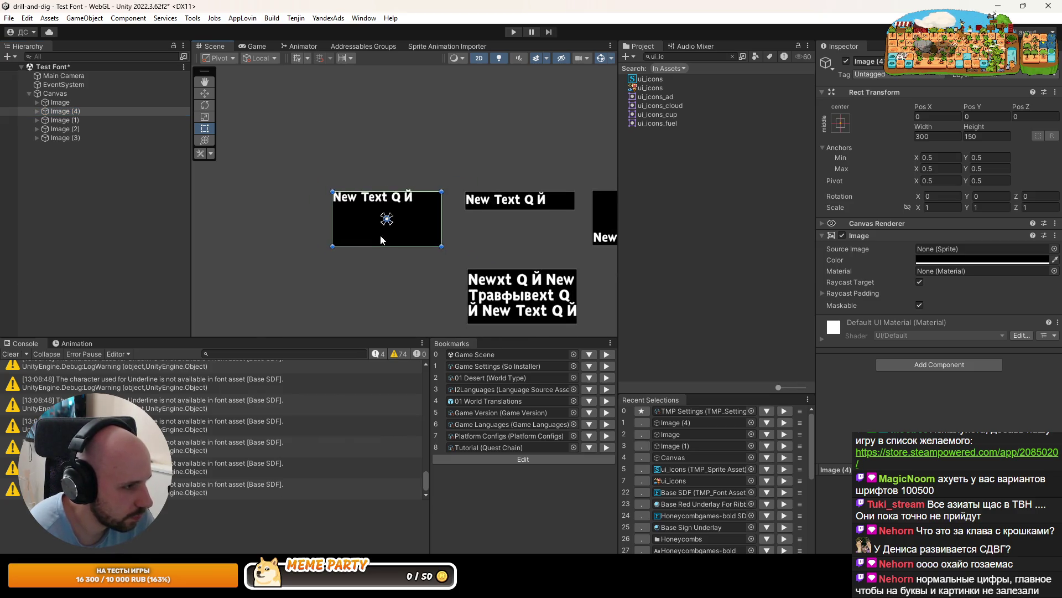
pyautogui.click(205, 93)
pyautogui.moveTo(391, 215); pyautogui.dragTo(277, 215)
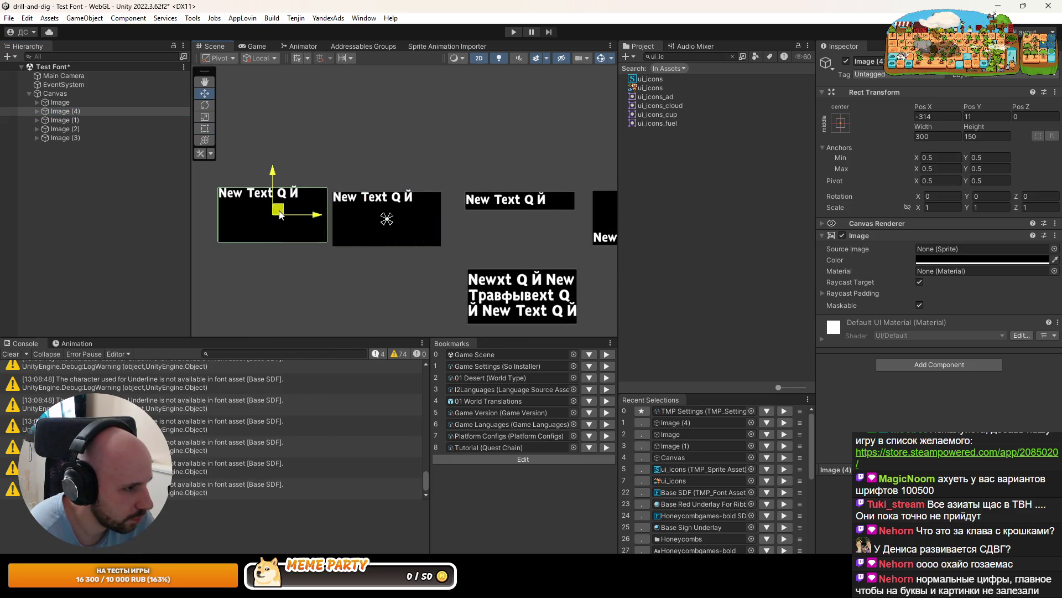
pyautogui.hotkey('ctrl', 'z')
pyautogui.moveTo(430, 224); pyautogui.dragTo(311, 224)
pyautogui.scroll(3, 221, 205)
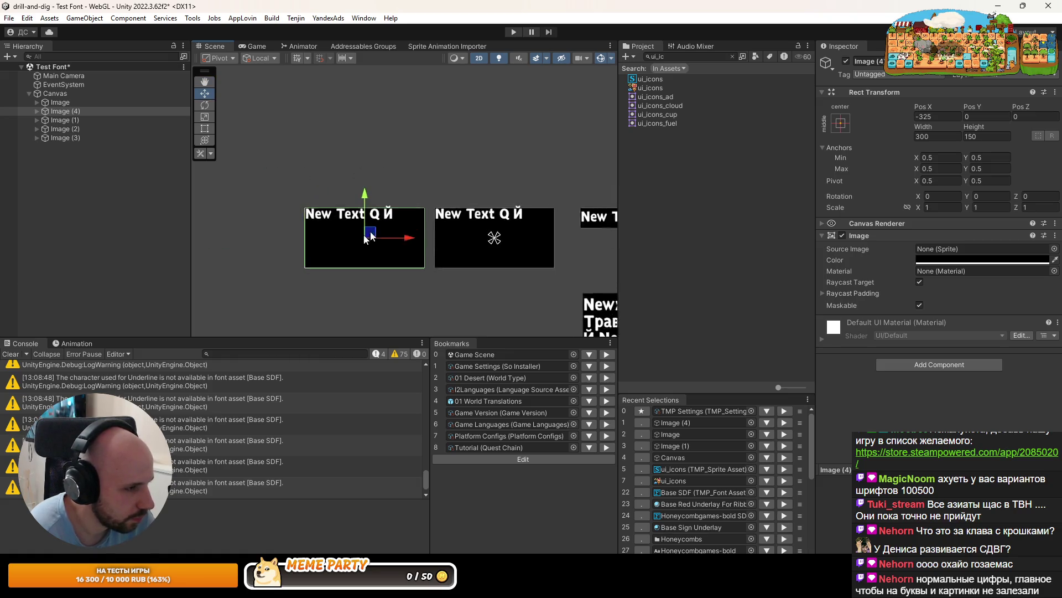
# Select the opening Japanese phrase in cell H4 of the localization sheet
pyautogui.hotkey('alt', 'Tab')
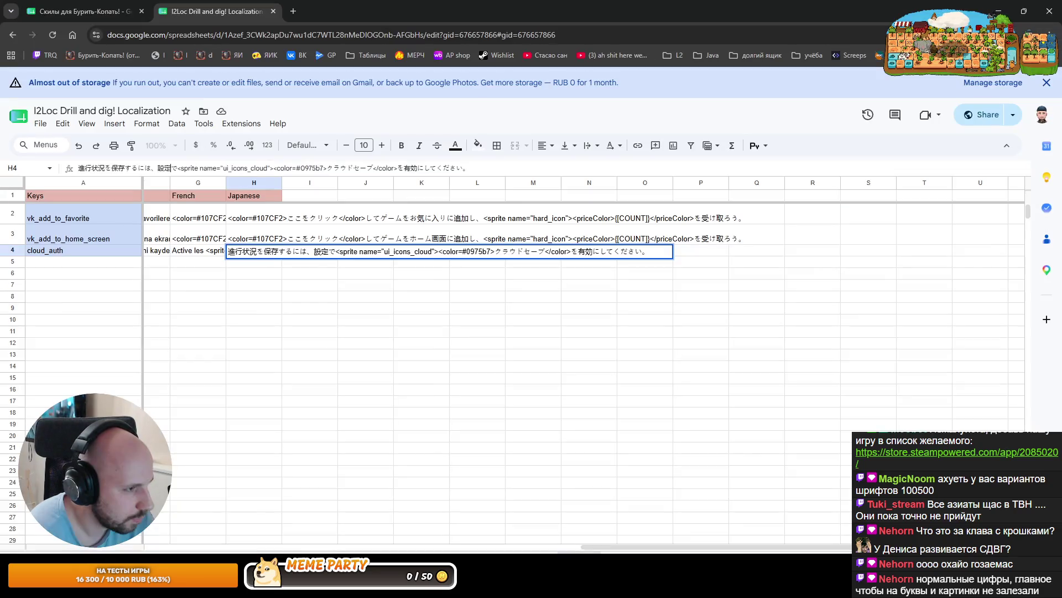
pyautogui.click(274, 252)
pyautogui.moveTo(306, 252); pyautogui.dragTo(158, 248)
pyautogui.hotkey('ctrl', 'c')
pyautogui.hotkey('alt', 'Tab')
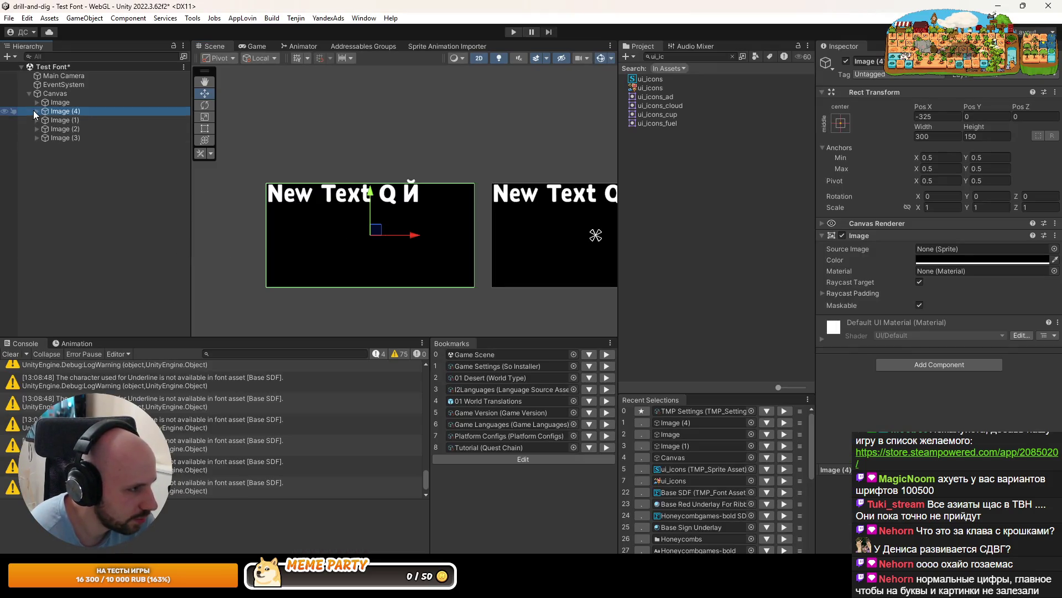
# Rename Image (4) to 'Image Japanese' in the Hierarchy
pyautogui.click(58, 112)
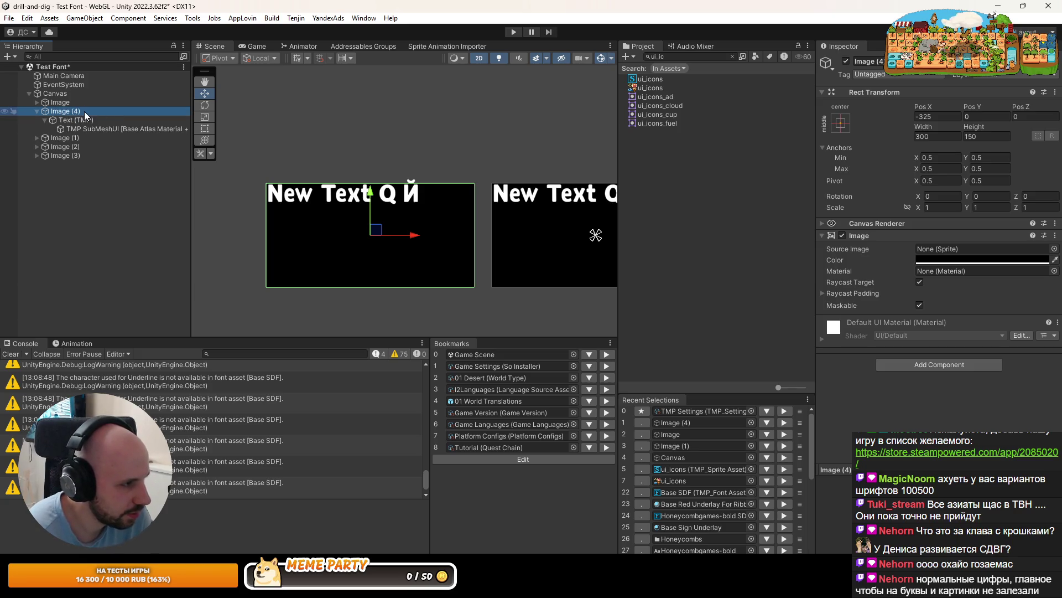
pyautogui.press('BackSpace')
pyautogui.press('BackSpace')
pyautogui.press('BackSpace')
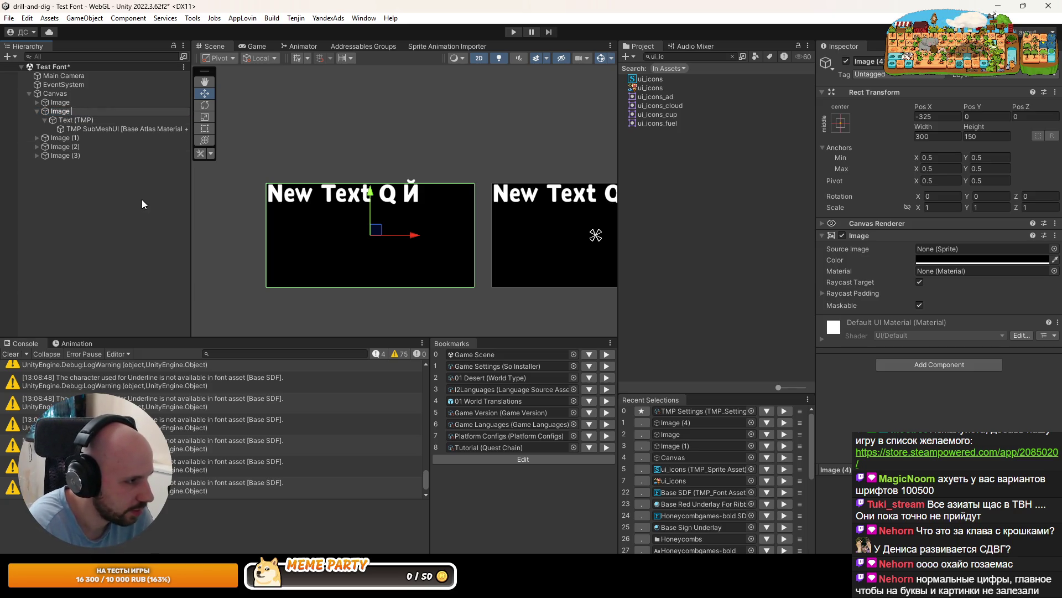
pyautogui.write('Japanice')
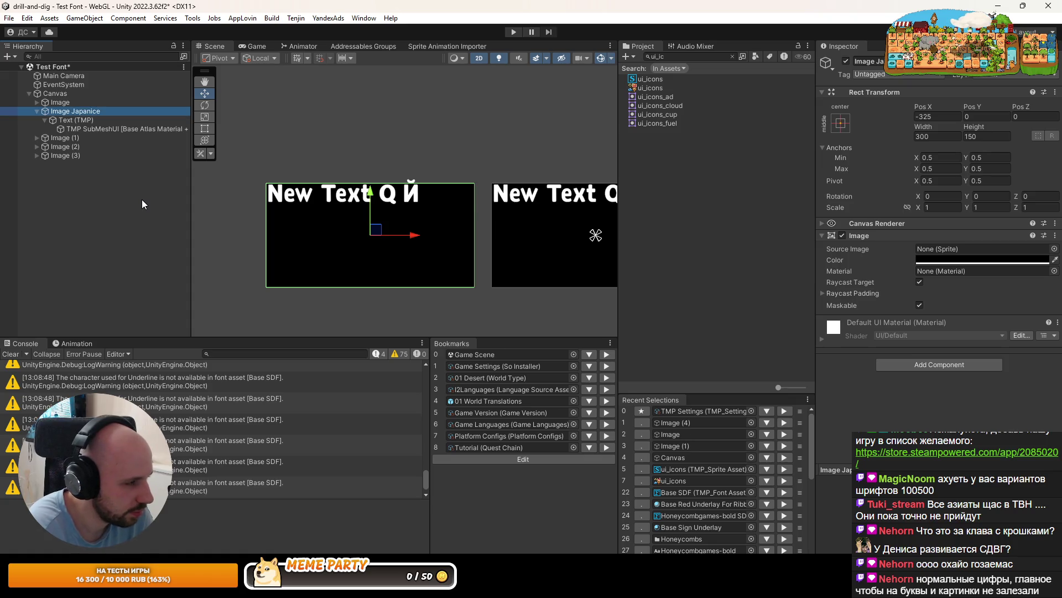
pyautogui.press('BackSpace')
pyautogui.press('BackSpace')
pyautogui.press('BackSpace')
pyautogui.write('sese')
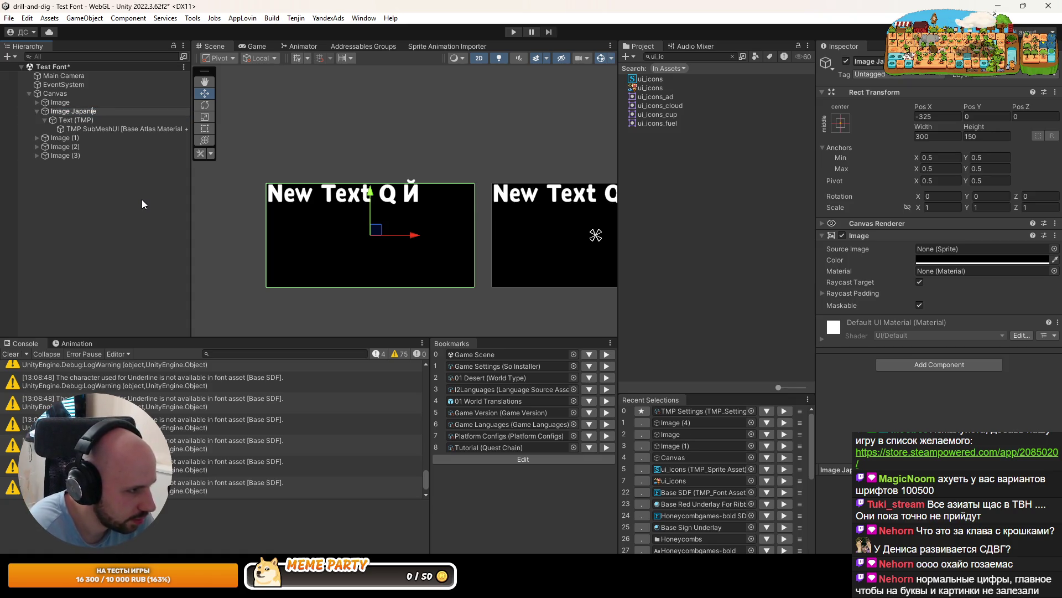
pyautogui.press('BackSpace')
pyautogui.press('BackSpace')
pyautogui.press('BackSpace')
pyautogui.write('ese')
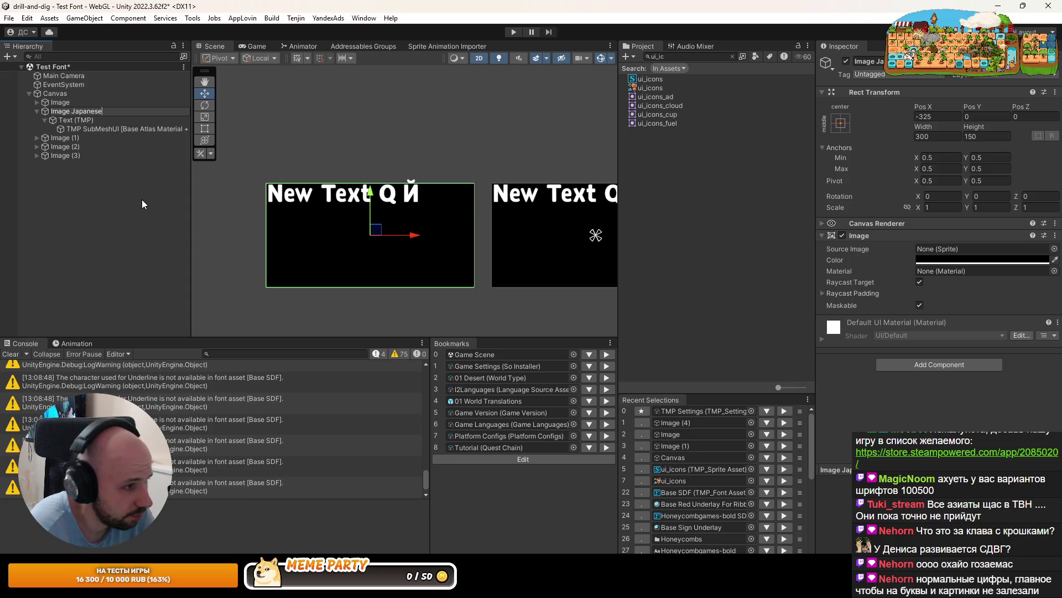
pyautogui.press('Return')
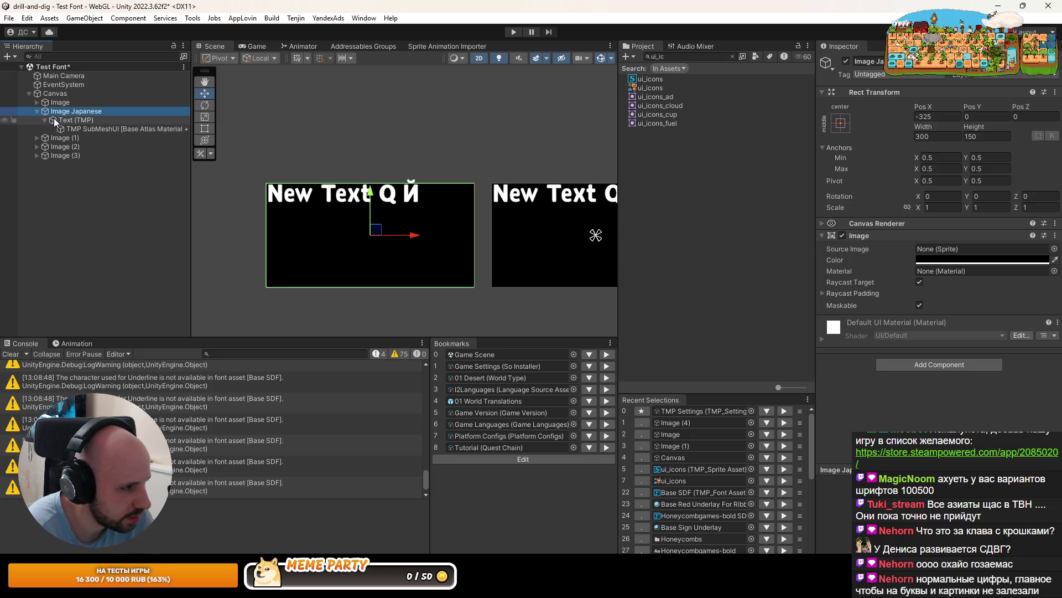
# Replace its Text (TMP) content with the pasted Japanese line 進行状況を保存するには
pyautogui.click(72, 120)
pyautogui.click(976, 287)
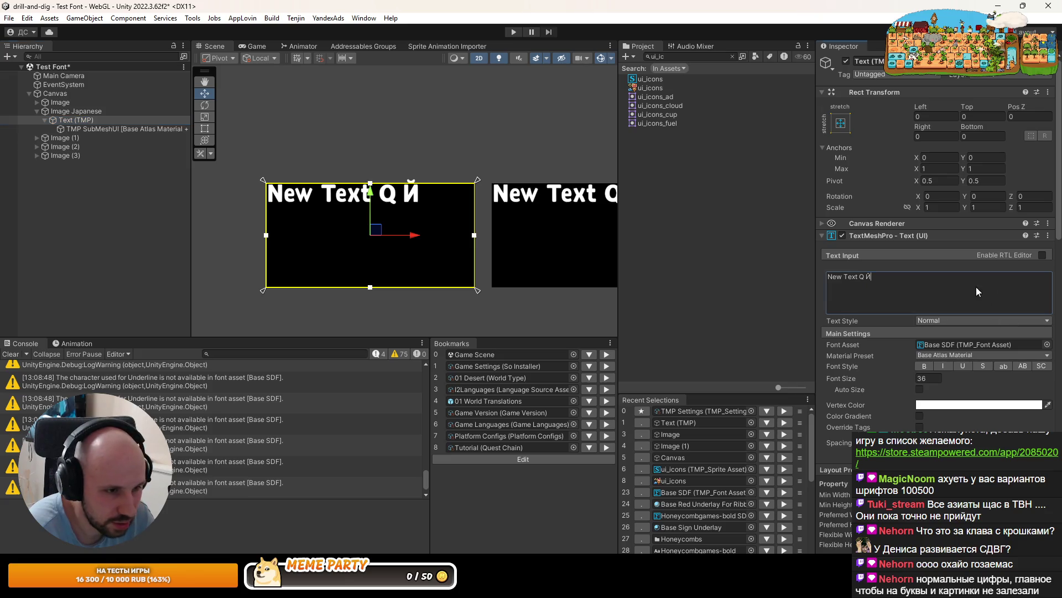
pyautogui.hotkey('ctrl', 'a')
pyautogui.hotkey('ctrl', 'v')
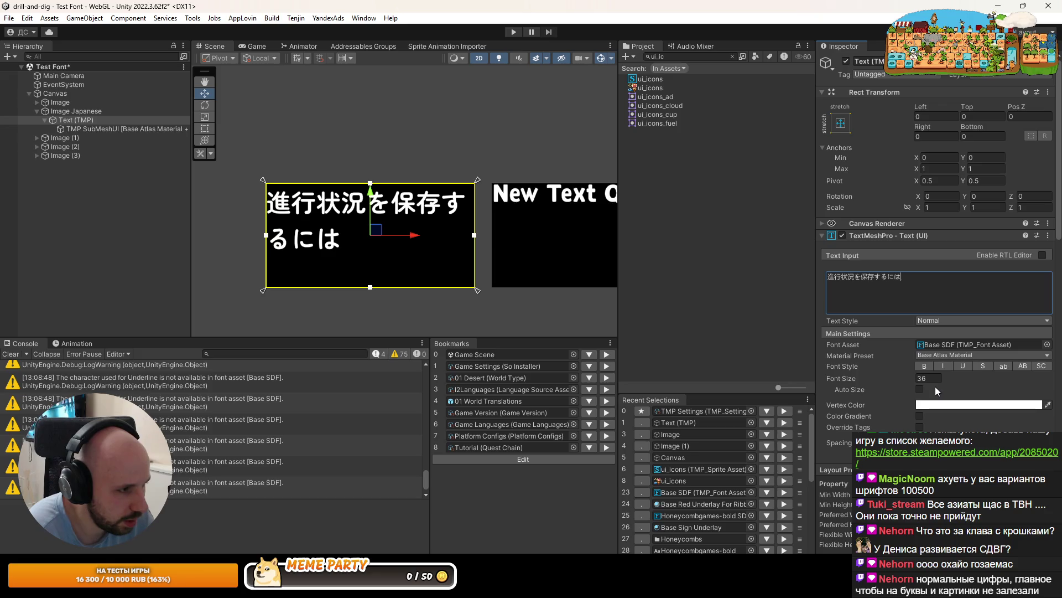
pyautogui.scroll(-3, 959, 232)
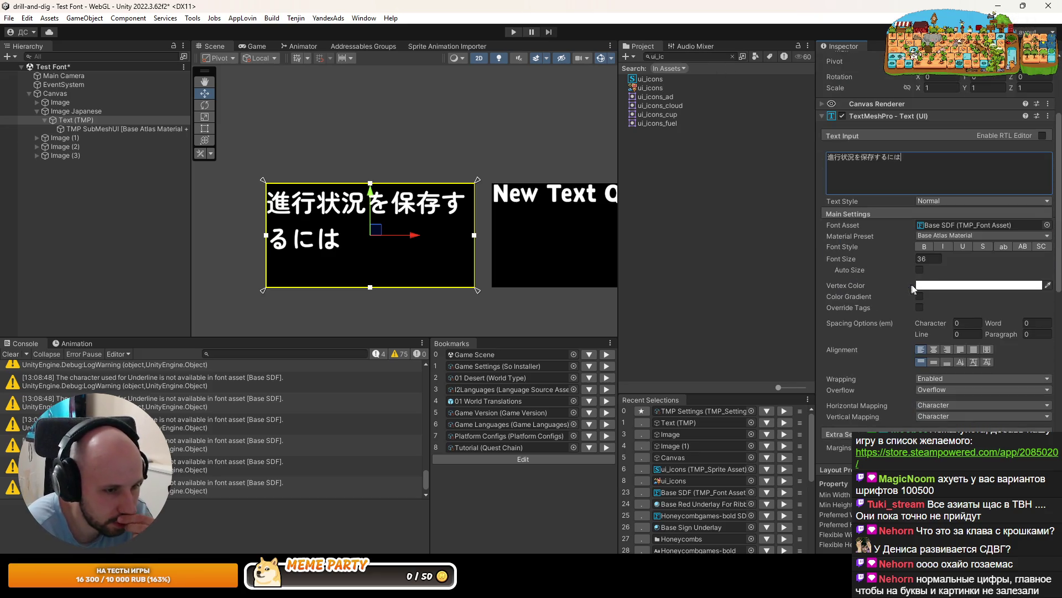
pyautogui.click(733, 57)
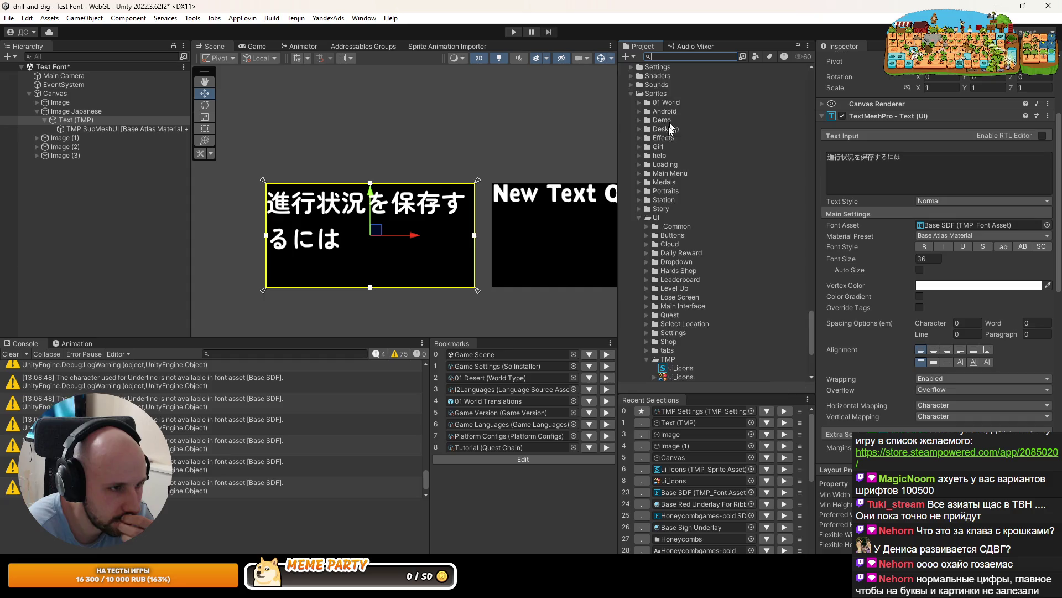
# Select the ZenMaruGothic-Bold SDF font asset and trial different cap line and ascent line values
pyautogui.moveTo(813, 328)
pyautogui.mouseDown()
pyautogui.moveTo(815, 182)
pyautogui.moveTo(830, 132)
pyautogui.mouseUp()
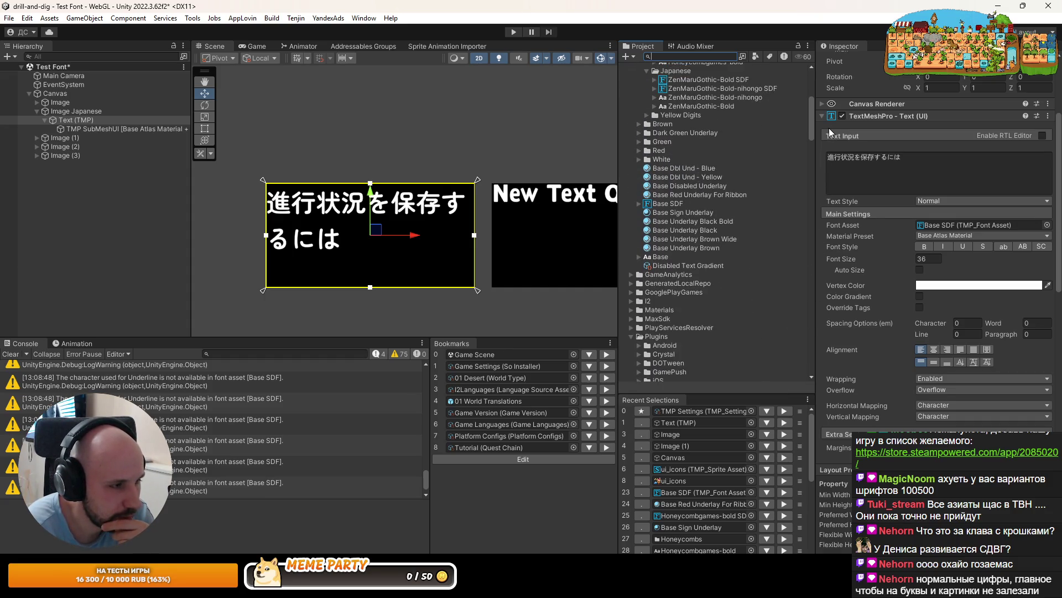
pyautogui.scroll(3, 720, 194)
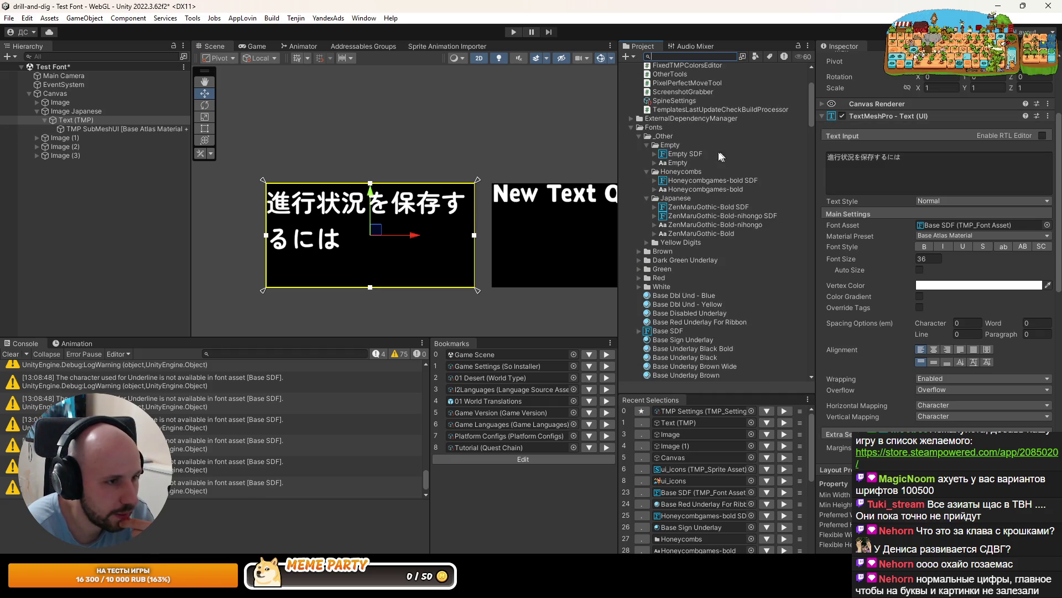
pyautogui.click(688, 207)
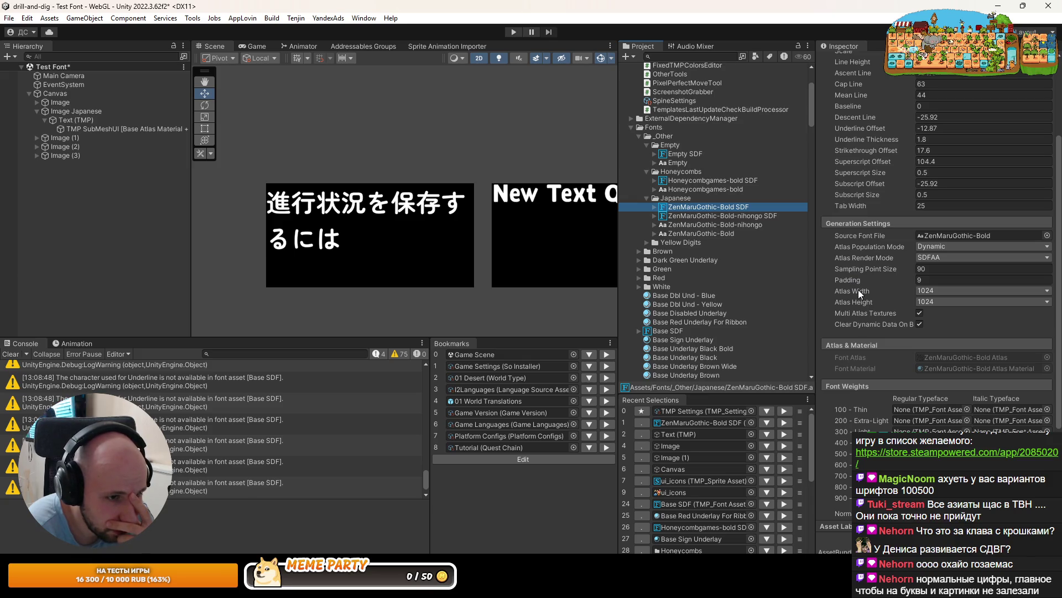
pyautogui.scroll(5, 858, 291)
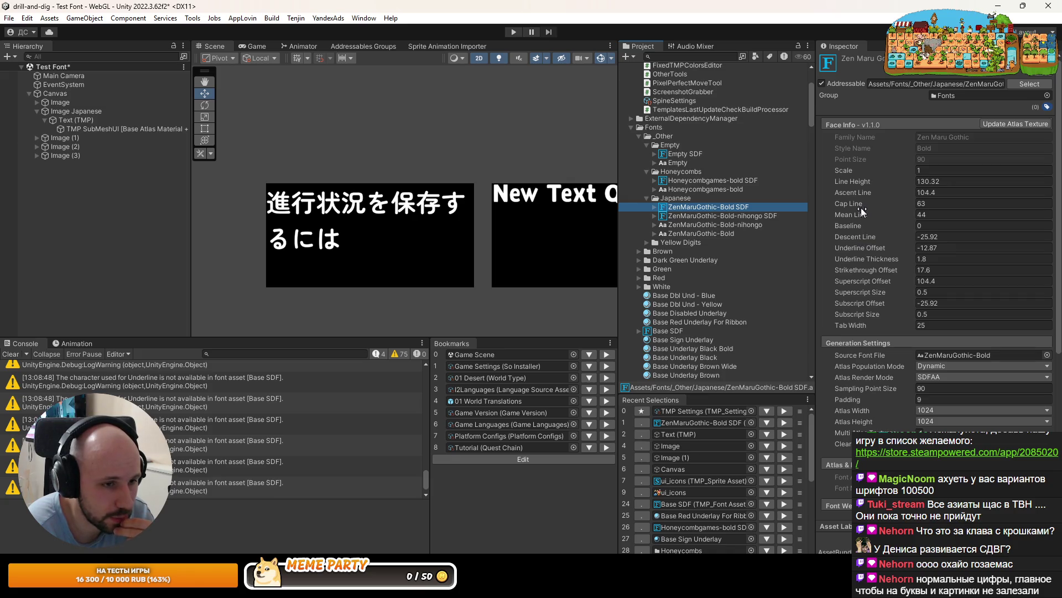
pyautogui.moveTo(861, 204); pyautogui.dragTo(871, 204)
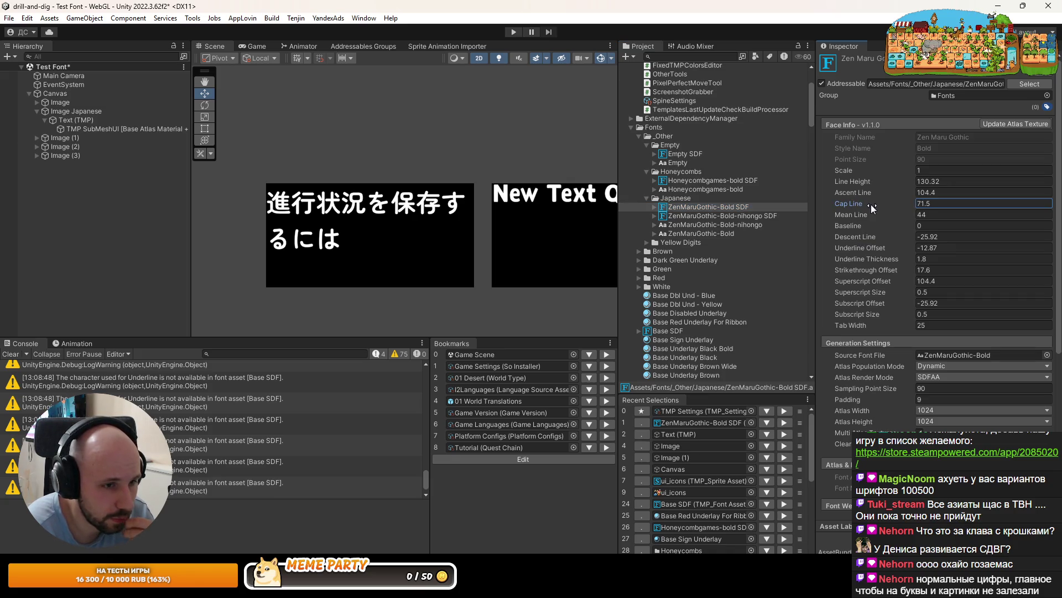
pyautogui.hotkey('ctrl', 'z')
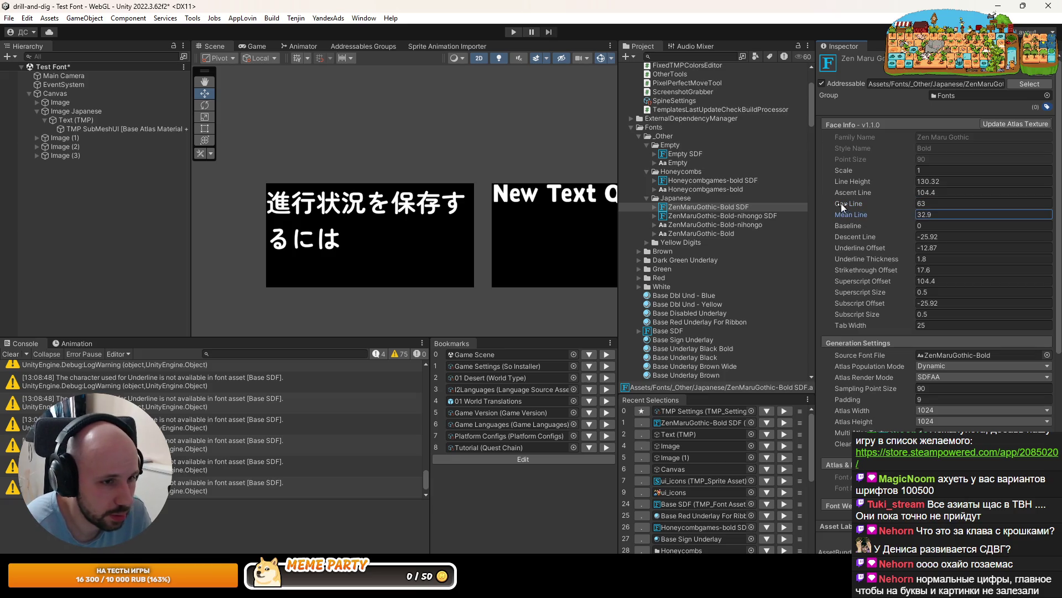
pyautogui.click(854, 180)
pyautogui.moveTo(858, 190)
pyautogui.mouseDown()
pyautogui.moveTo(886, 193)
pyautogui.moveTo(829, 185)
pyautogui.moveTo(819, 199)
pyautogui.moveTo(868, 198)
pyautogui.mouseUp()
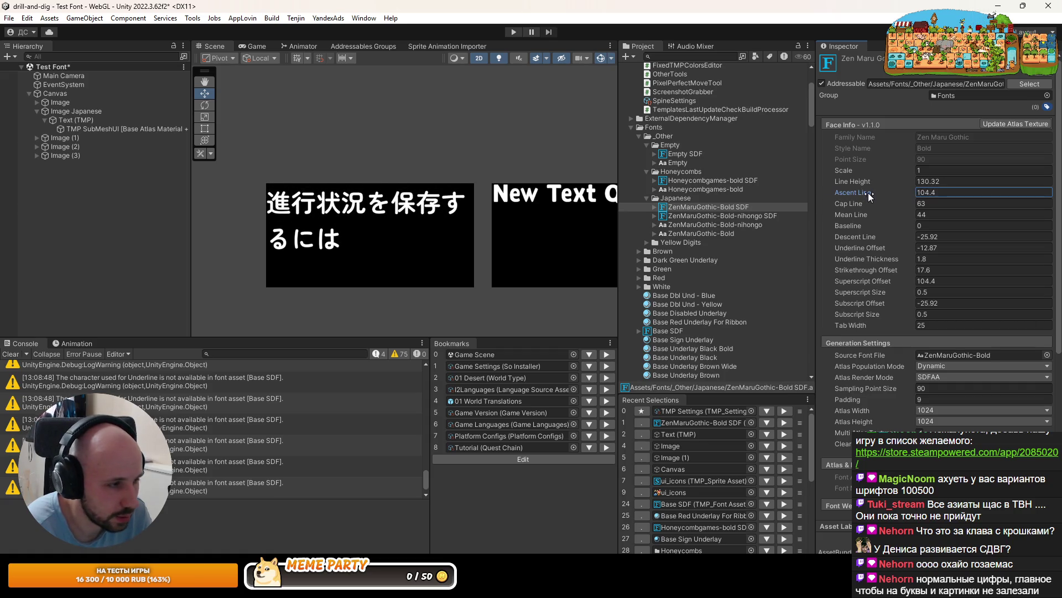
# Copy the Honeycombgames-bold ascent line 62.25 into ZenMaruGothic-Bold SDF's ascent line
pyautogui.click(732, 180)
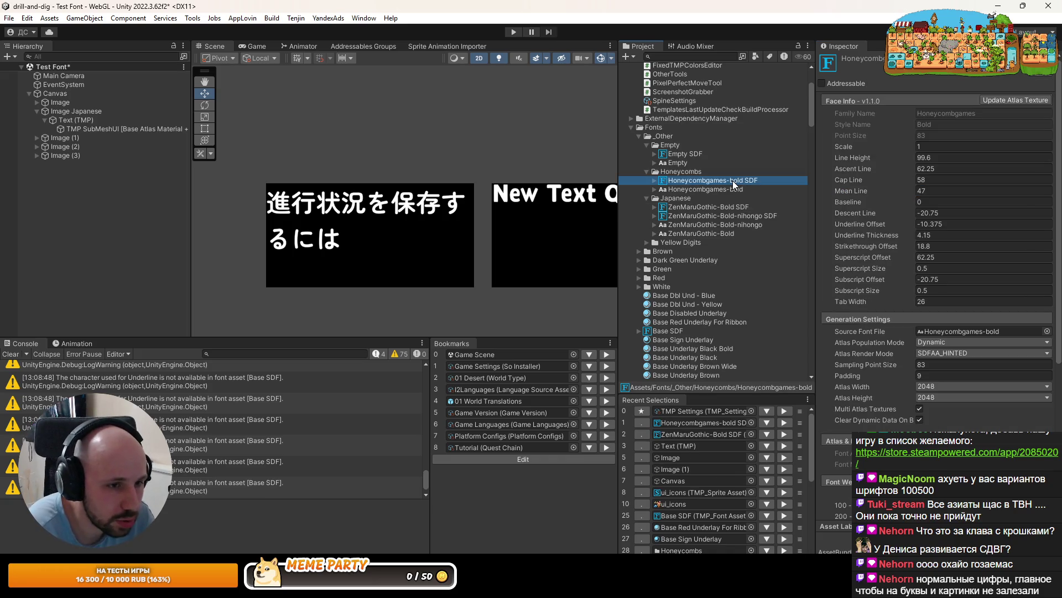
pyautogui.click(932, 169)
pyautogui.click(695, 207)
pyautogui.click(948, 192)
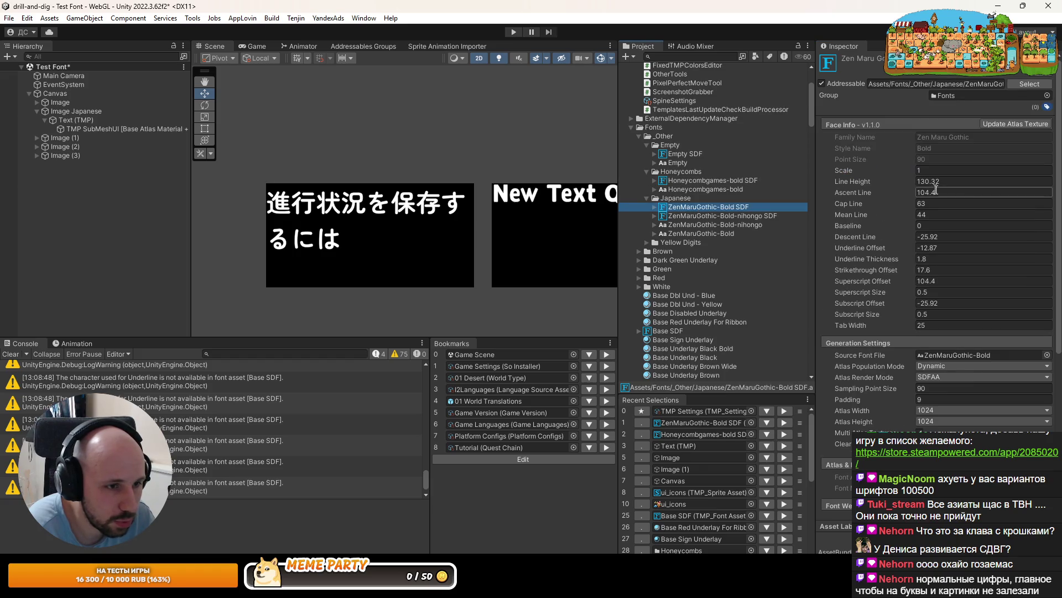
pyautogui.write('62.25')
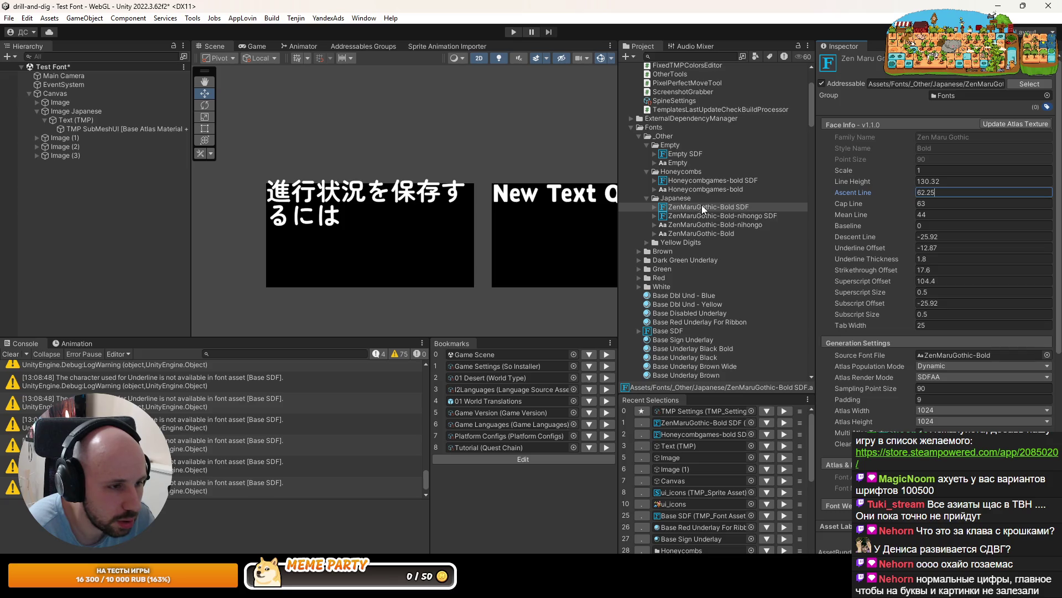
# Copy the Honeycombgames-bold line height 99.6 into ZenMaruGothic-Bold SDF's line height
pyautogui.click(706, 180)
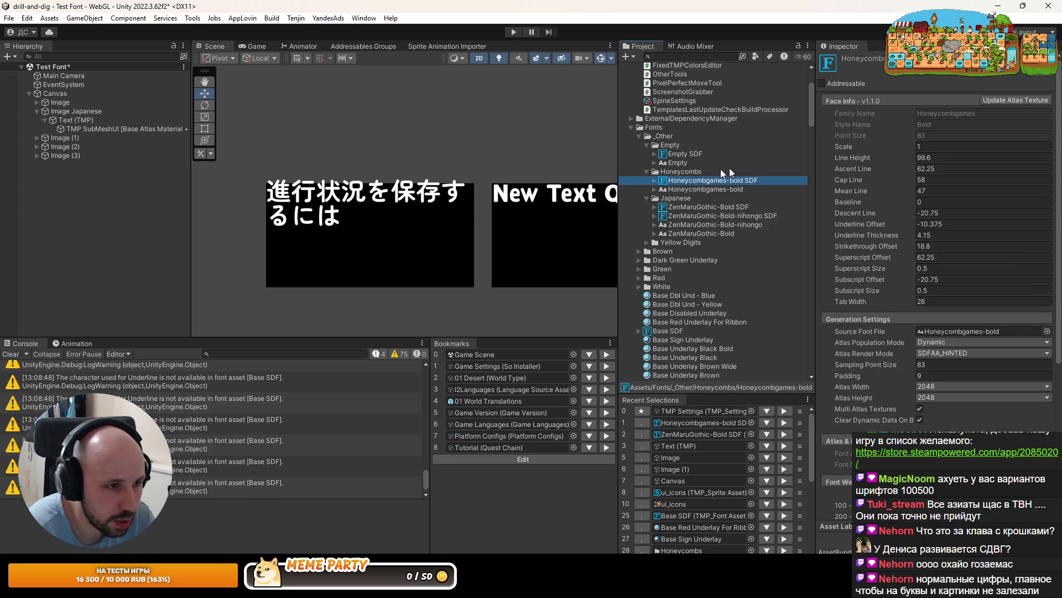
pyautogui.click(691, 208)
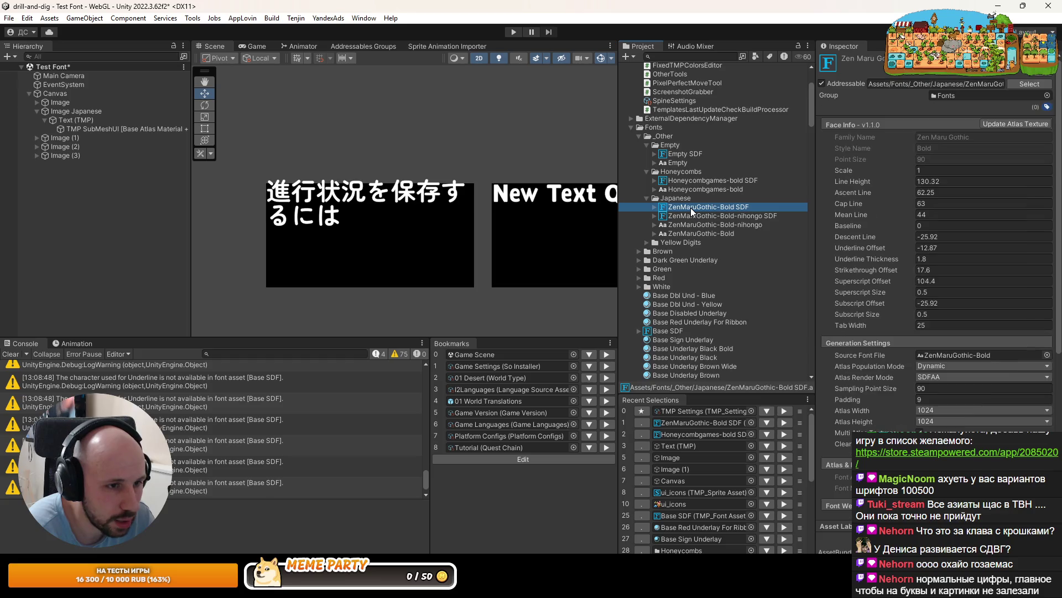
pyautogui.click(688, 181)
pyautogui.press('Tab')
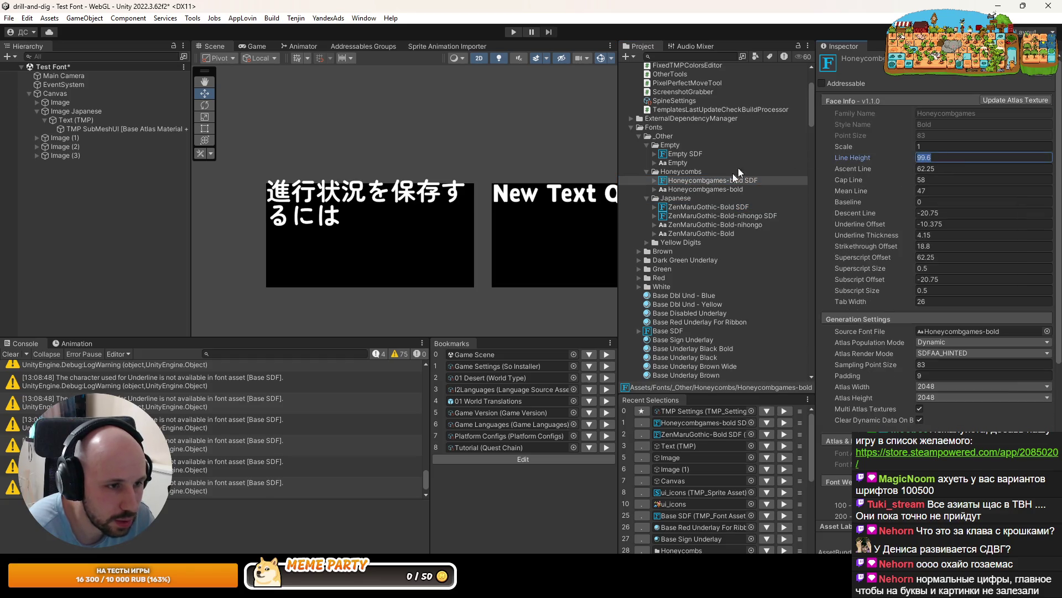
pyautogui.click(703, 207)
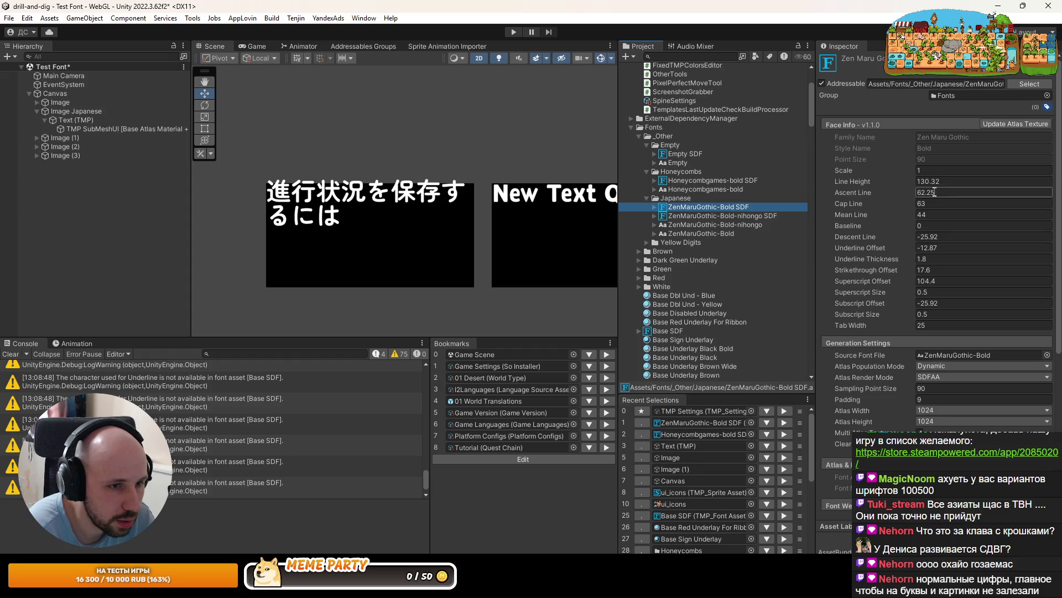
pyautogui.click(934, 182)
pyautogui.write('99.6')
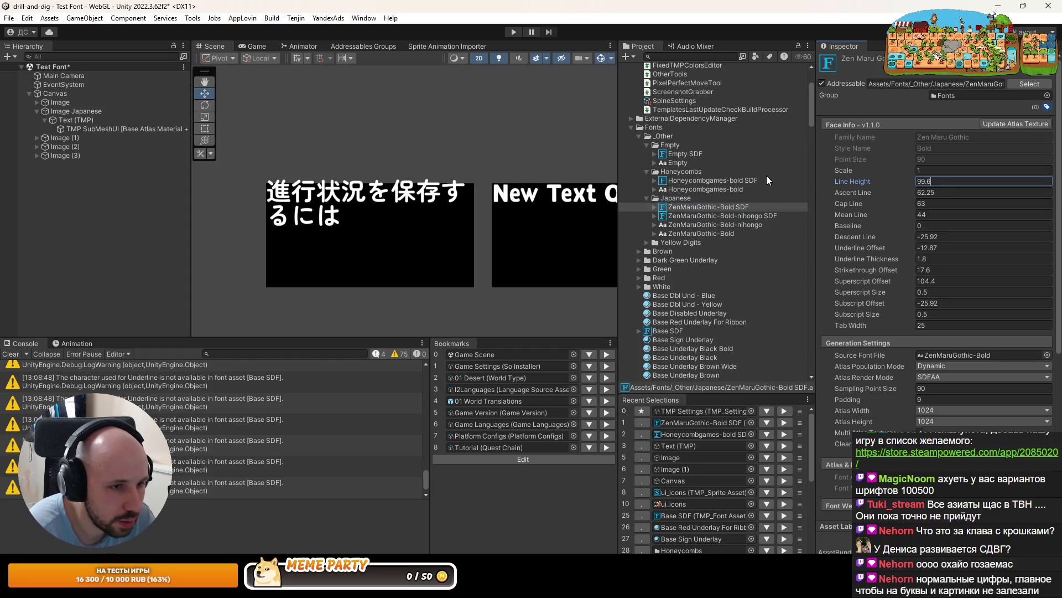
# Set ZenMaruGothic-Bold SDF's cap line to 58, matching the main font
pyautogui.click(706, 182)
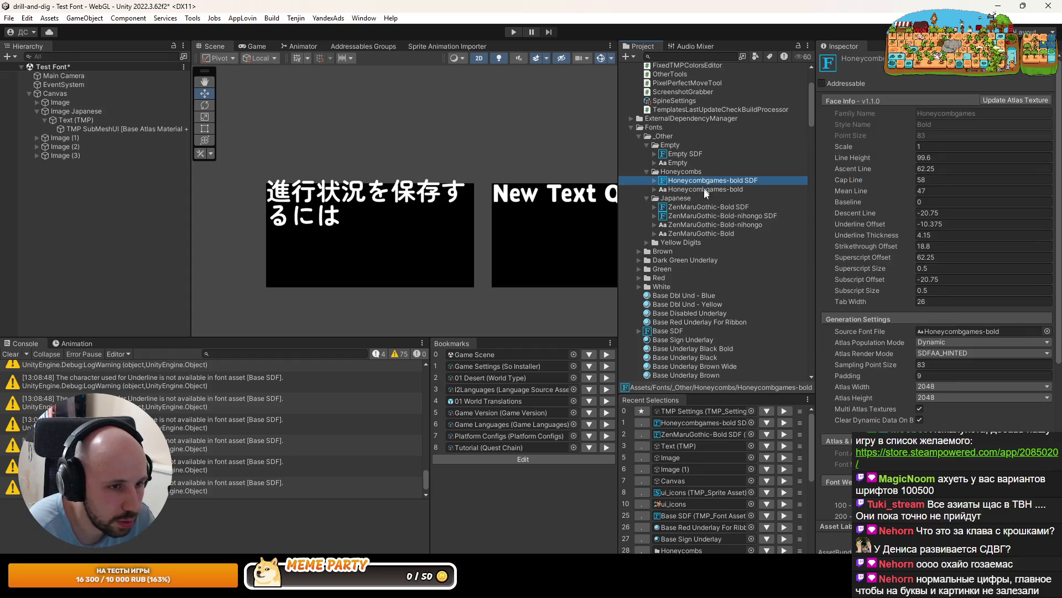
pyautogui.click(706, 207)
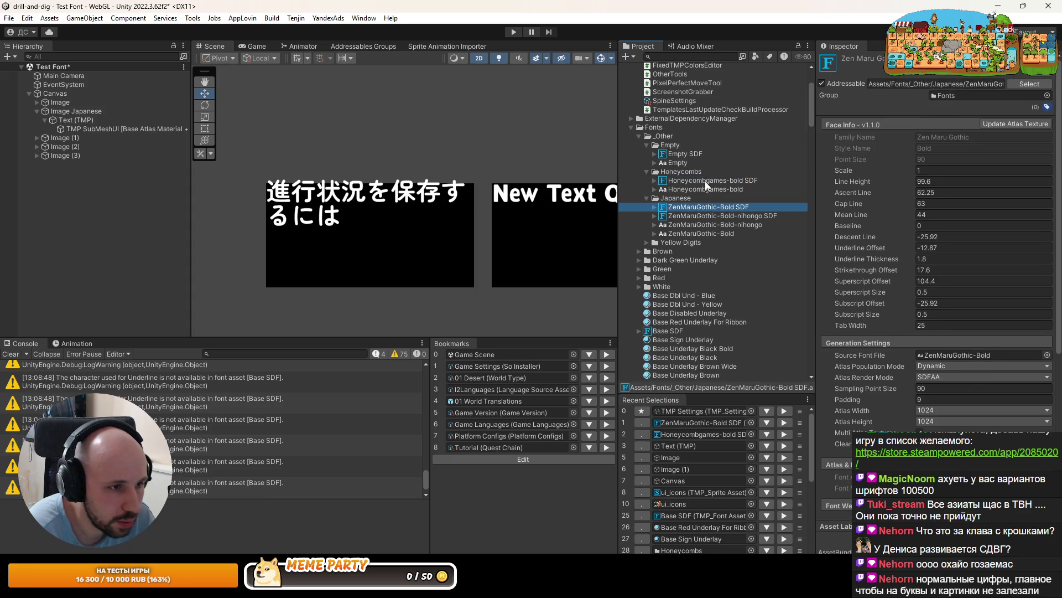
pyautogui.click(711, 181)
pyautogui.click(667, 207)
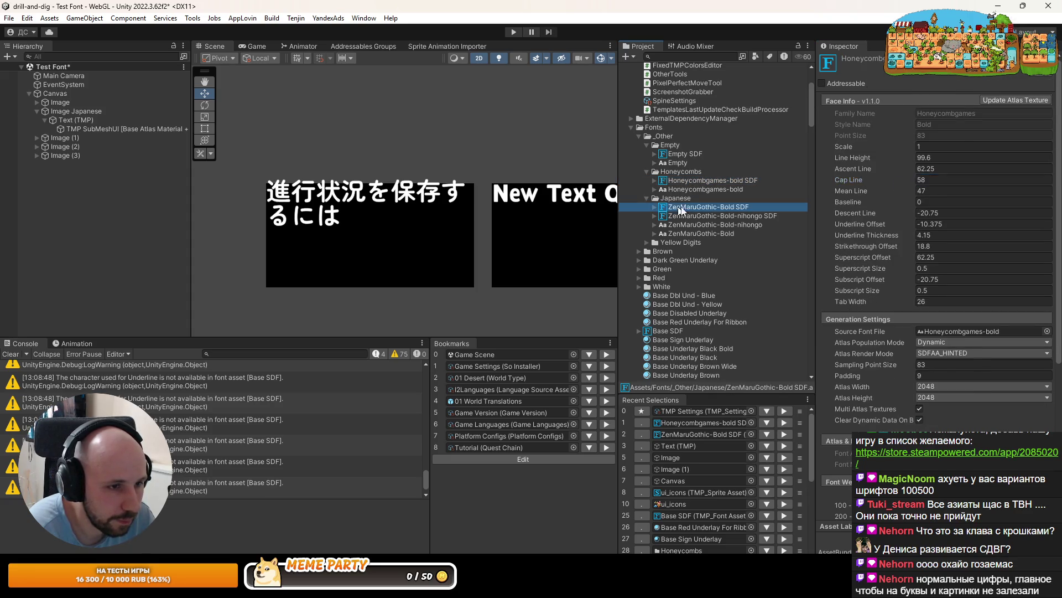
pyautogui.click(943, 202)
pyautogui.write('58')
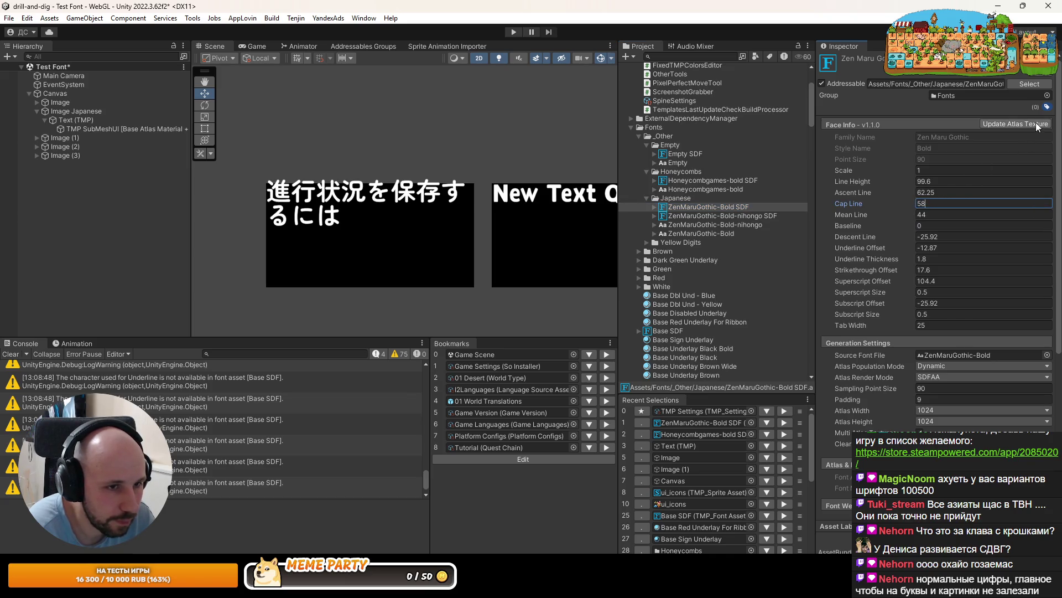
pyautogui.click(696, 181)
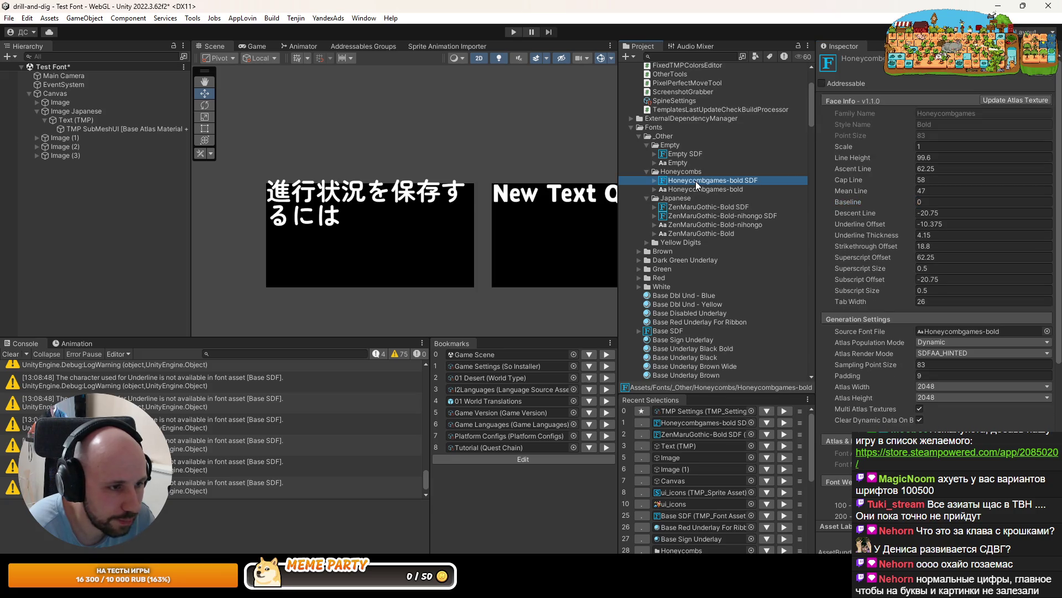
pyautogui.hotkey('alt', 'Tab')
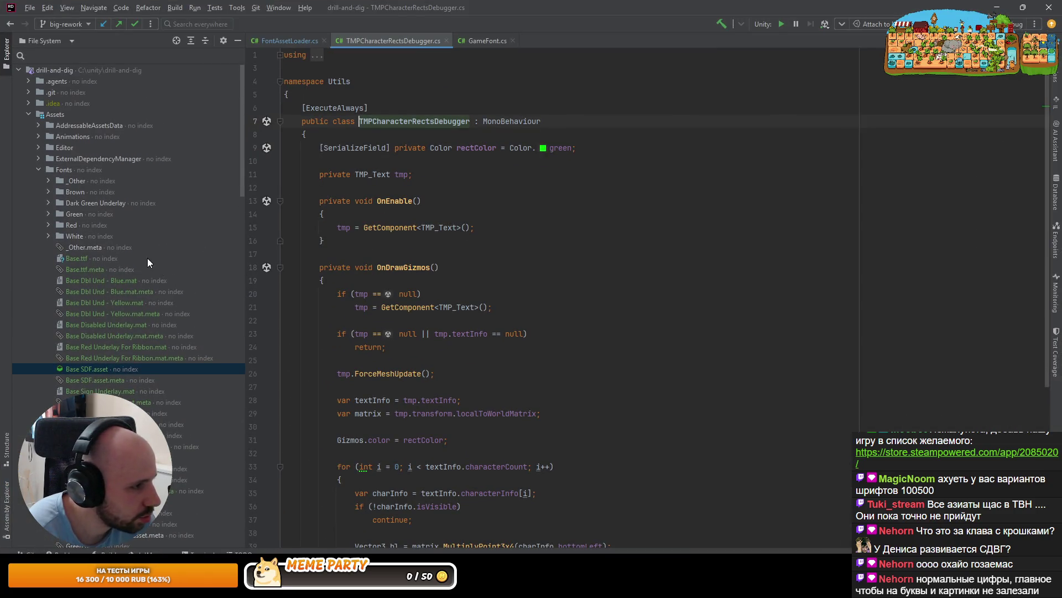
# Open Honeycombgames-bold SDF.asset from Assets > Fonts > _Other > Honeycombs
pyautogui.click(27, 114)
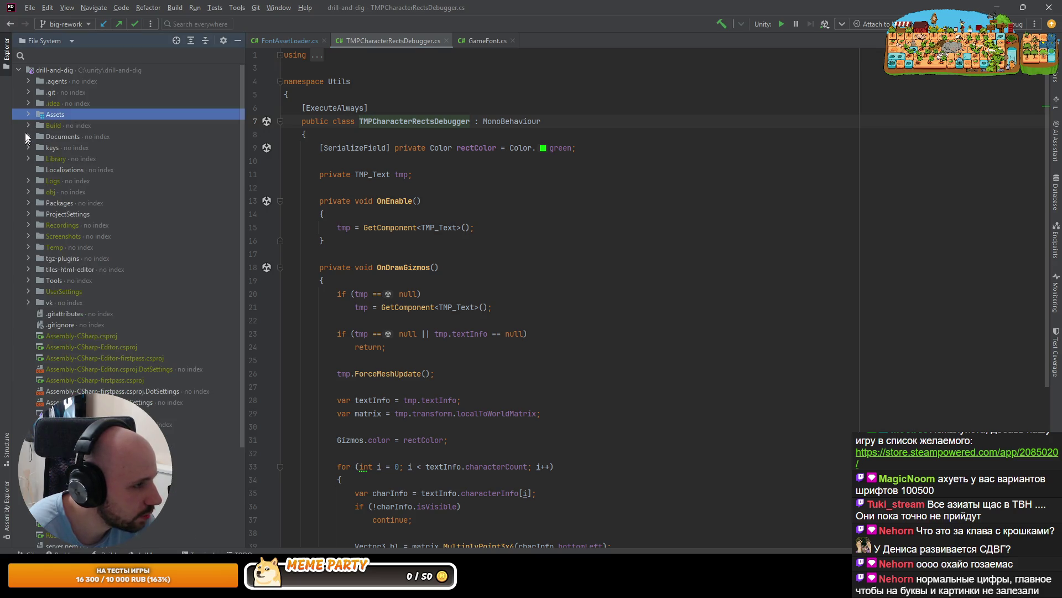
pyautogui.click(26, 114)
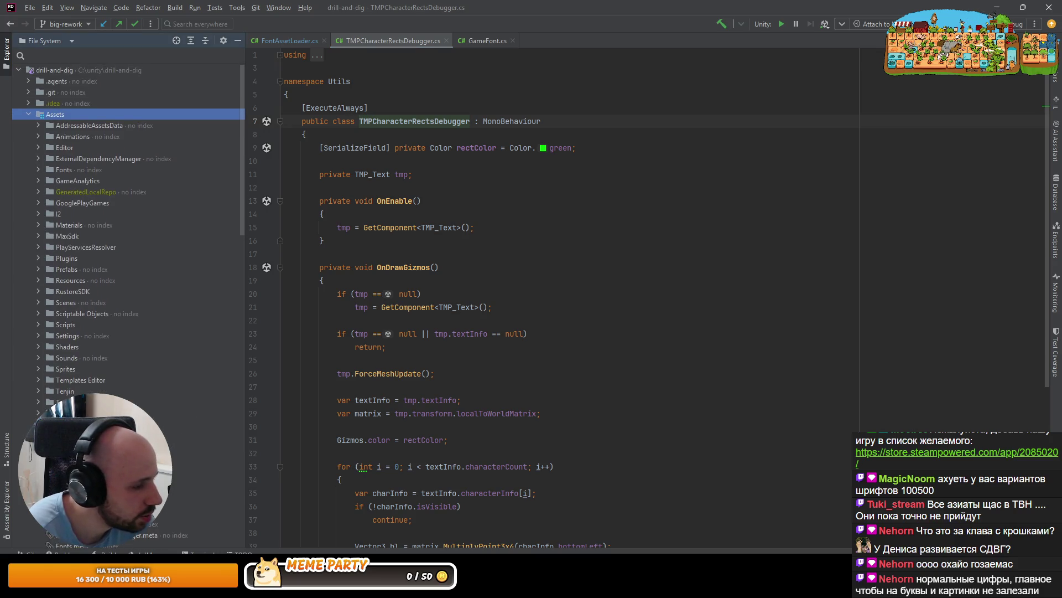
pyautogui.click(38, 169)
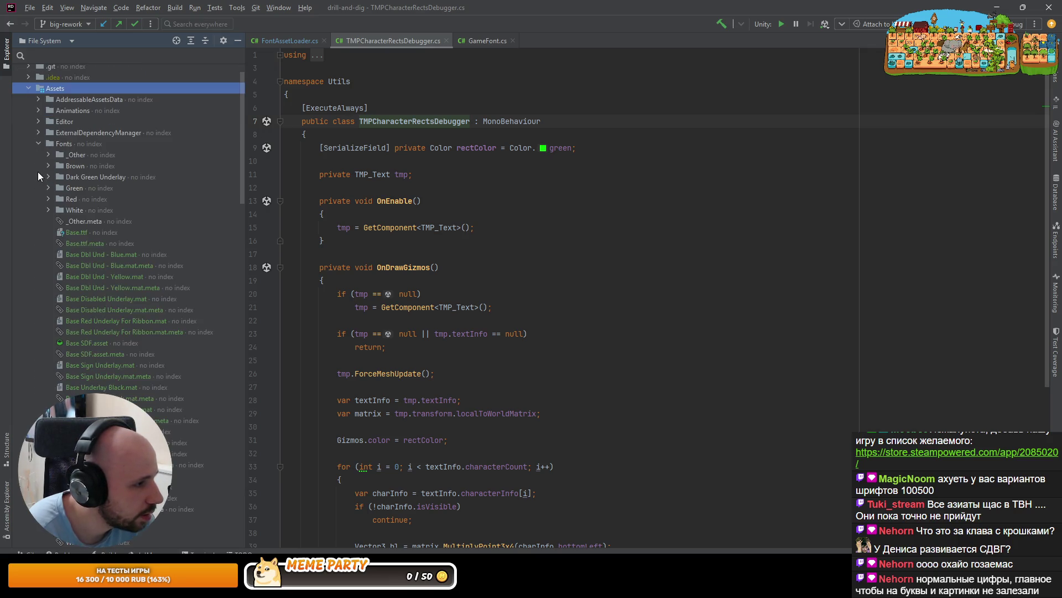
pyautogui.click(49, 155)
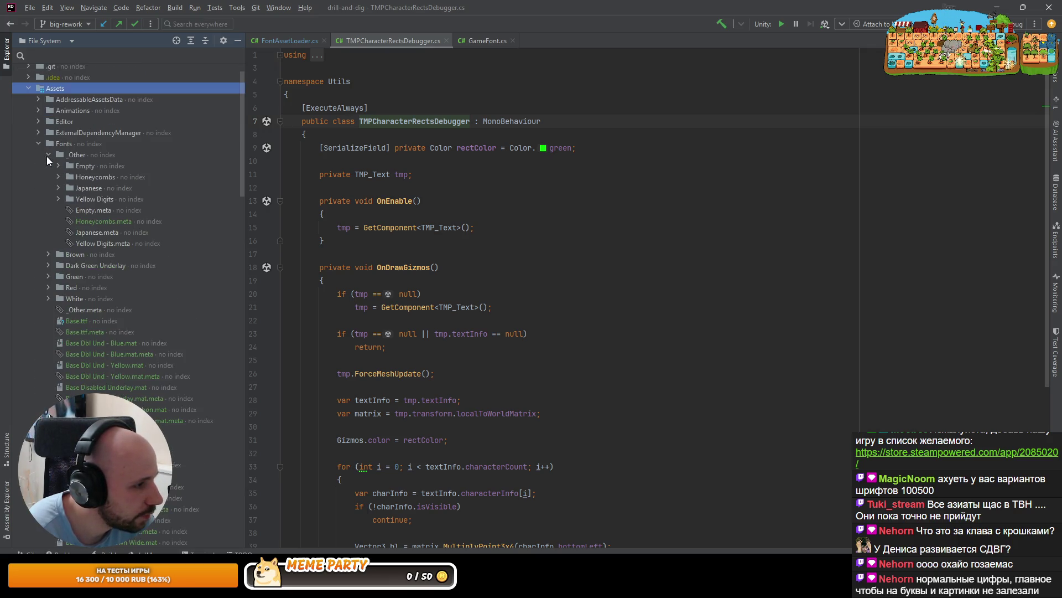
pyautogui.click(58, 188)
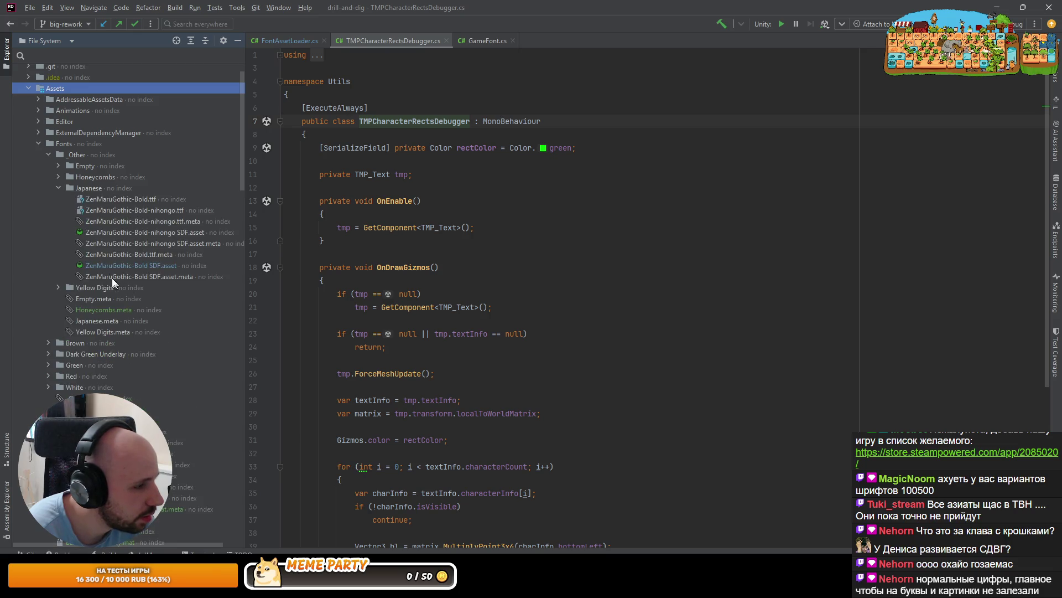
pyautogui.click(58, 178)
pyautogui.doubleClick(159, 189)
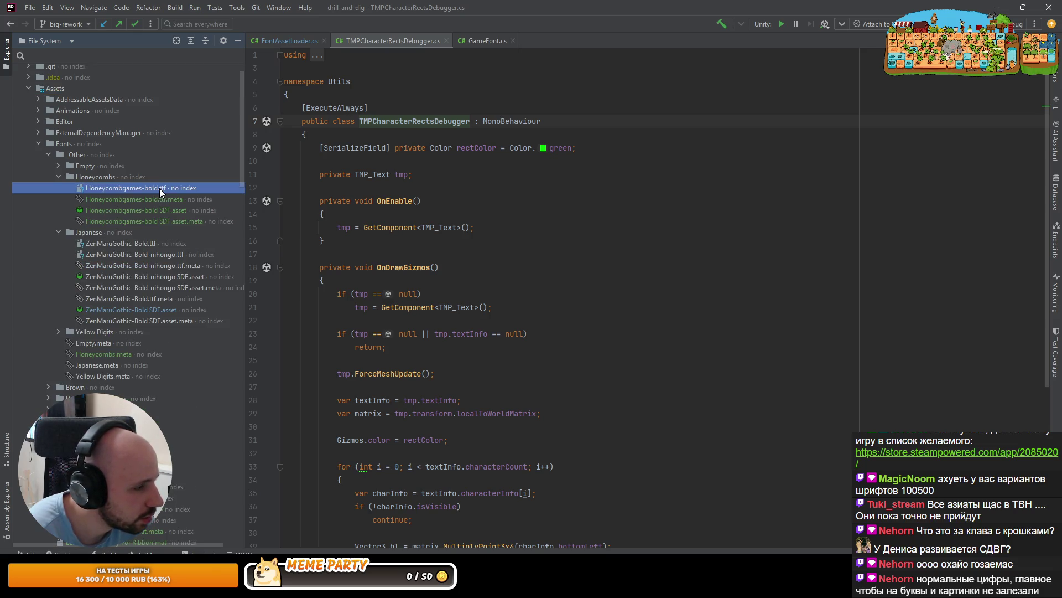
pyautogui.press('Escape')
pyautogui.doubleClick(143, 198)
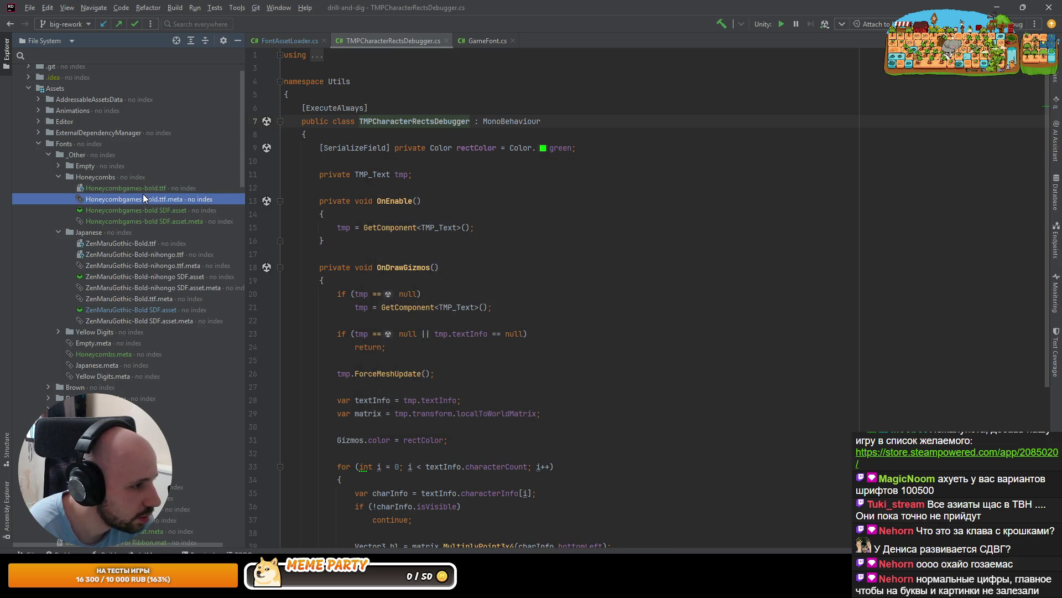
pyautogui.doubleClick(161, 210)
# Select the m_FaceInfo metrics block in Honeycombgames-bold SDF.asset
pyautogui.scroll(-20, 390, 255)
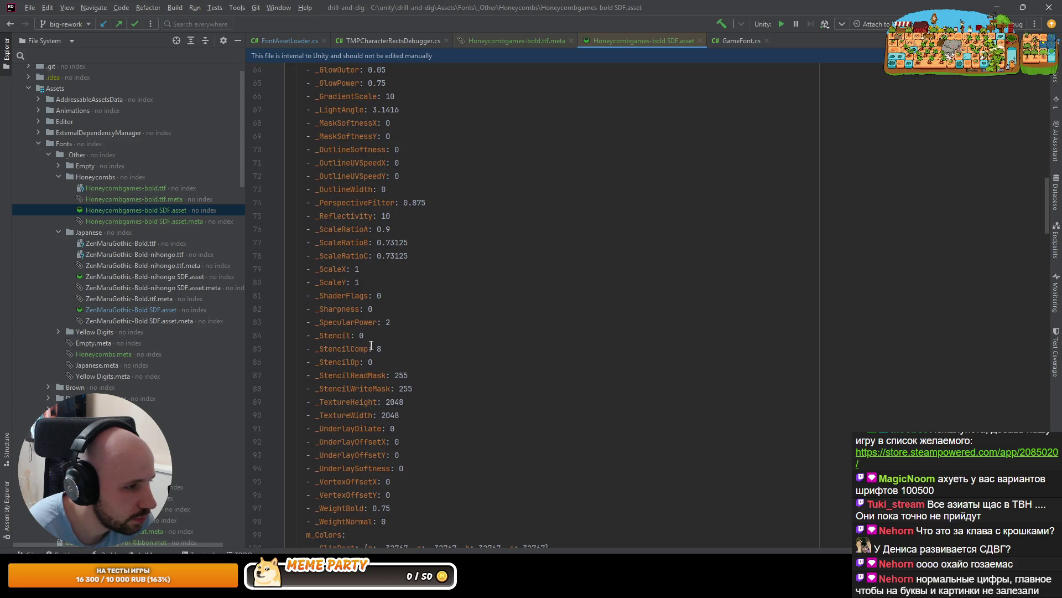
pyautogui.scroll(4, 378, 344)
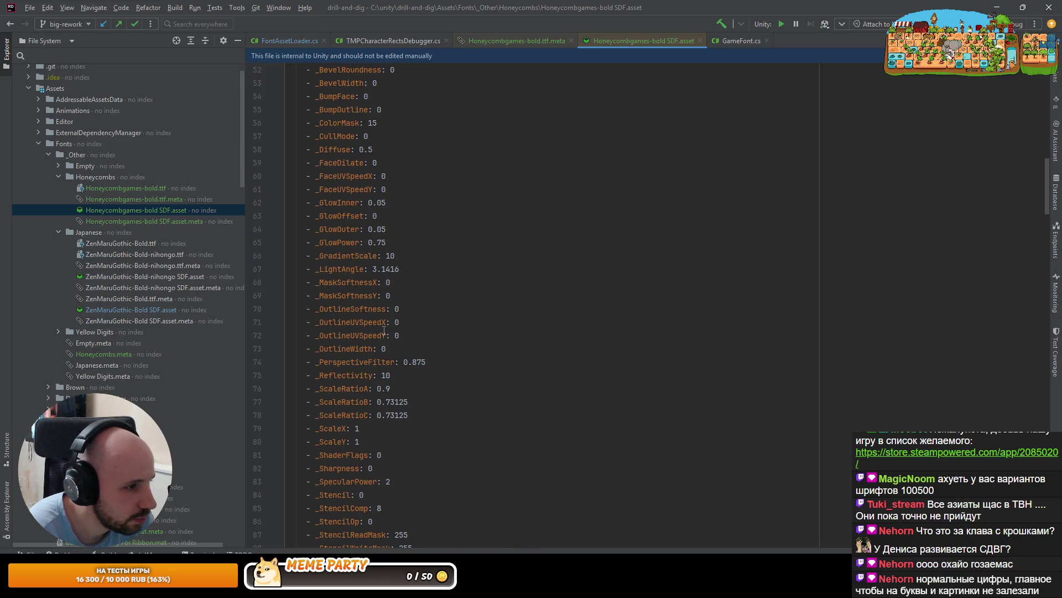
pyautogui.scroll(-16, 384, 330)
pyautogui.scroll(-13, 390, 339)
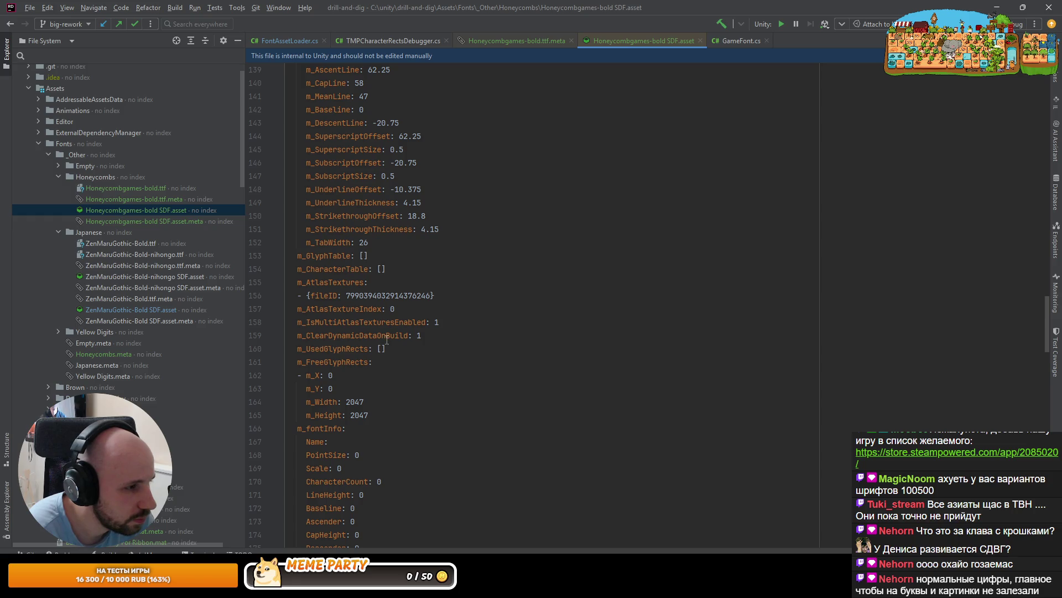
pyautogui.scroll(4, 387, 340)
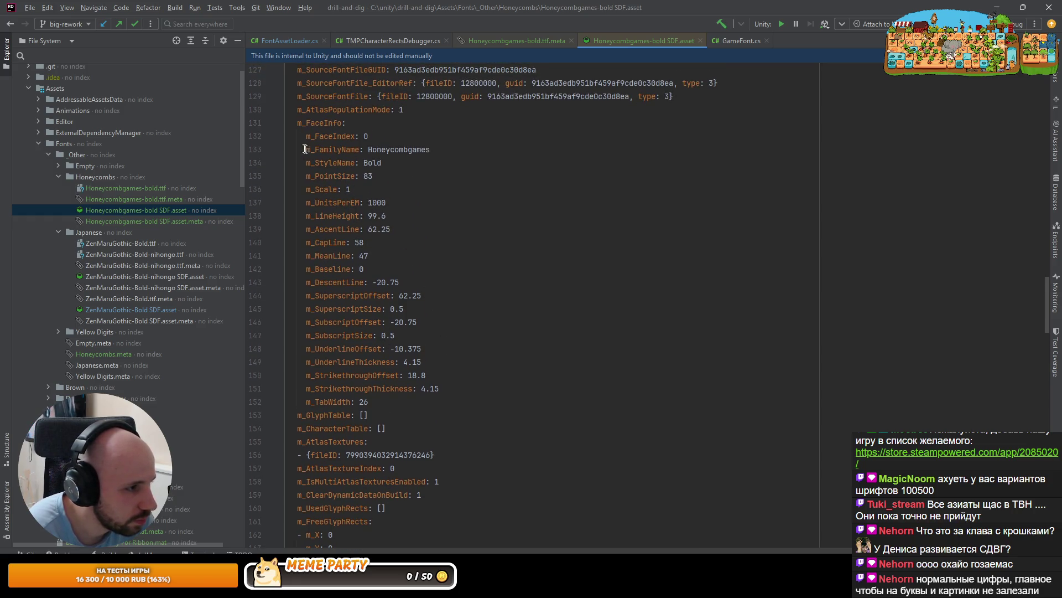
pyautogui.moveTo(399, 401)
pyautogui.mouseDown()
pyautogui.moveTo(207, 218)
pyautogui.moveTo(151, 145)
pyautogui.moveTo(146, 121)
pyautogui.mouseUp()
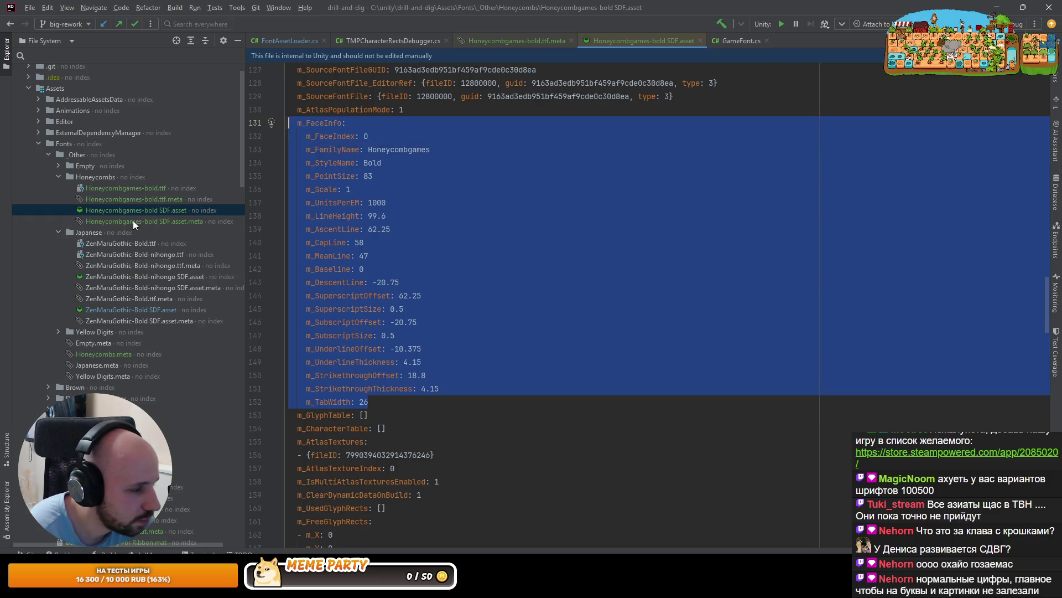
pyautogui.doubleClick(122, 309)
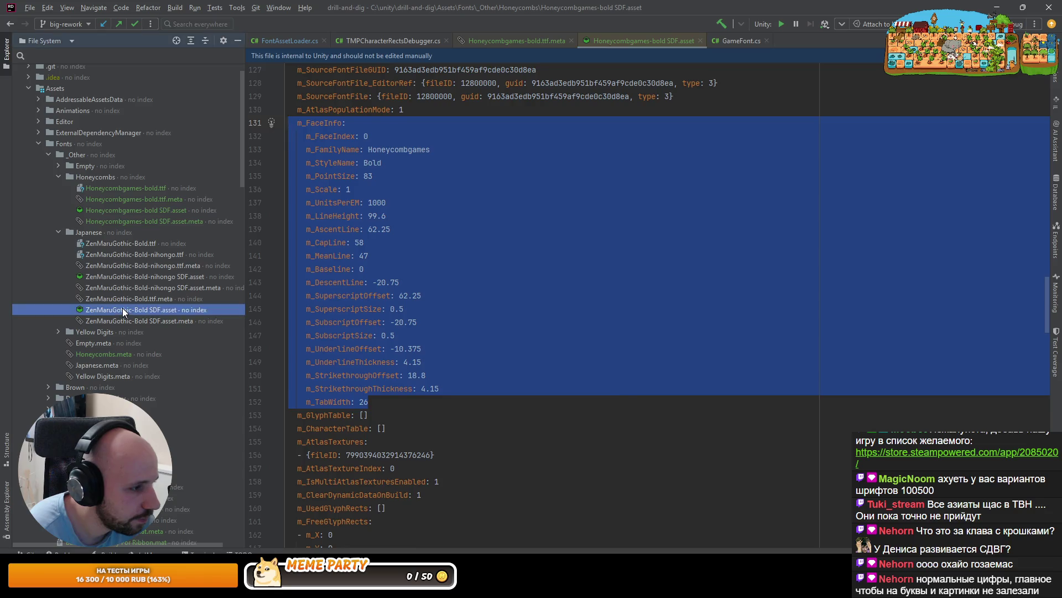
# Find and select m_FaceInfo in ZenMaruGothic-Bold SDF.asset and compare it with the clipboard
pyautogui.click(383, 295)
pyautogui.hotkey('ctrl', 'f')
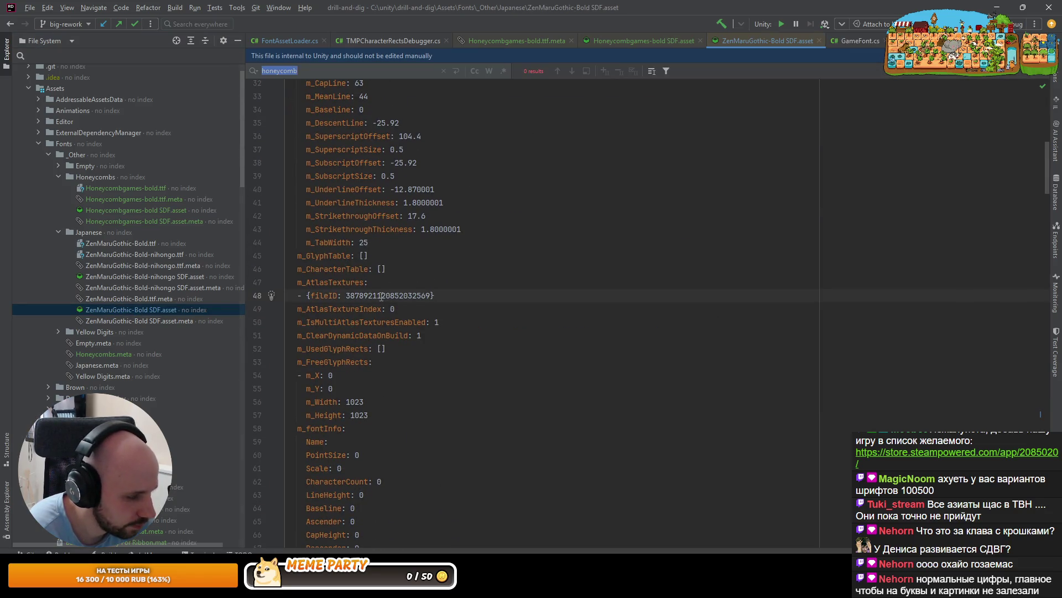
pyautogui.write('face')
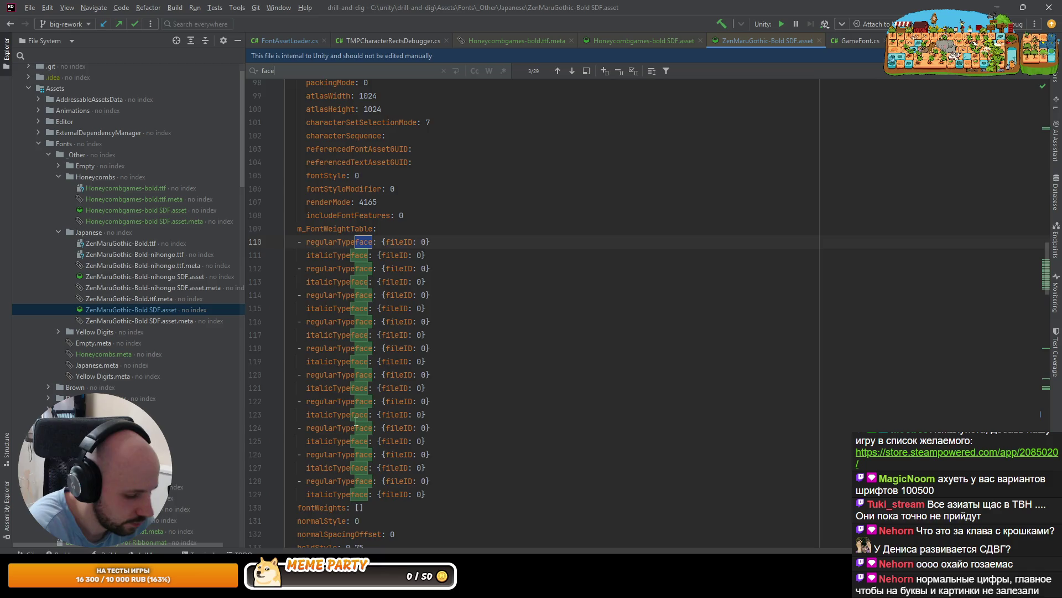
pyautogui.write('Inf')
pyautogui.scroll(-5, 378, 369)
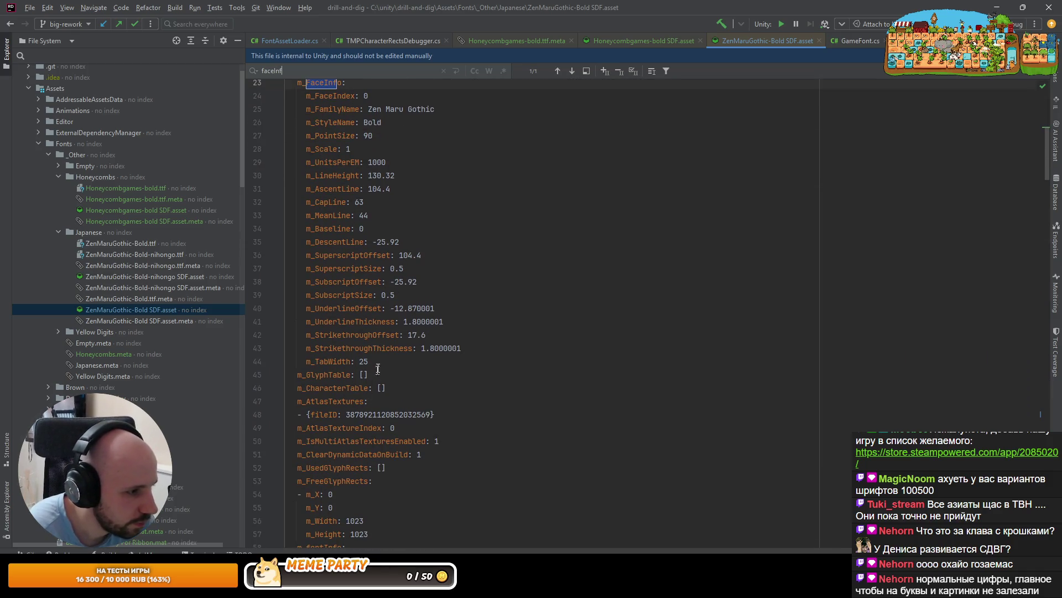
pyautogui.moveTo(378, 369)
pyautogui.mouseDown()
pyautogui.moveTo(309, 309)
pyautogui.moveTo(276, 308)
pyautogui.moveTo(271, 333)
pyautogui.mouseUp()
pyautogui.rightClick(315, 337)
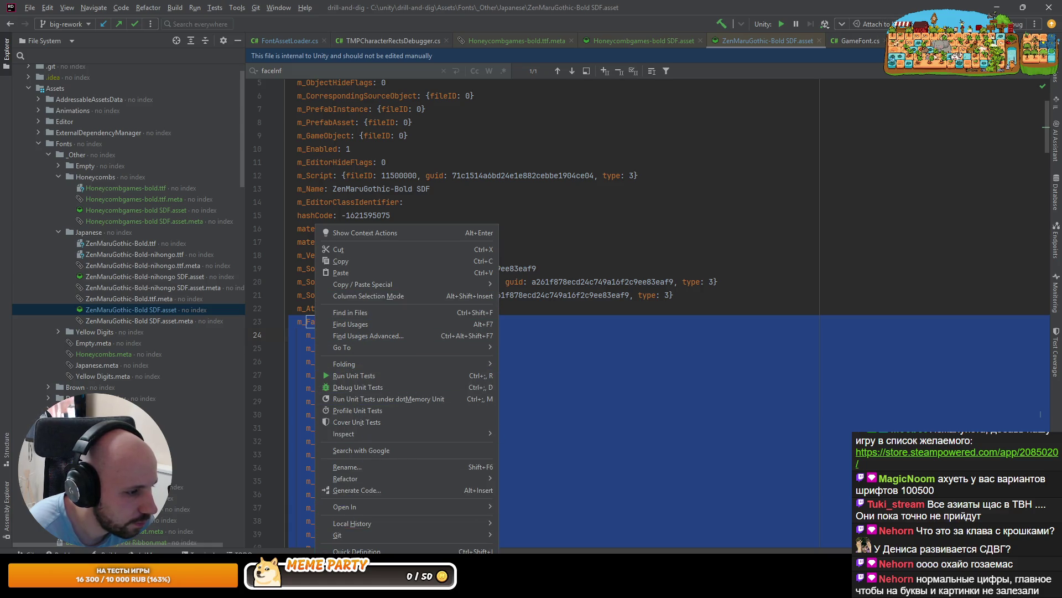
pyautogui.click(365, 575)
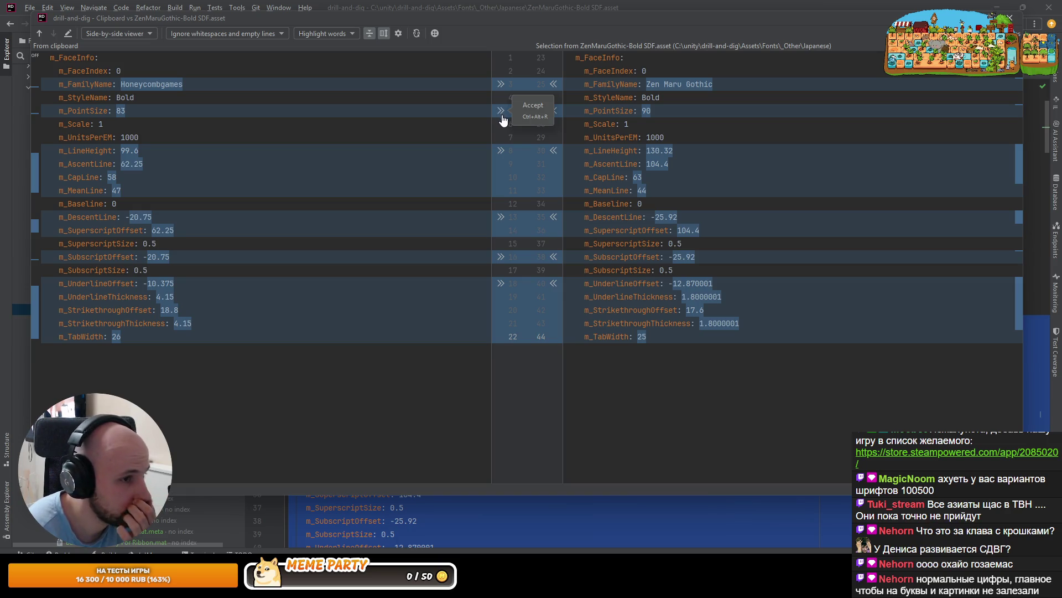
# Accept Honeycomb's point size, line height, descent, subscript, underline and strikethrough values
pyautogui.click(501, 111)
pyautogui.click(501, 151)
pyautogui.click(501, 219)
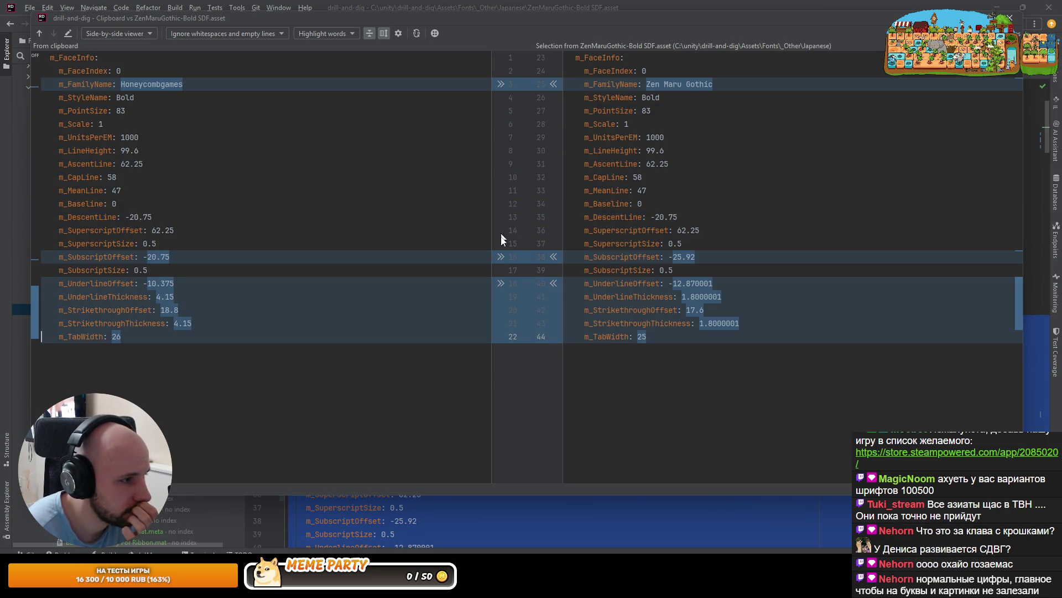
pyautogui.click(500, 257)
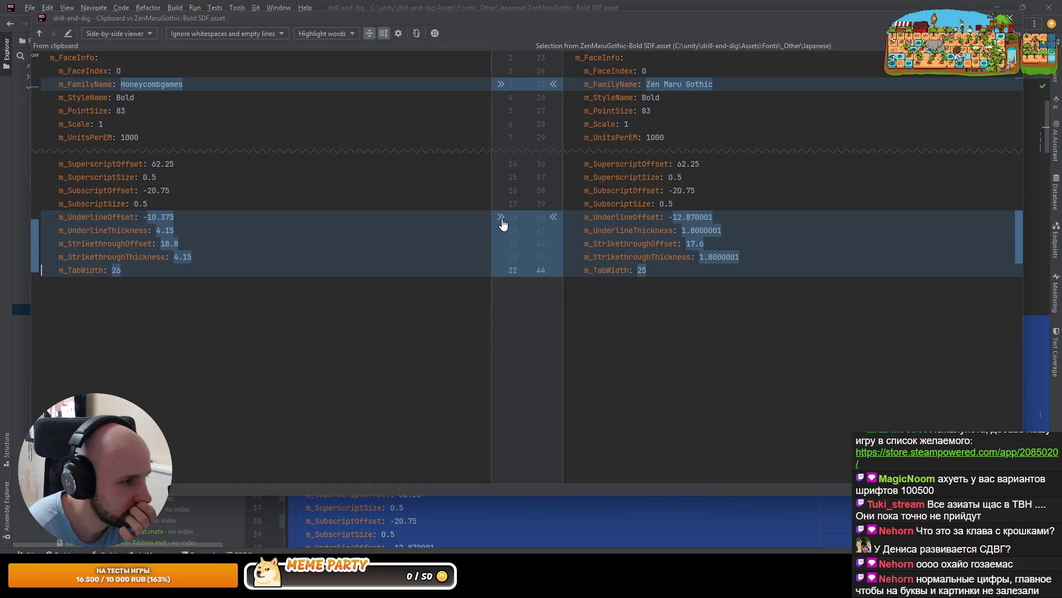
pyautogui.click(503, 219)
pyautogui.press('Escape')
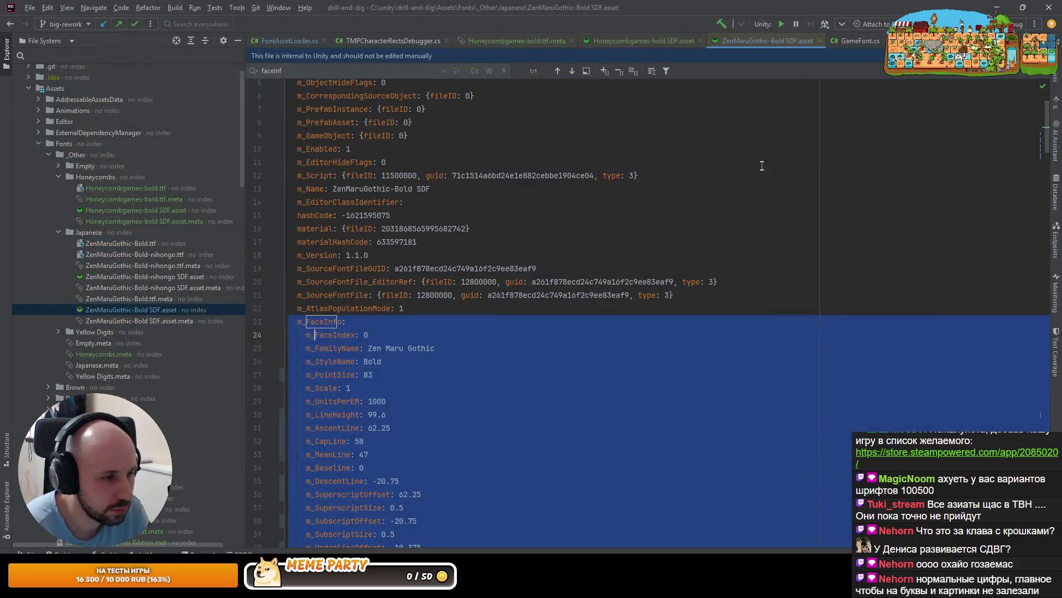
pyautogui.hotkey('alt', 'Tab')
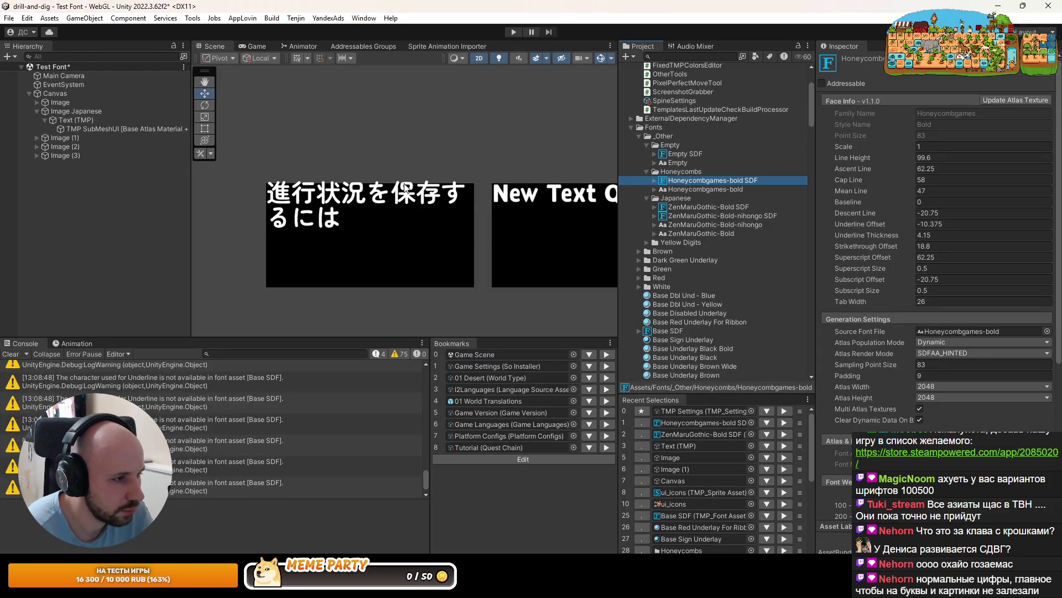
# Set ZenMaruGothic-Bold SDF's Scale to 0.8 and check the smaller Japanese text in the scene
pyautogui.click(711, 206)
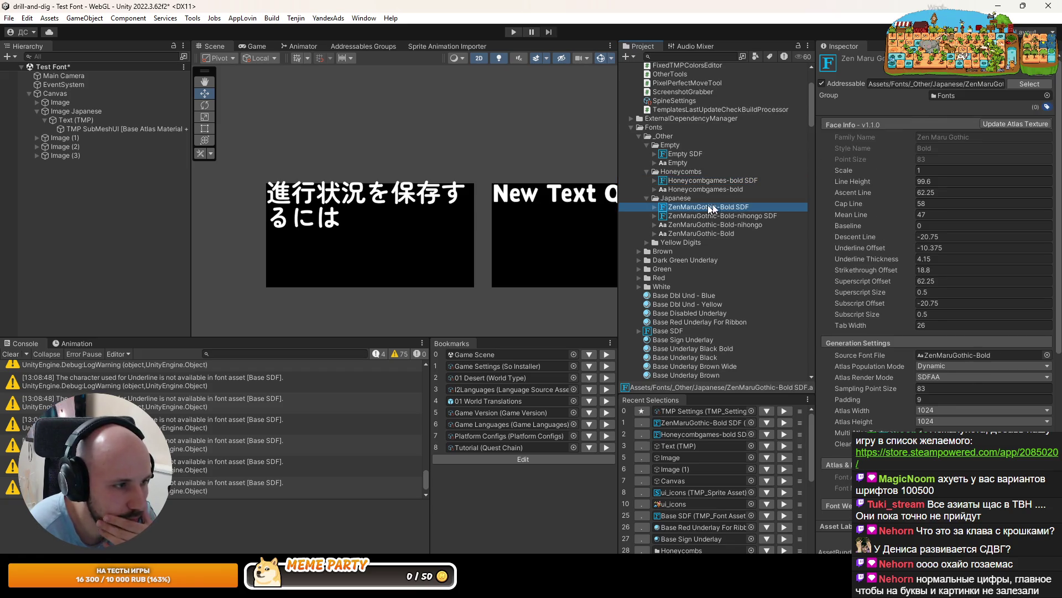
pyautogui.click(861, 171)
pyautogui.write('0.7')
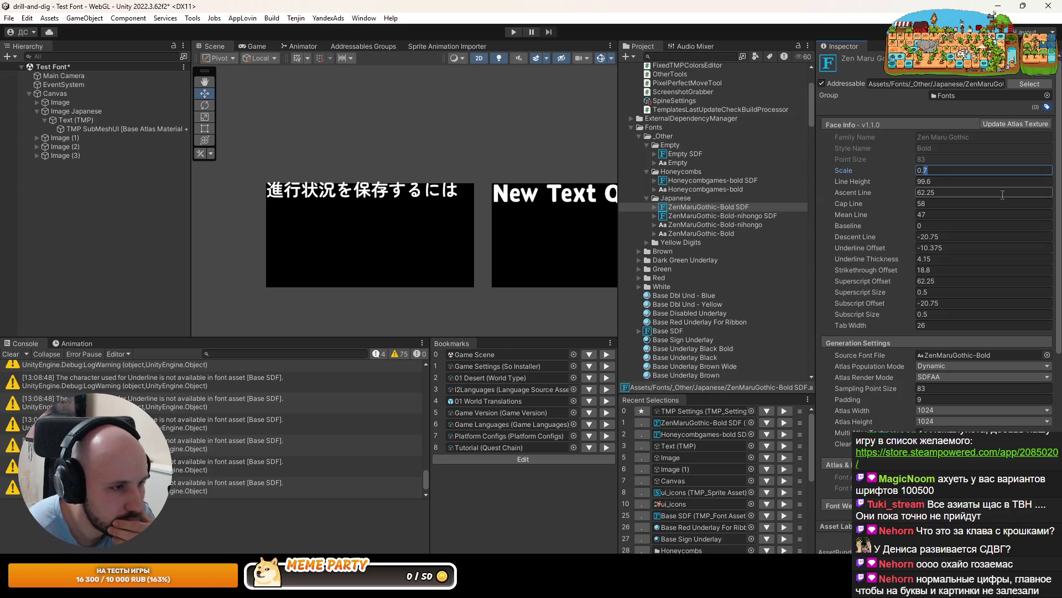
pyautogui.write('8')
pyautogui.write('9')
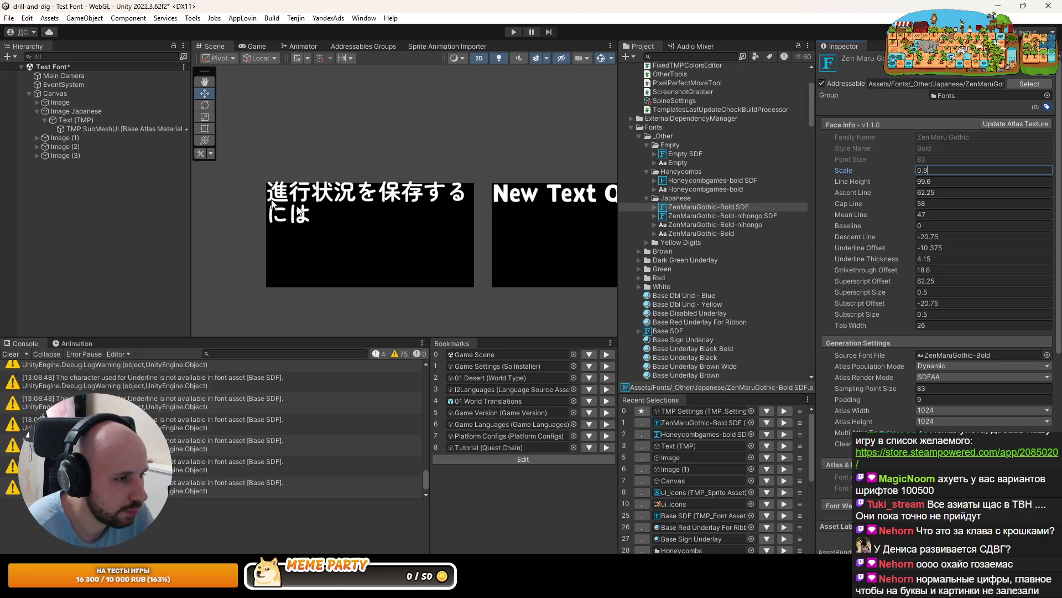
pyautogui.scroll(3, 264, 185)
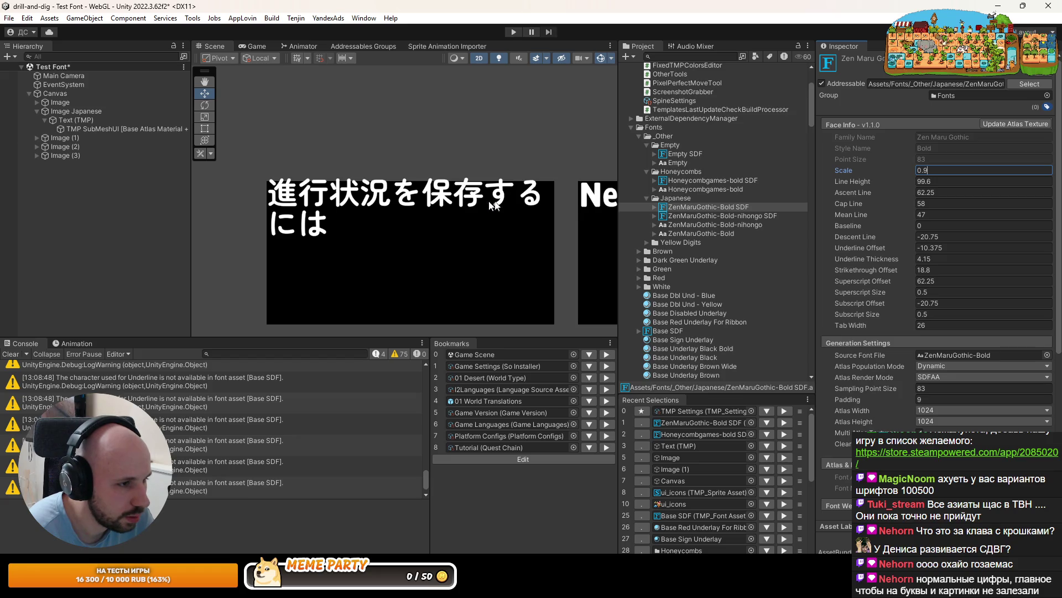
pyautogui.write('8')
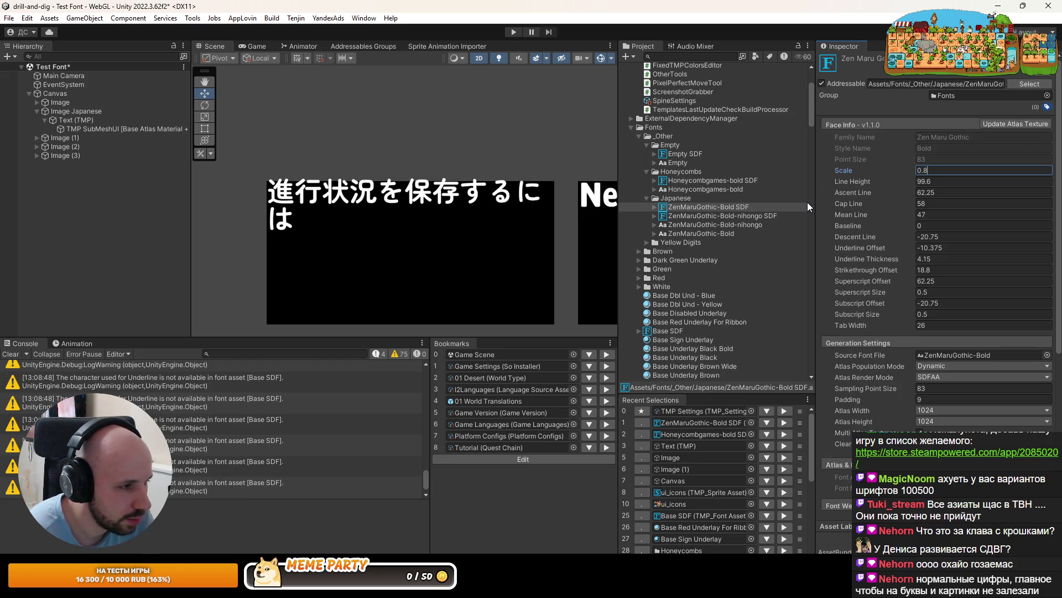
pyautogui.scroll(-2, 423, 193)
pyautogui.moveTo(423, 193); pyautogui.dragTo(351, 166)
pyautogui.scroll(-1, 346, 166)
pyautogui.scroll(-1, 346, 166)
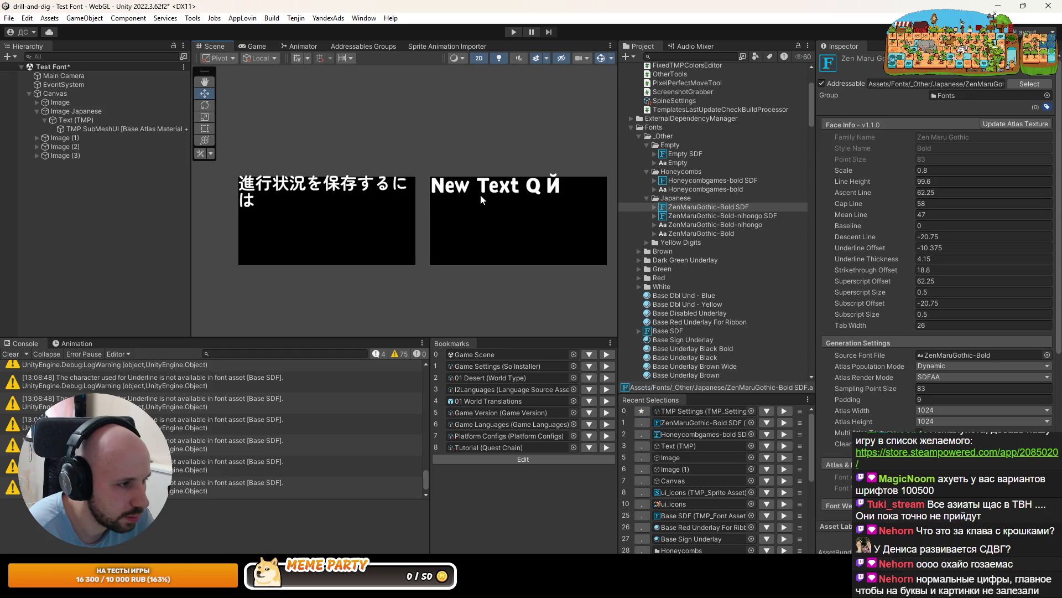
pyautogui.scroll(-2, 480, 194)
pyautogui.moveTo(489, 203); pyautogui.dragTo(362, 156)
pyautogui.scroll(-2, 357, 150)
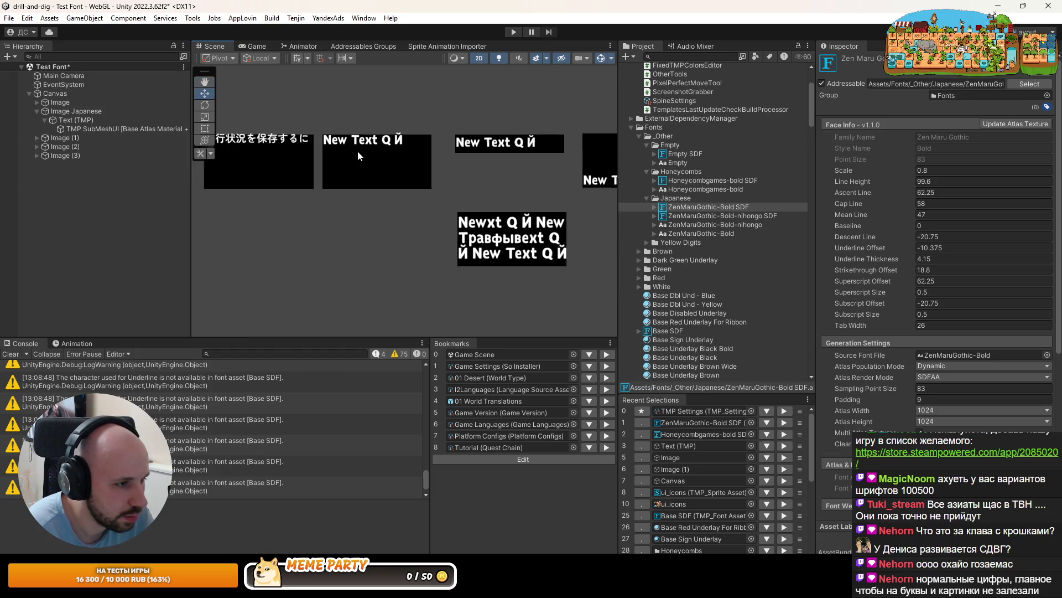
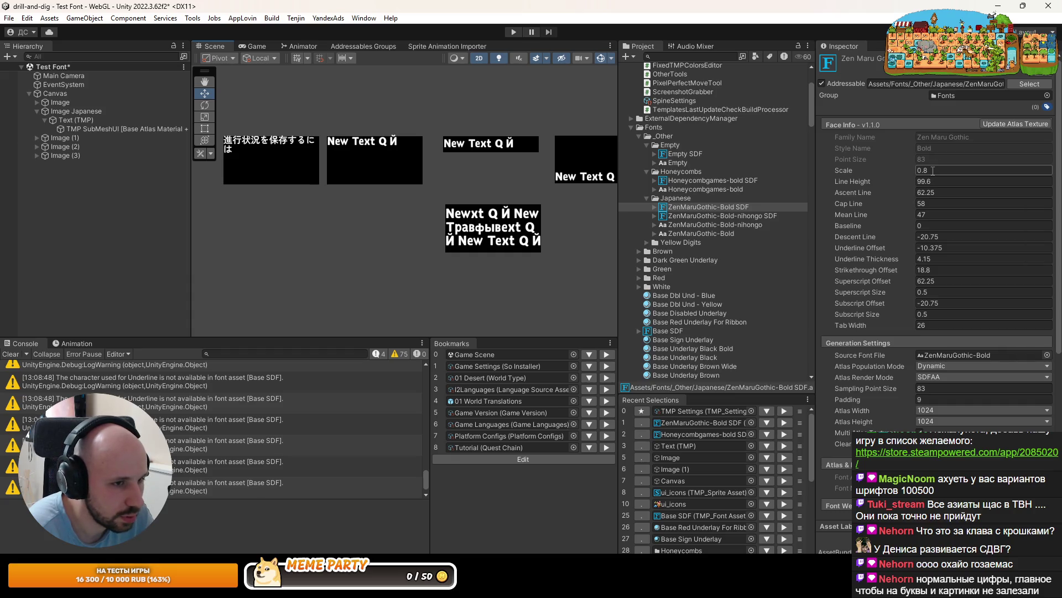
# Nudge the ZenMaruGothic-Bold SDF font's line height up slightly while viewing the Japanese text box
pyautogui.click(933, 171)
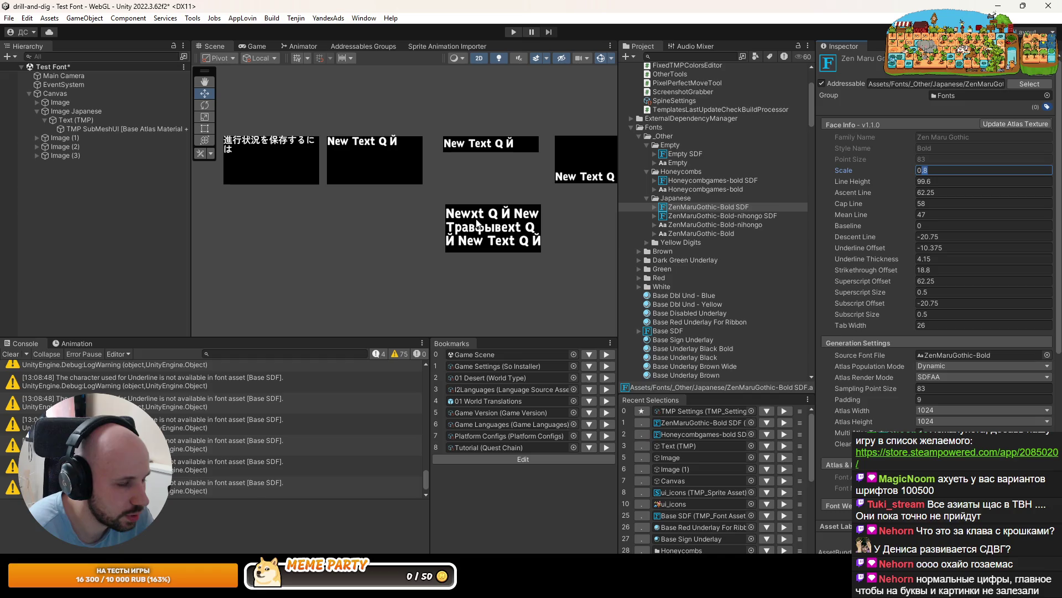
pyautogui.scroll(2, 232, 155)
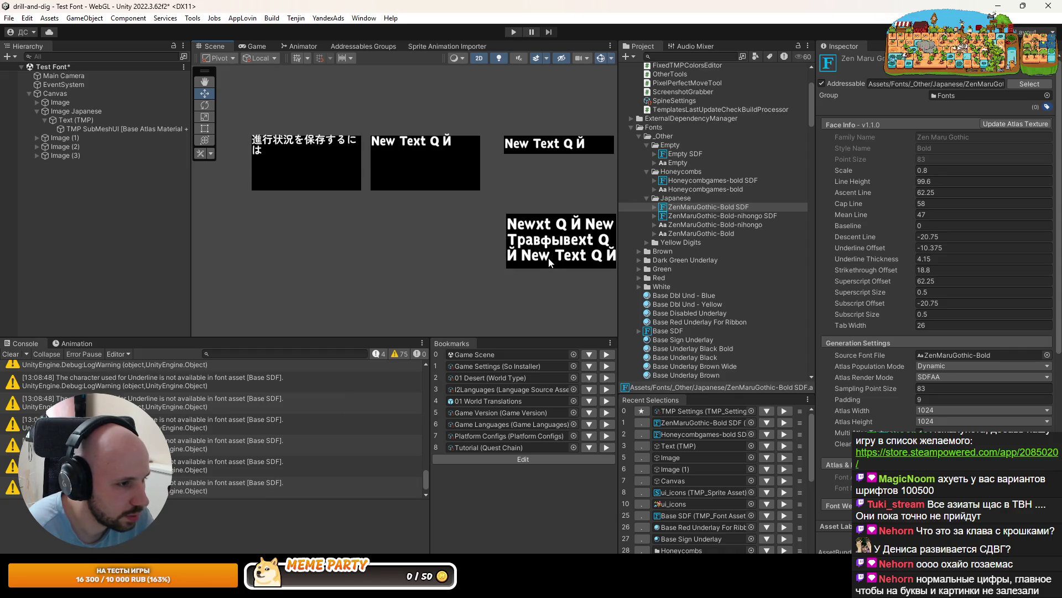
pyautogui.scroll(4, 535, 259)
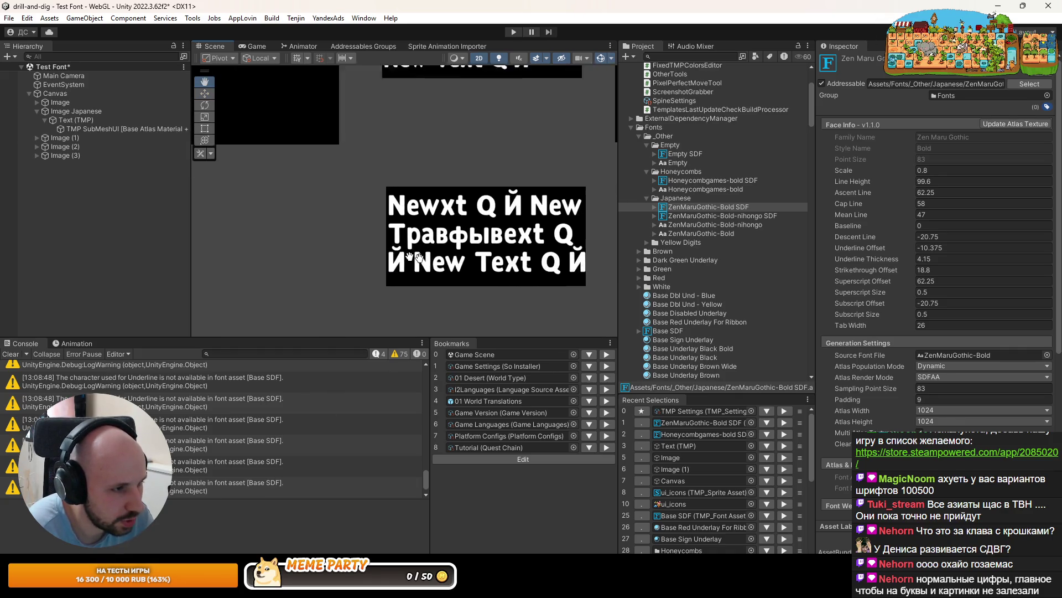
pyautogui.scroll(-3, 465, 265)
pyautogui.moveTo(464, 265)
pyautogui.mouseDown()
pyautogui.moveTo(450, 228)
pyautogui.moveTo(494, 231)
pyautogui.mouseUp()
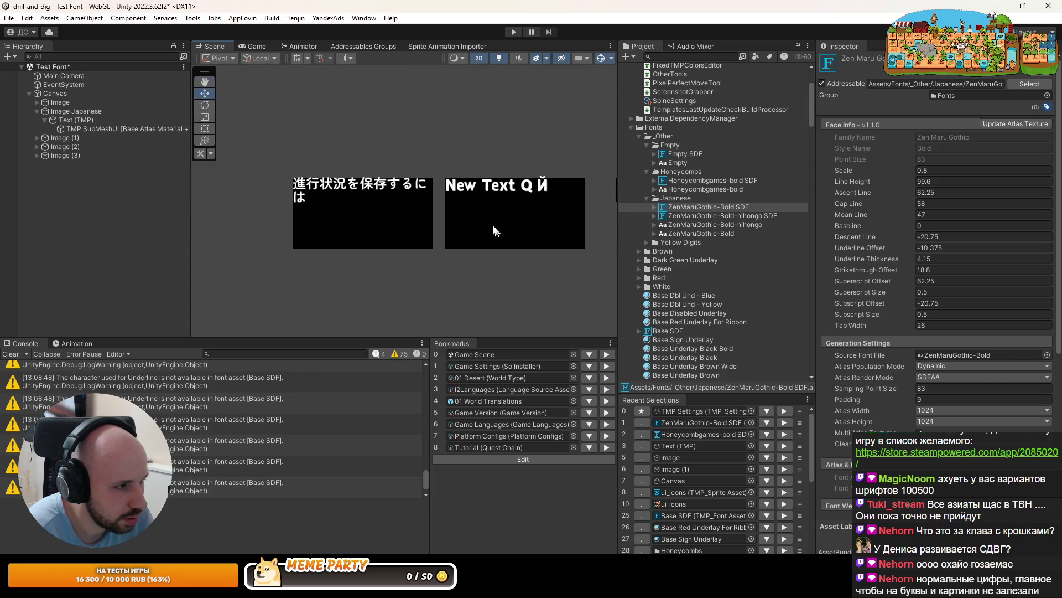
pyautogui.scroll(2, 494, 231)
pyautogui.scroll(2, 311, 168)
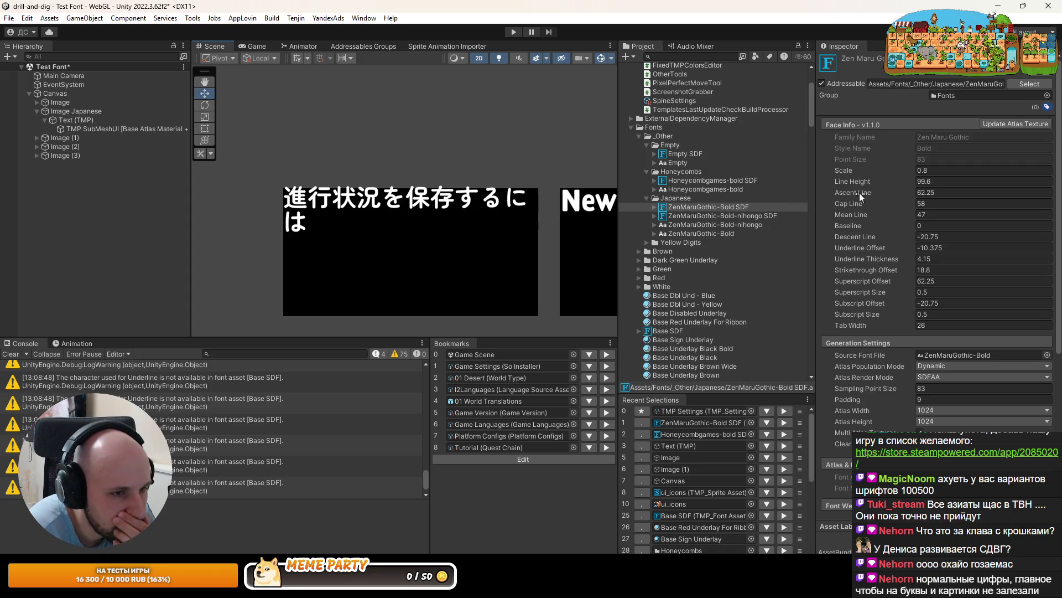
pyautogui.moveTo(852, 182); pyautogui.dragTo(872, 183)
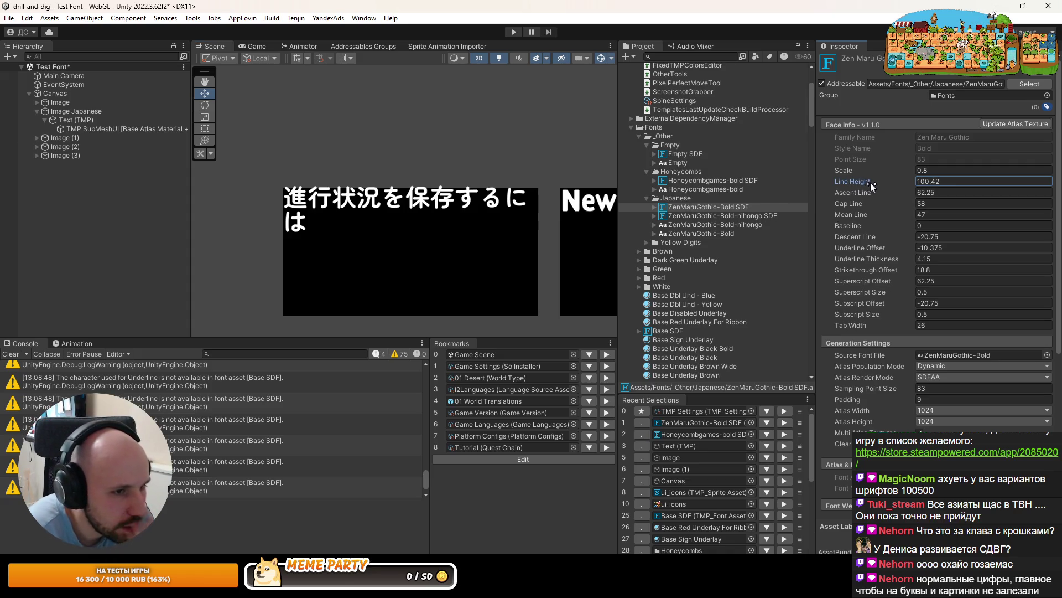
# Paste another copy of the Japanese string at the end of Text (TMP)'s Text Input
pyautogui.click(83, 128)
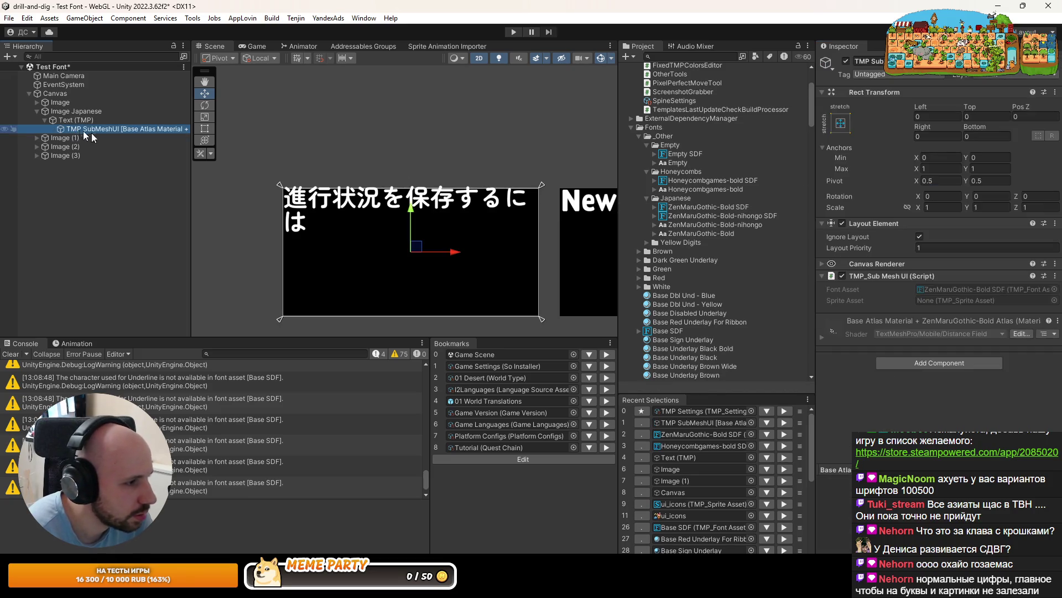
pyautogui.click(69, 121)
pyautogui.click(925, 281)
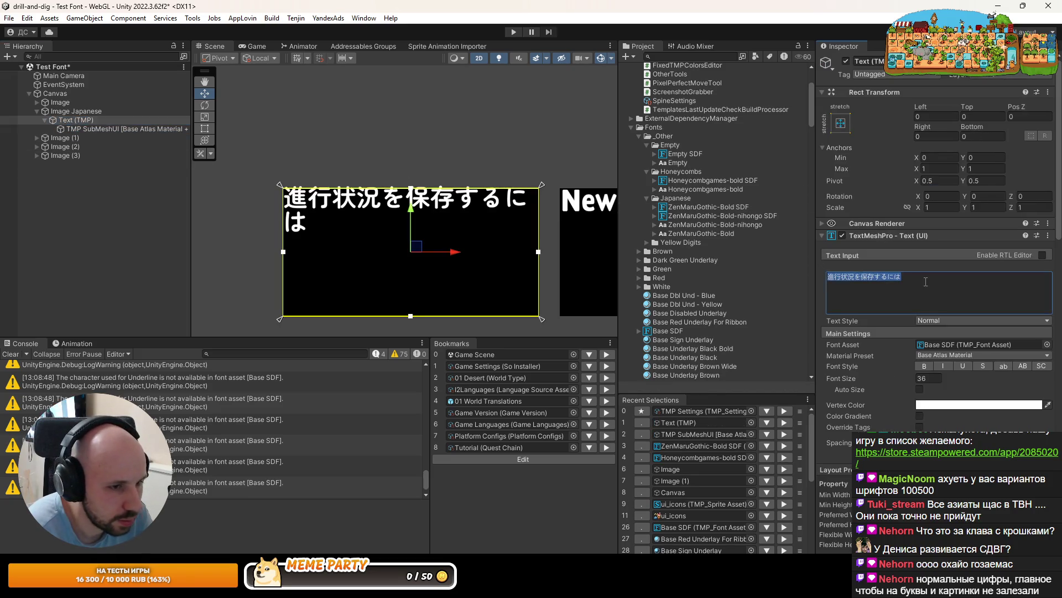
pyautogui.click(924, 282)
pyautogui.write('進行状況を保存するには')
pyautogui.write('進行状況を保存するには')
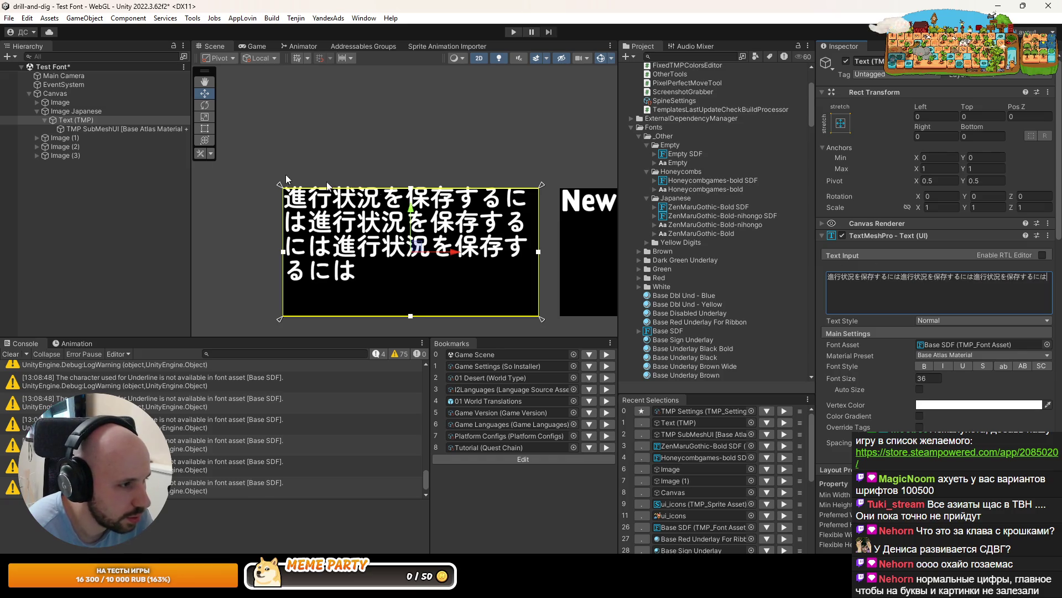
pyautogui.click(688, 206)
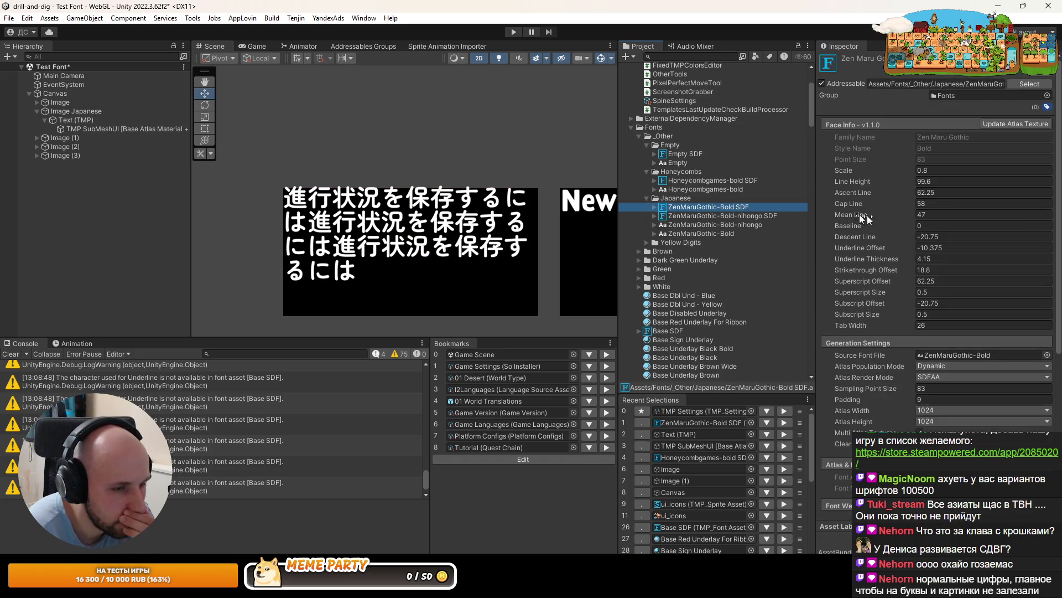
# Set ZenMaruGothic-Bold SDF's Ascent Line to 69.5 and Scale to 0.9, then check the rewrapped text
pyautogui.moveTo(855, 190)
pyautogui.mouseDown()
pyautogui.moveTo(879, 198)
pyautogui.moveTo(869, 186)
pyautogui.mouseUp()
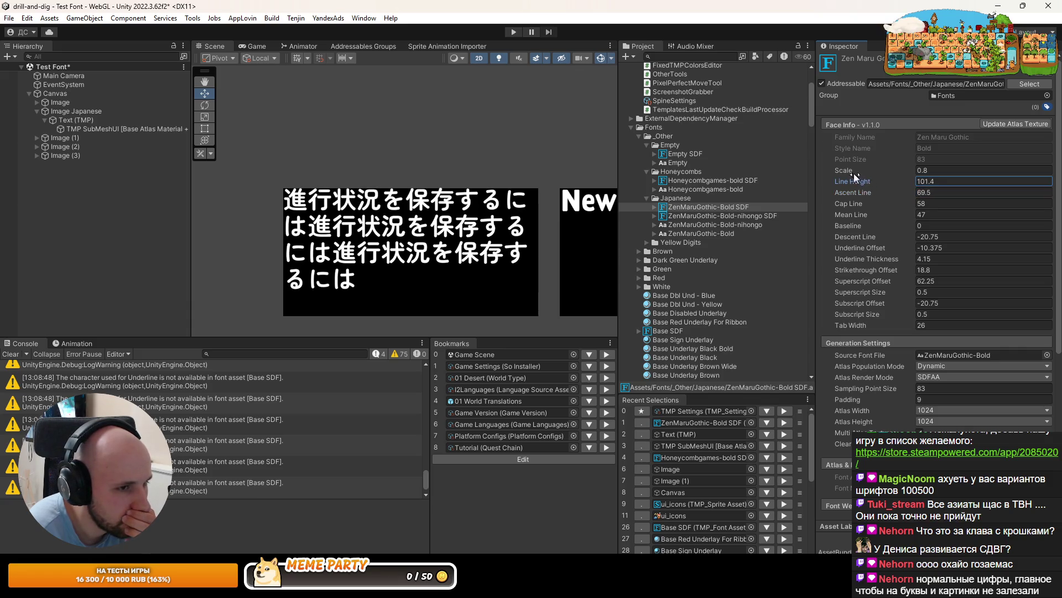
pyautogui.click(923, 169)
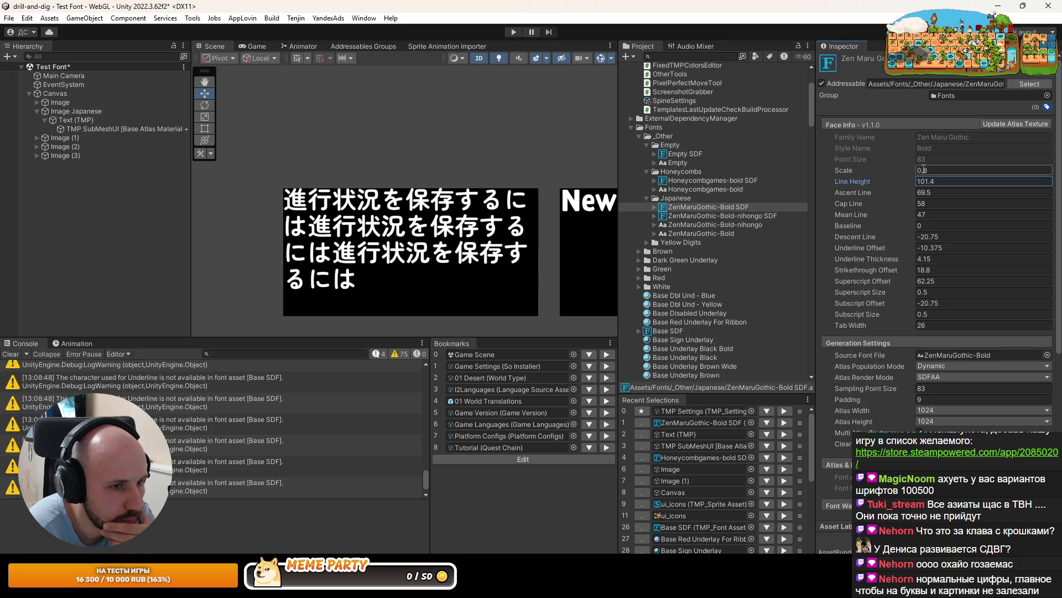
pyautogui.write('9')
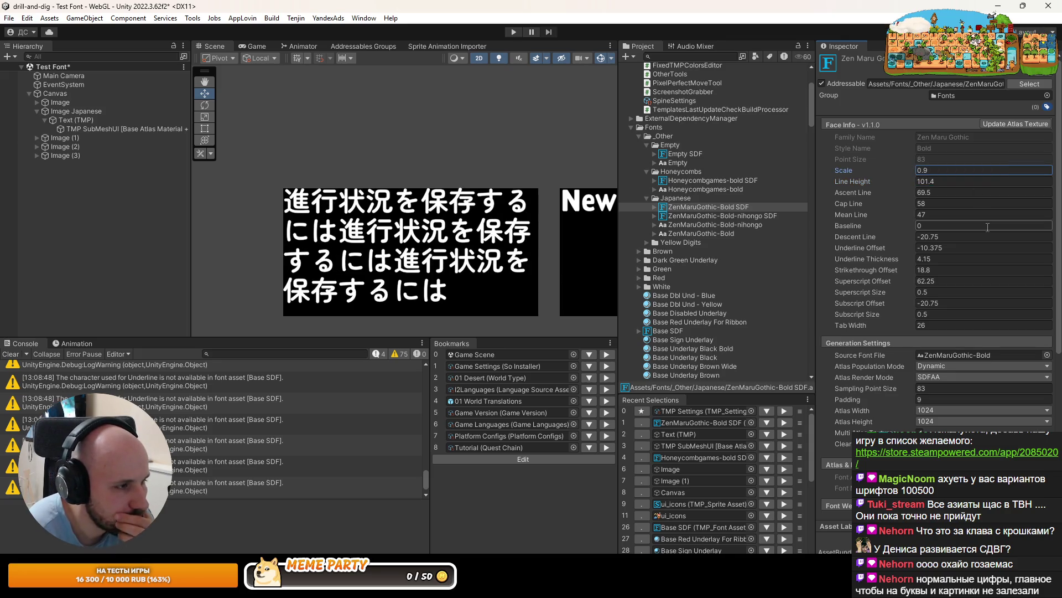
pyautogui.moveTo(481, 185); pyautogui.dragTo(420, 187)
pyautogui.scroll(-5, 387, 166)
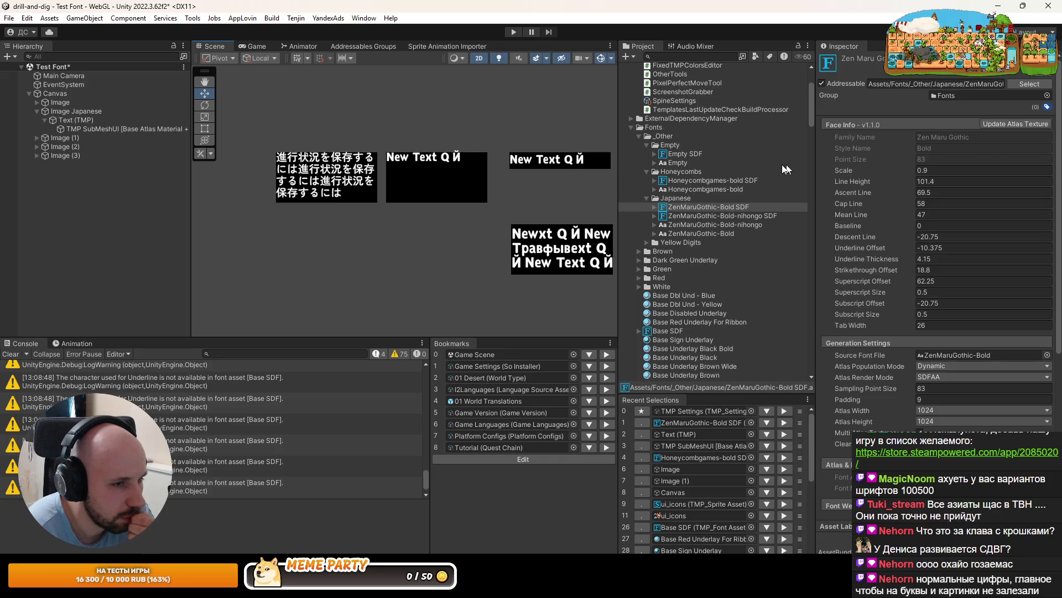
pyautogui.scroll(5, 285, 145)
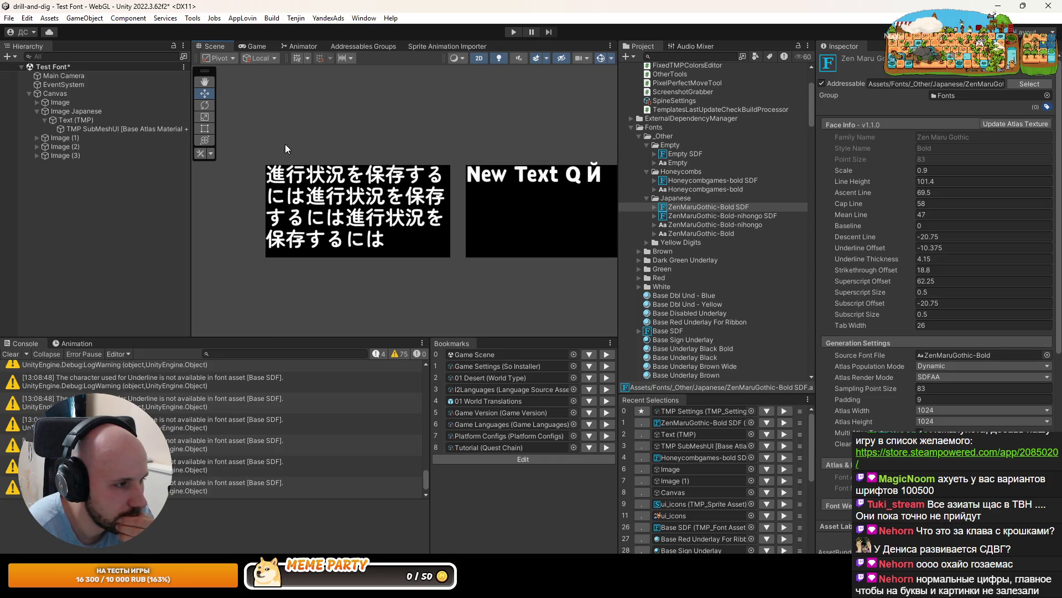
pyautogui.scroll(-5, 286, 145)
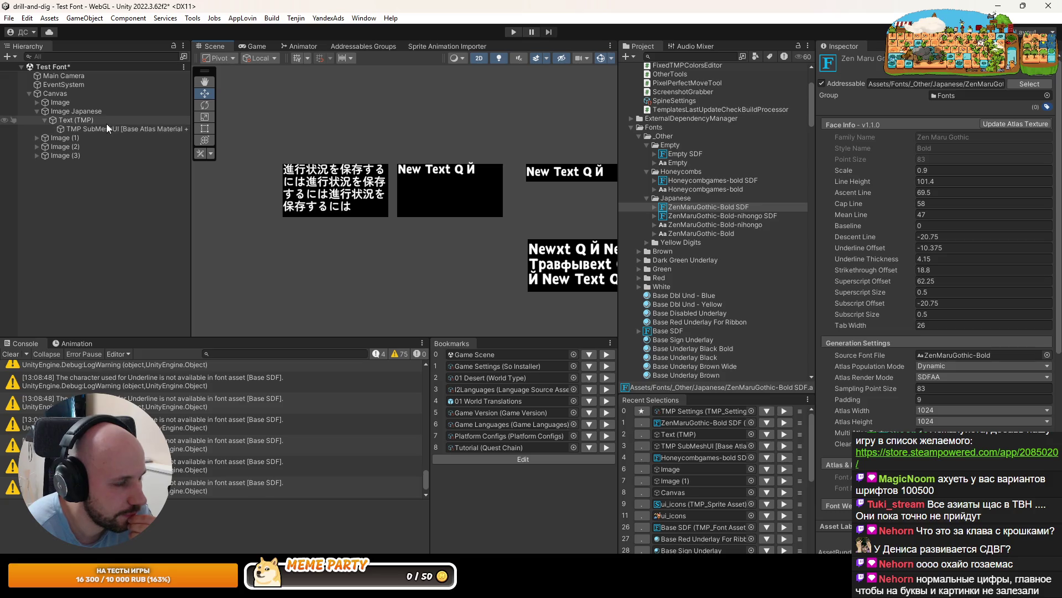
pyautogui.scroll(-3, 391, 183)
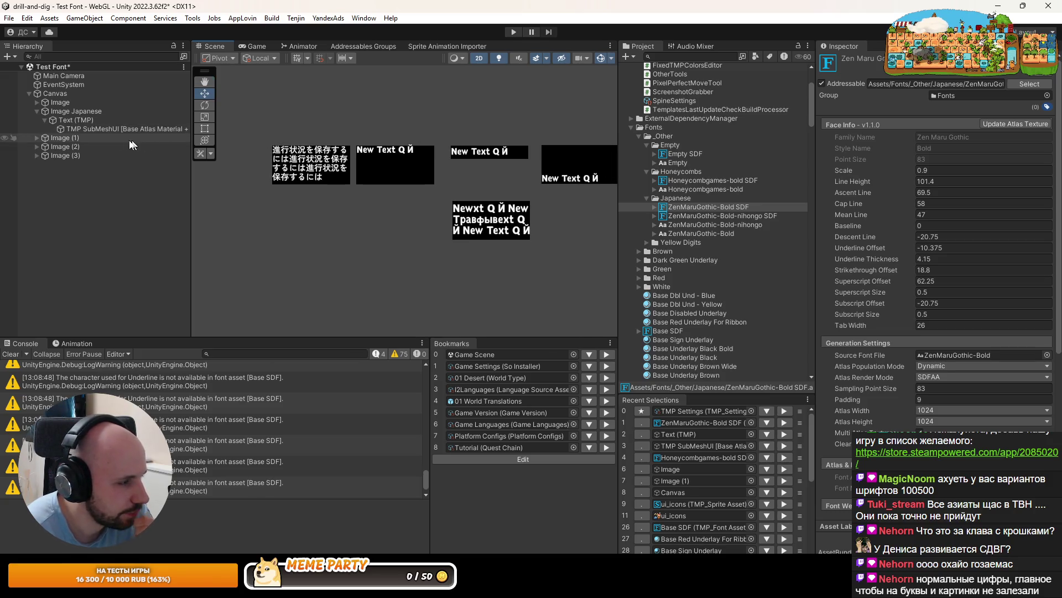
# Duplicate Image Japanese, place it below Image (3), rename it Image 3, and move it down
pyautogui.click(100, 129)
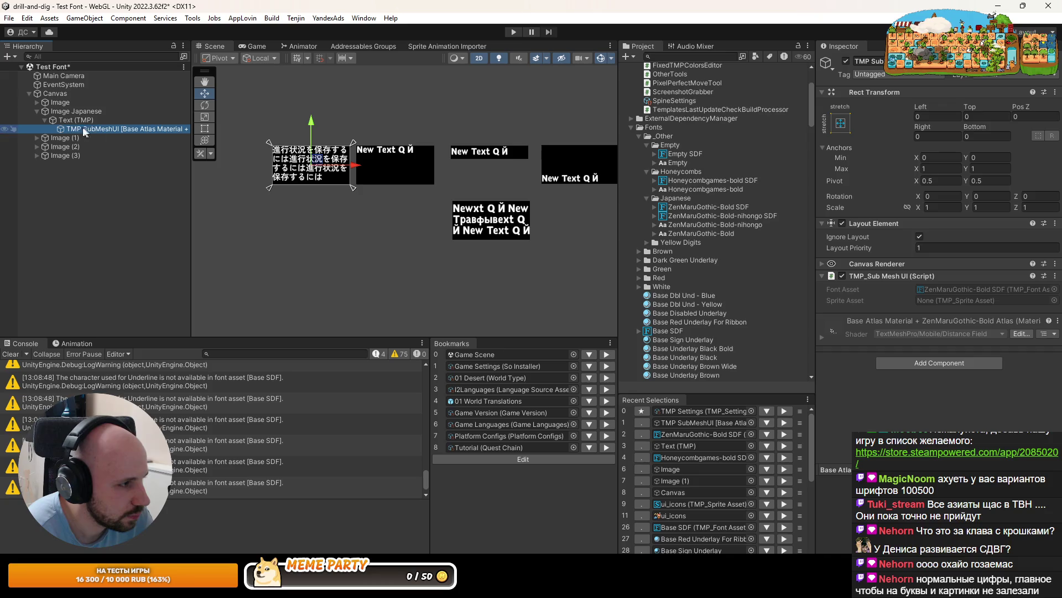
pyautogui.rightClick(68, 110)
pyautogui.click(91, 182)
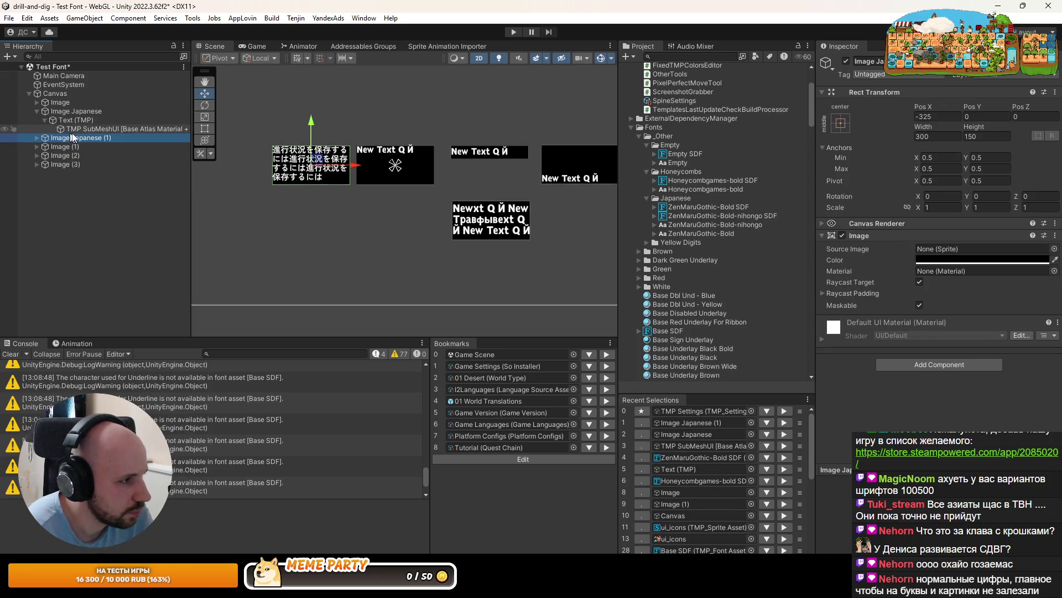
pyautogui.moveTo(75, 141)
pyautogui.mouseDown()
pyautogui.moveTo(70, 171)
pyautogui.moveTo(209, 188)
pyautogui.mouseUp()
pyautogui.click(72, 163)
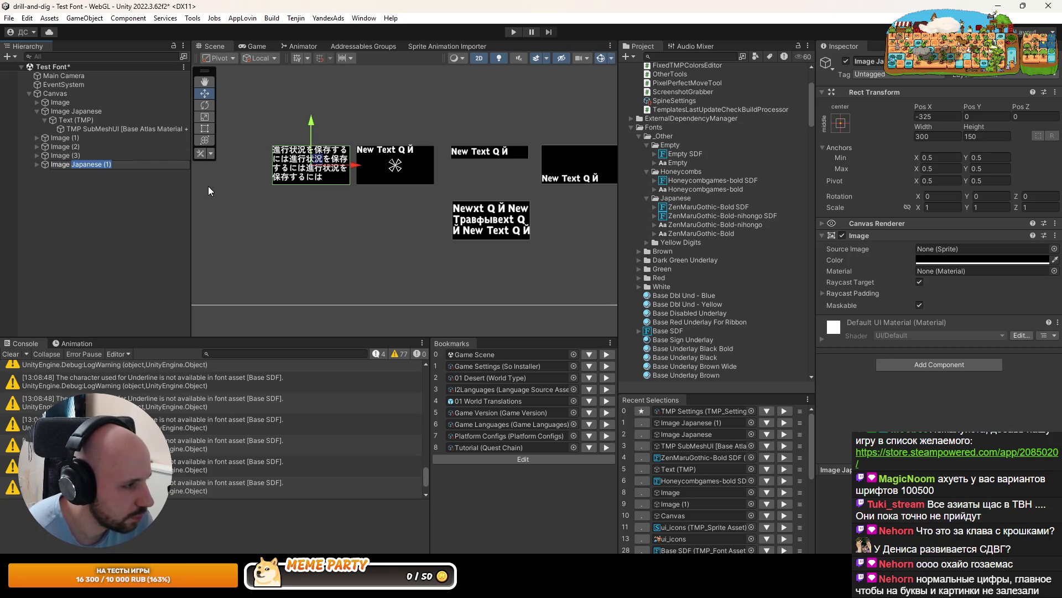
pyautogui.write('3')
pyautogui.press('Return')
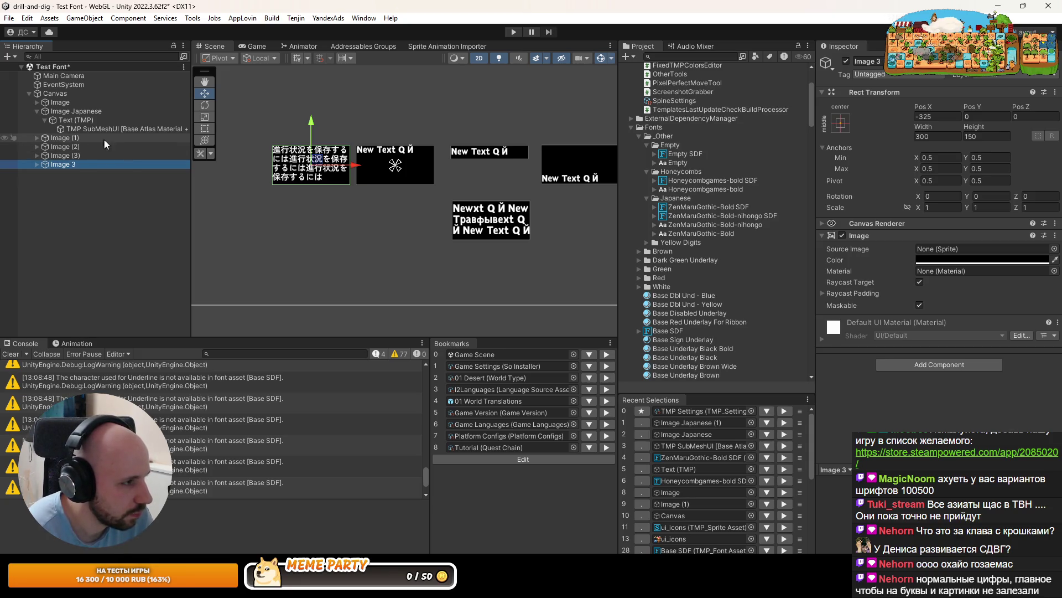
pyautogui.moveTo(316, 161)
pyautogui.mouseDown()
pyautogui.moveTo(399, 227)
pyautogui.moveTo(419, 217)
pyautogui.mouseUp()
pyautogui.scroll(1, 420, 218)
pyautogui.scroll(1, 420, 217)
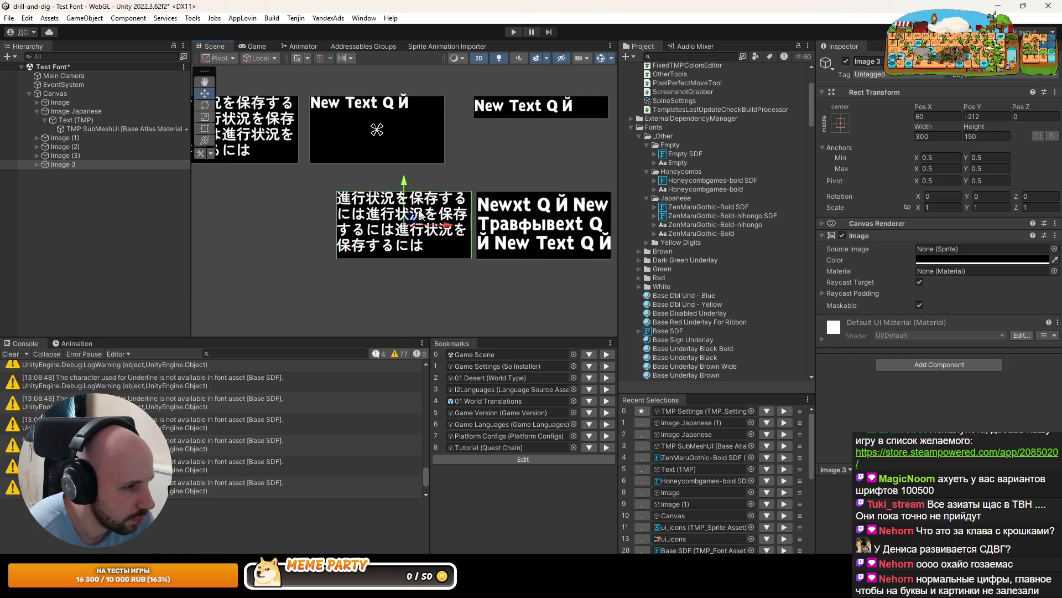
pyautogui.scroll(-2, 360, 157)
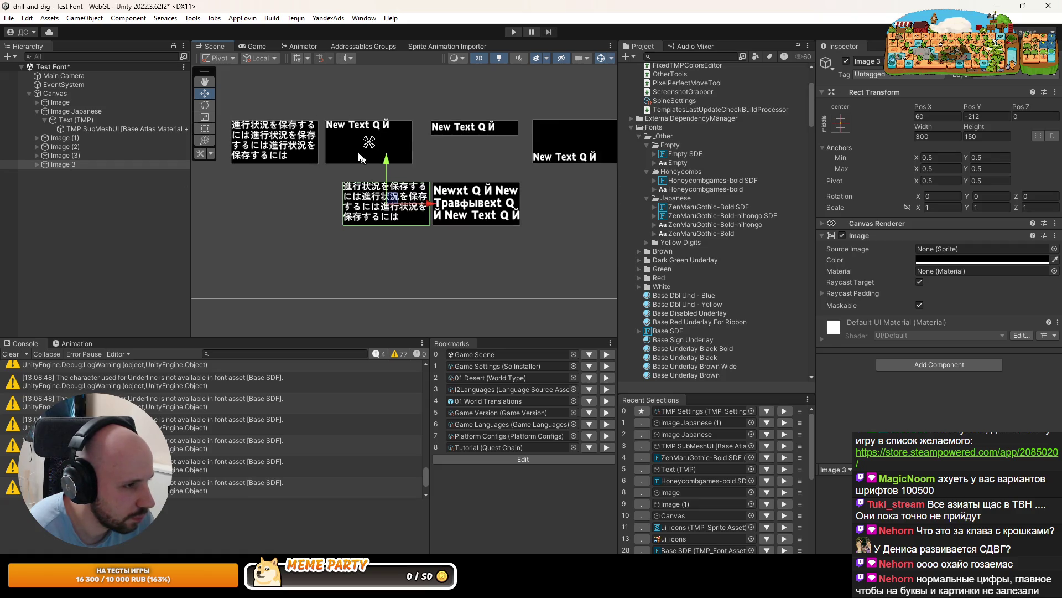
# Duplicate Image (2) to create Image (4) and expand it
pyautogui.click(68, 147)
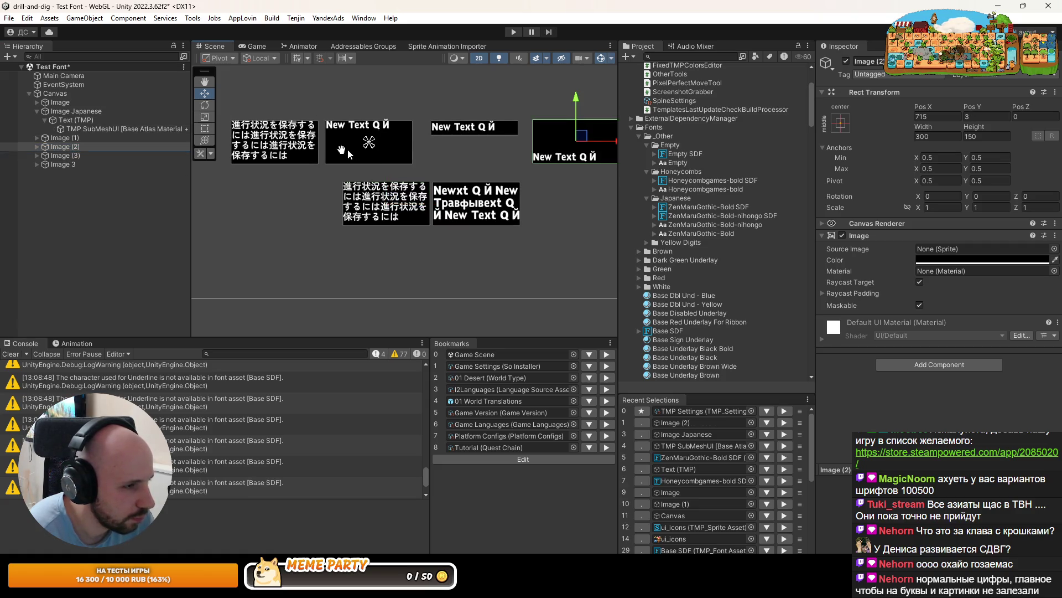
pyautogui.scroll(-2, 348, 148)
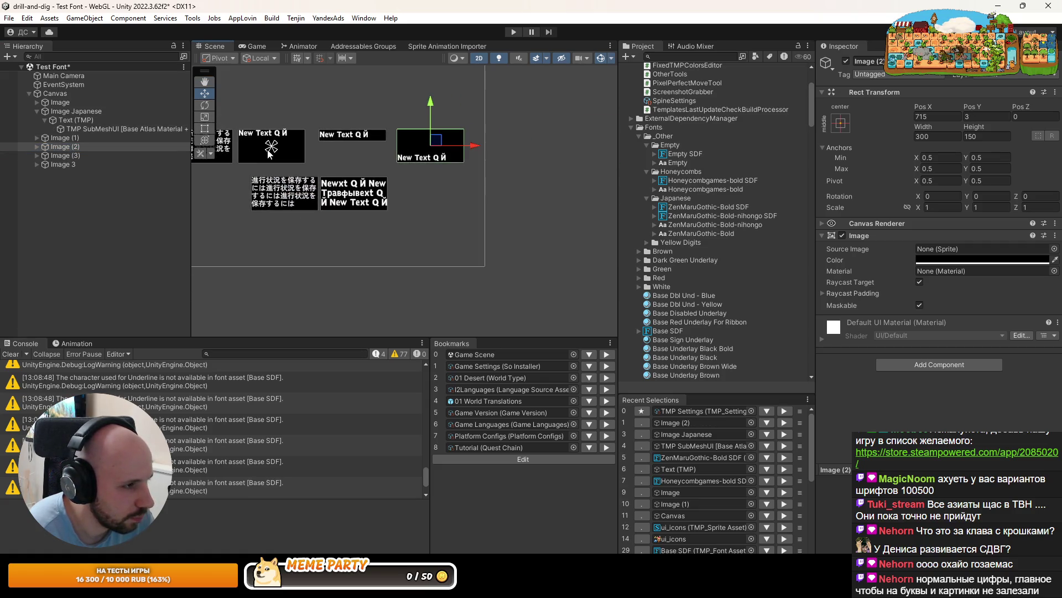
pyautogui.rightClick(56, 147)
pyautogui.click(83, 192)
pyautogui.click(36, 155)
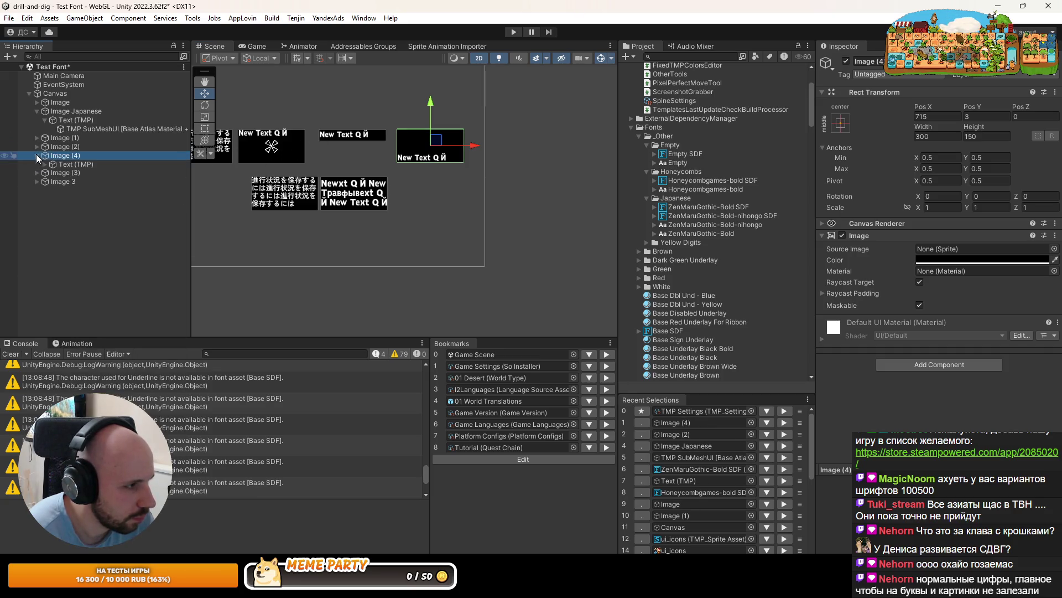
# Move Image (4) right and replace its text with the Japanese phrase minus the trailing には
pyautogui.click(63, 165)
pyautogui.click(90, 157)
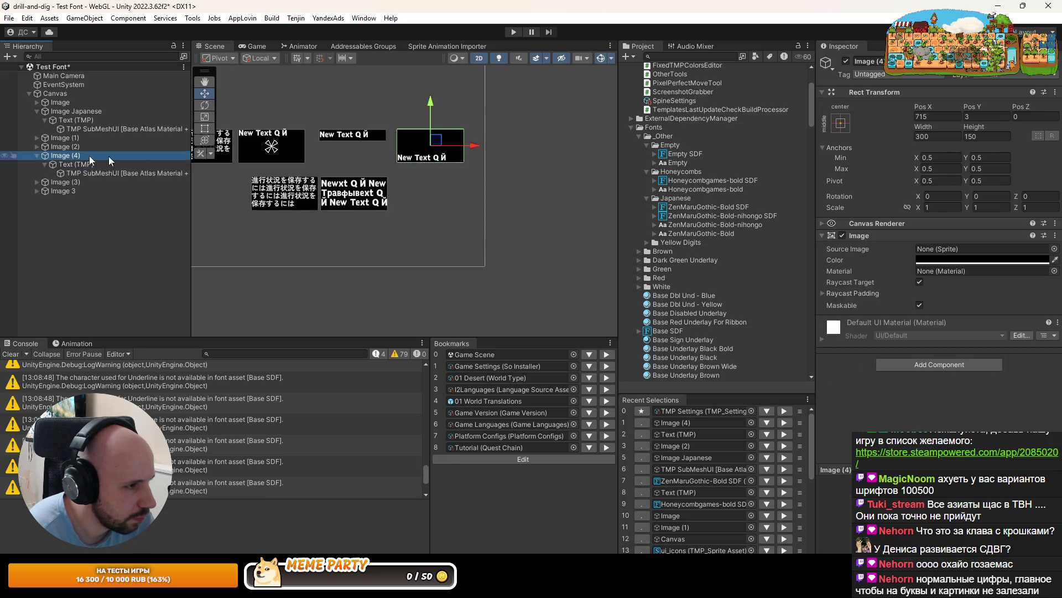
pyautogui.moveTo(483, 149); pyautogui.dragTo(557, 147)
pyautogui.click(74, 172)
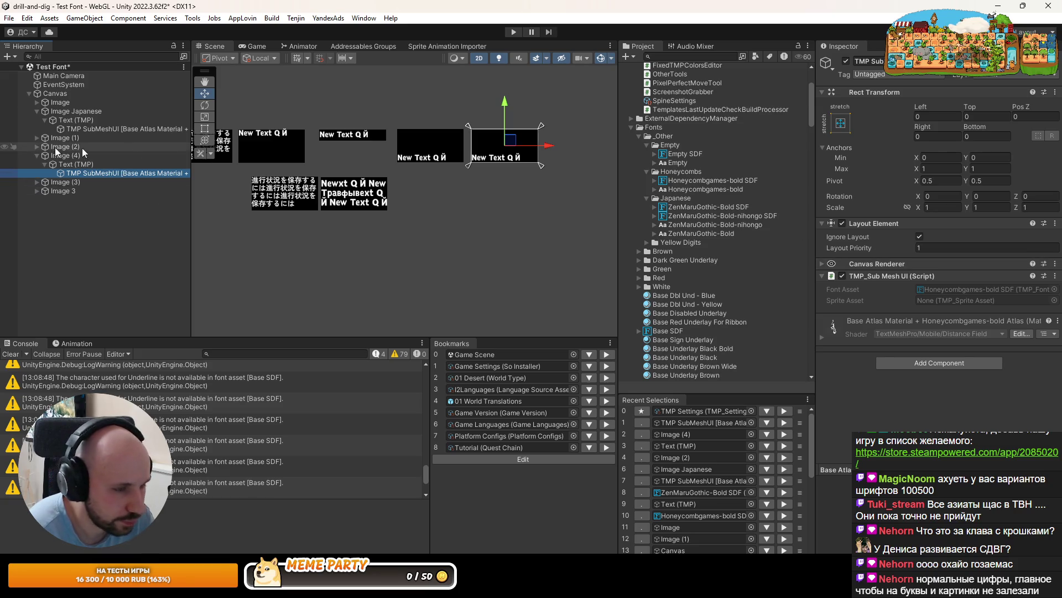
pyautogui.click(62, 164)
pyautogui.click(899, 289)
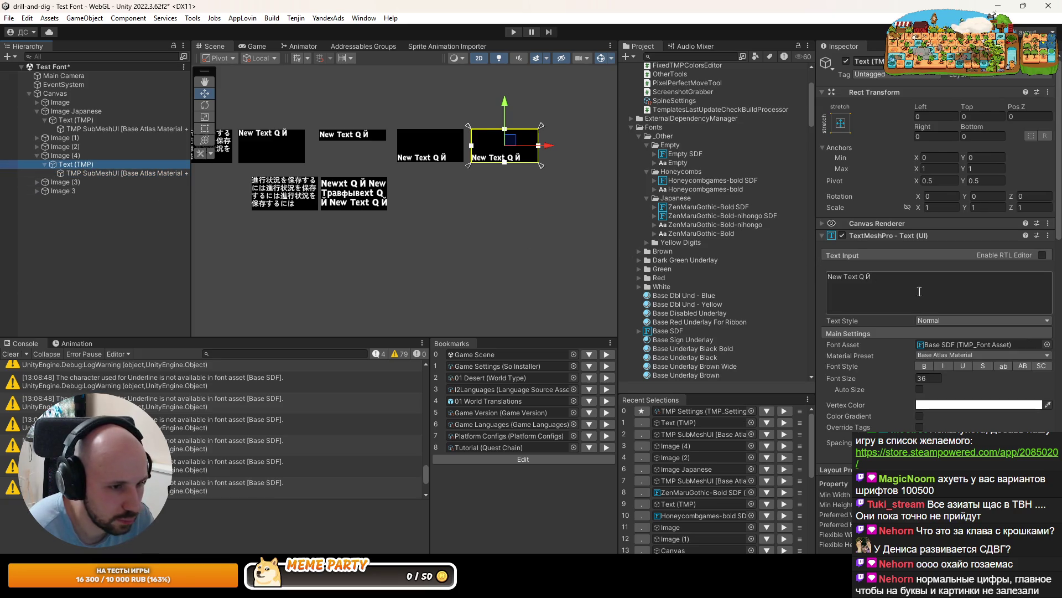
pyautogui.hotkey('ctrl', 'a')
pyautogui.write('進行状況を保存するには')
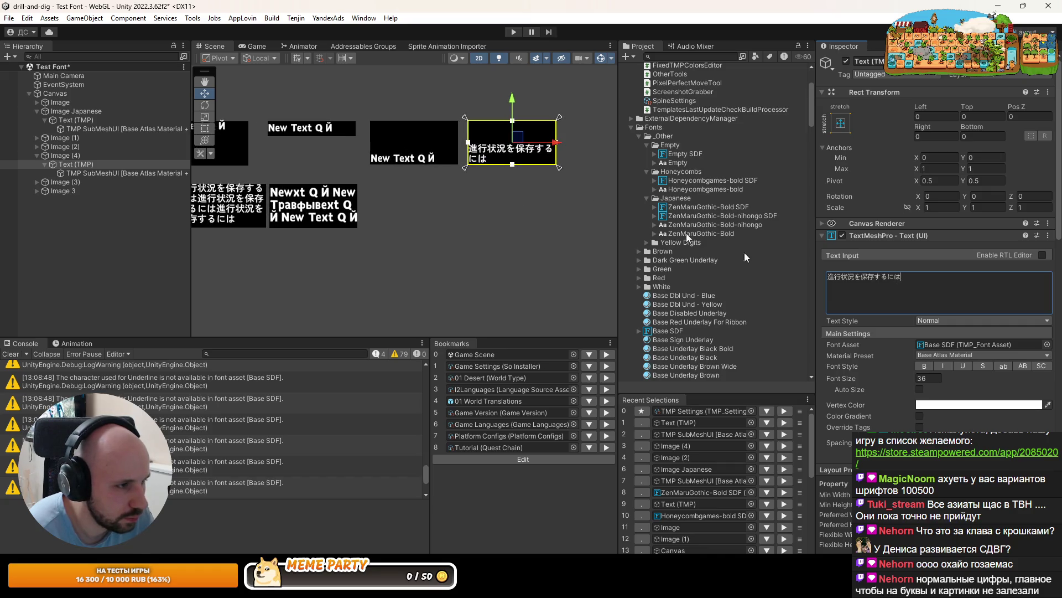
pyautogui.press('BackSpace')
pyautogui.press('BackSpace')
# Frame Image (4) in the Scene view, then select the Image (3) and Image 3 boxes
pyautogui.scroll(2, 477, 174)
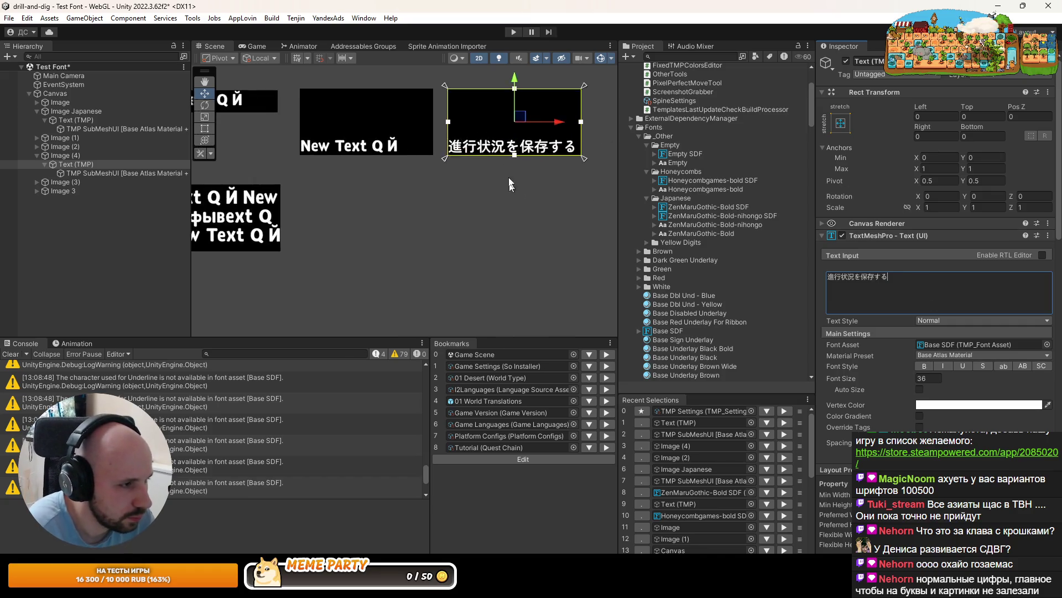
pyautogui.click(477, 174)
pyautogui.scroll(-3, 385, 167)
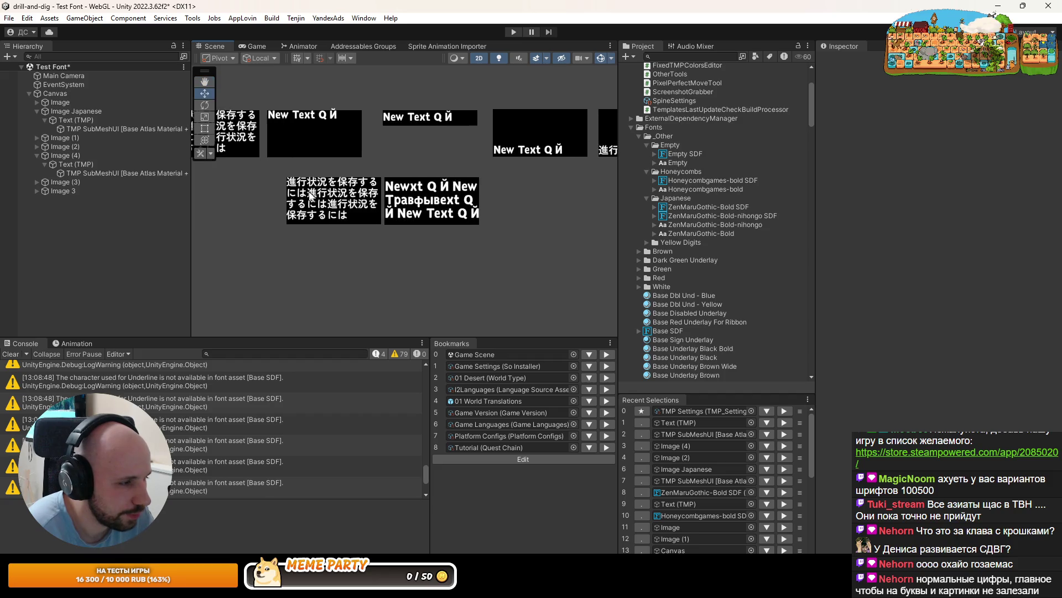
pyautogui.scroll(1, 291, 194)
pyautogui.click(71, 156)
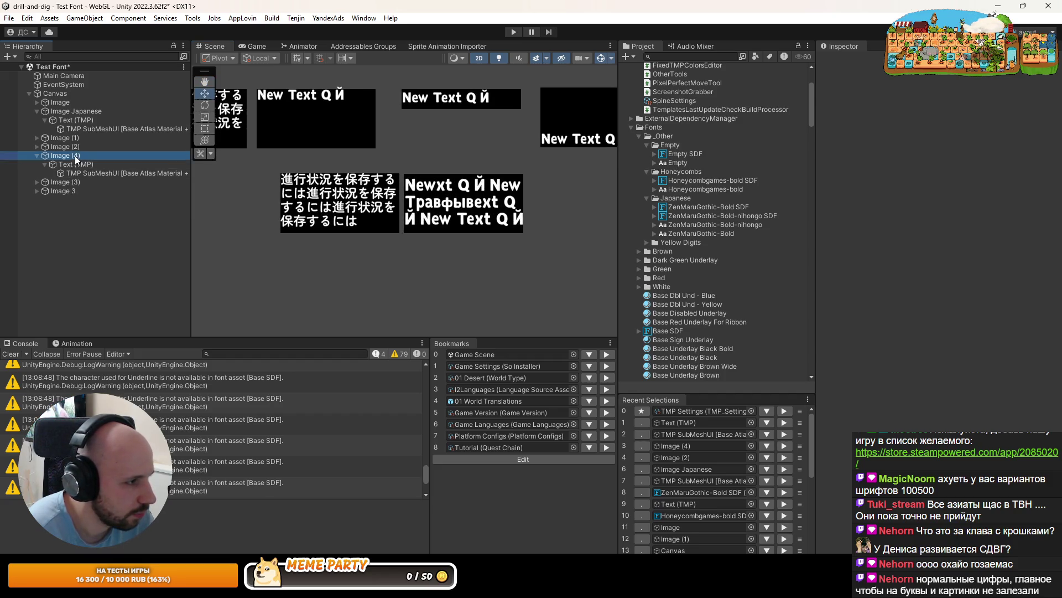
pyautogui.press('f')
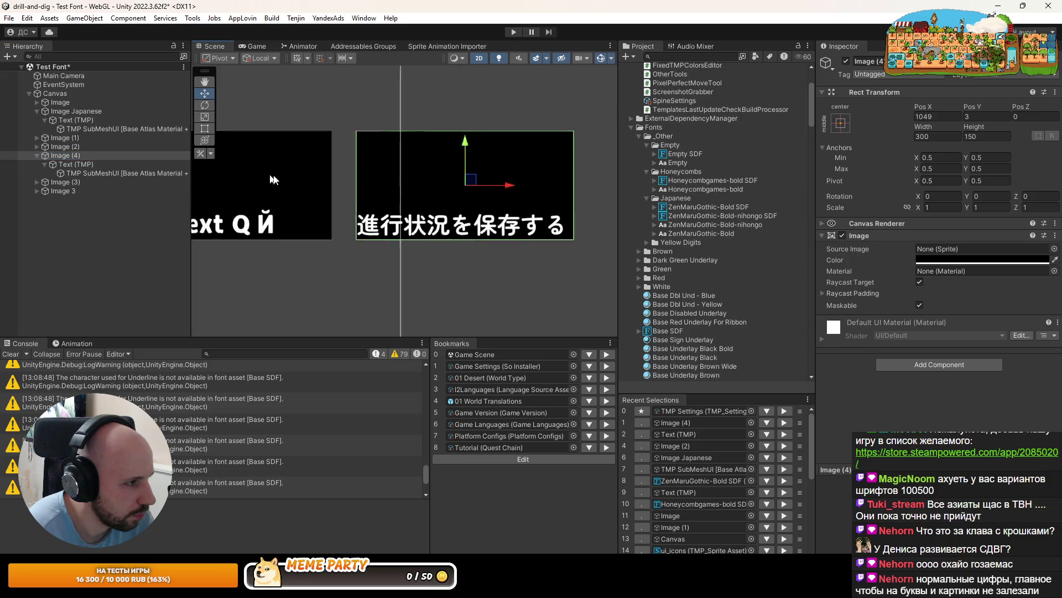
pyautogui.click(67, 182)
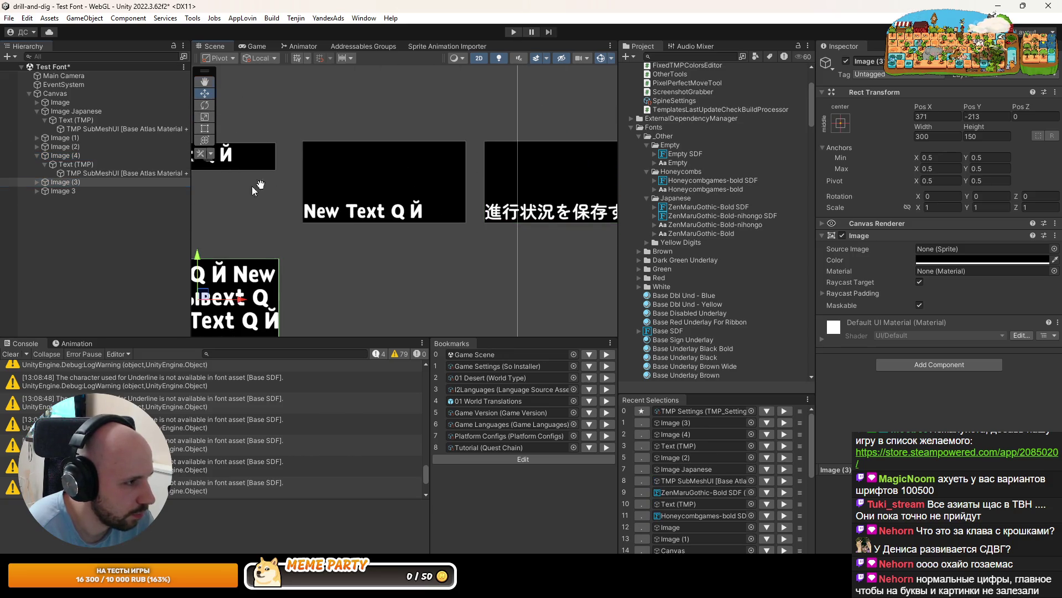
pyautogui.moveTo(251, 186)
pyautogui.mouseDown()
pyautogui.moveTo(408, 156)
pyautogui.moveTo(484, 175)
pyautogui.mouseUp()
pyautogui.click(71, 190)
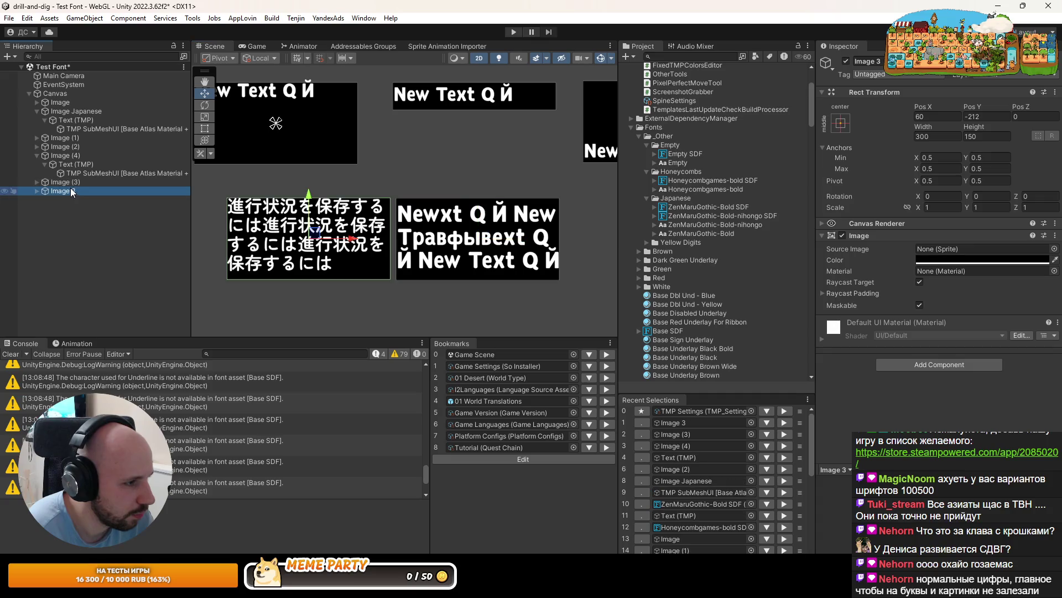
# Set Image 3's Text (TMP) alignment to Left and Middle
pyautogui.click(37, 191)
pyautogui.click(72, 200)
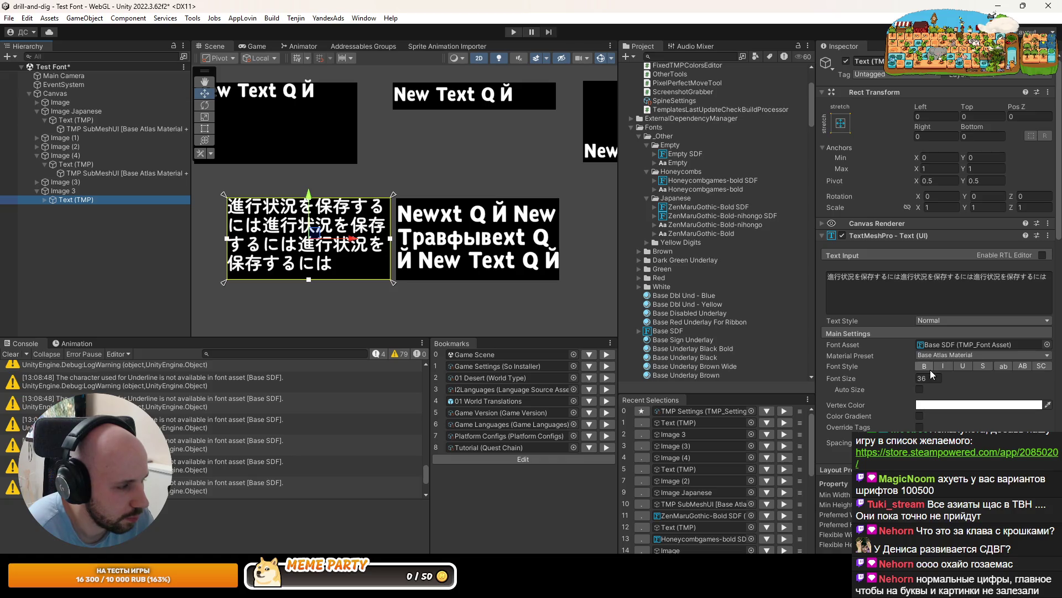
pyautogui.scroll(-3, 932, 361)
pyautogui.scroll(3, 931, 361)
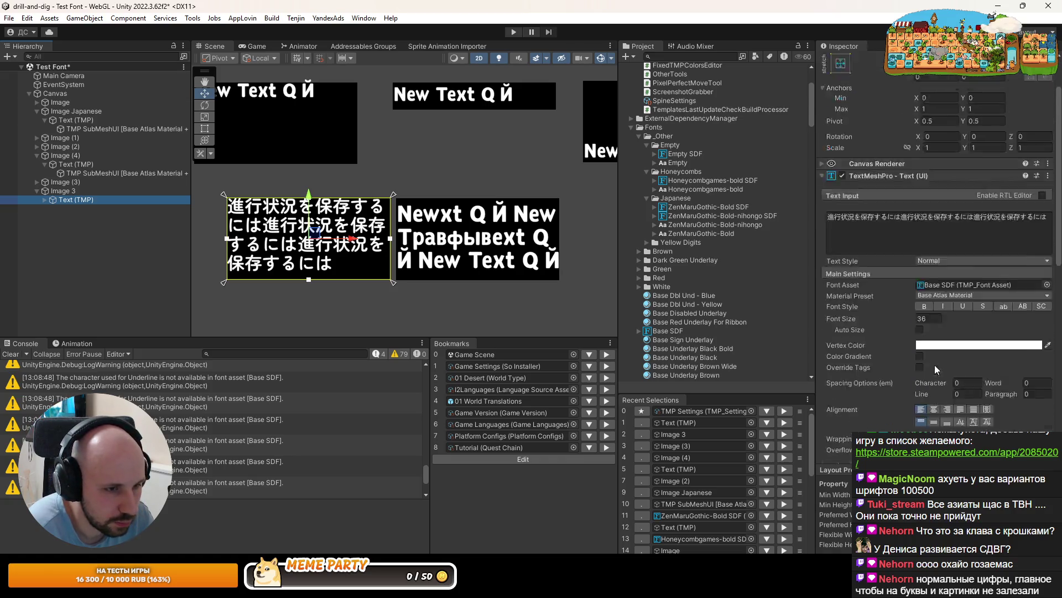
pyautogui.scroll(-3, 946, 370)
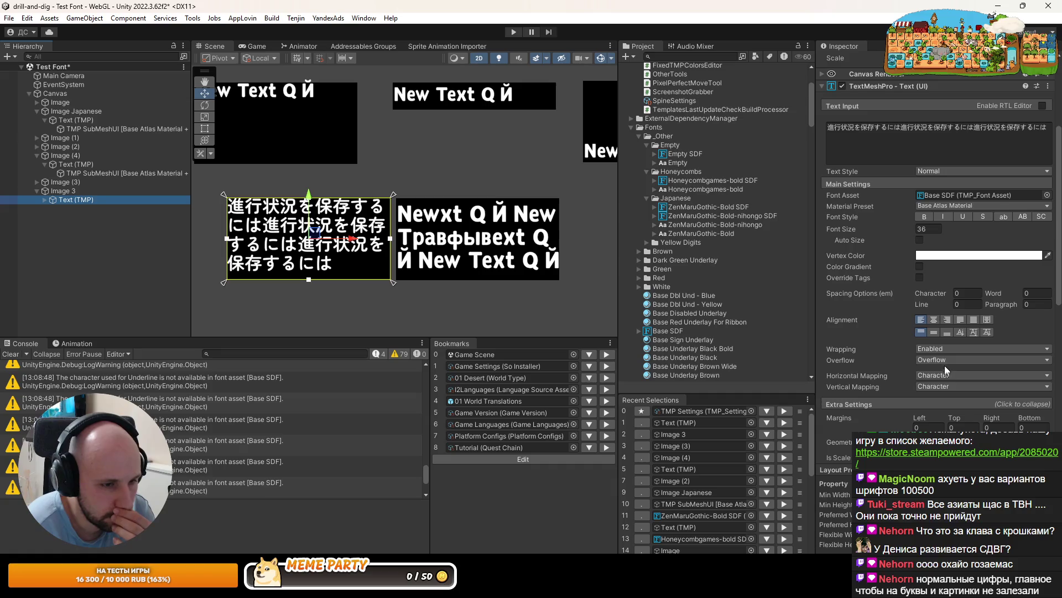
pyautogui.click(934, 321)
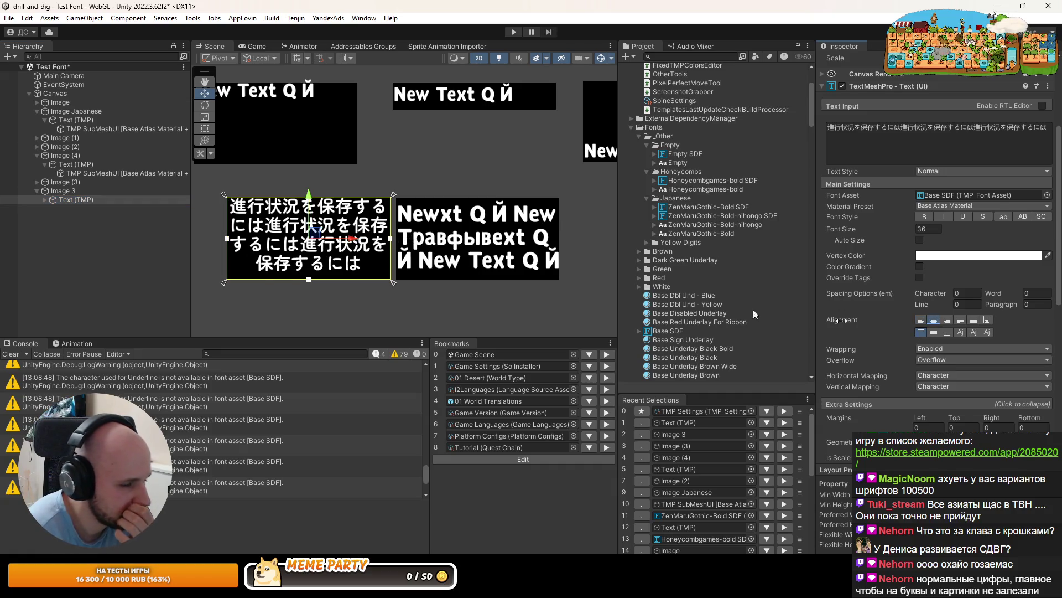
pyautogui.click(920, 319)
pyautogui.click(934, 332)
# Pan the scene, select Image (4)'s Text (TMP), and bring up the ZenMaruGothic-Bold SDF font asset
pyautogui.moveTo(378, 247); pyautogui.dragTo(440, 253)
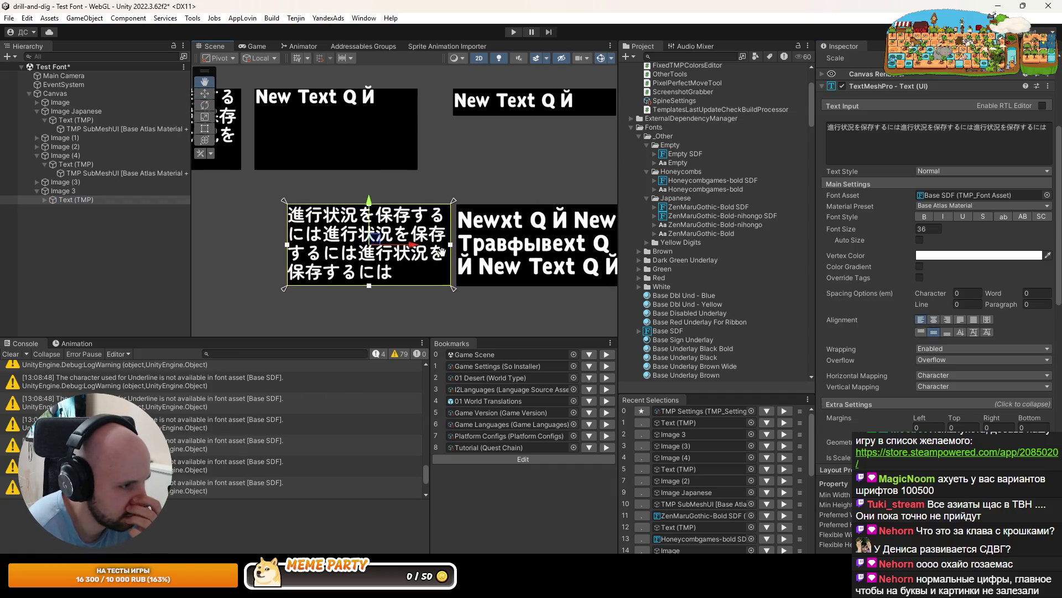
pyautogui.click(410, 307)
pyautogui.scroll(-2, 368, 216)
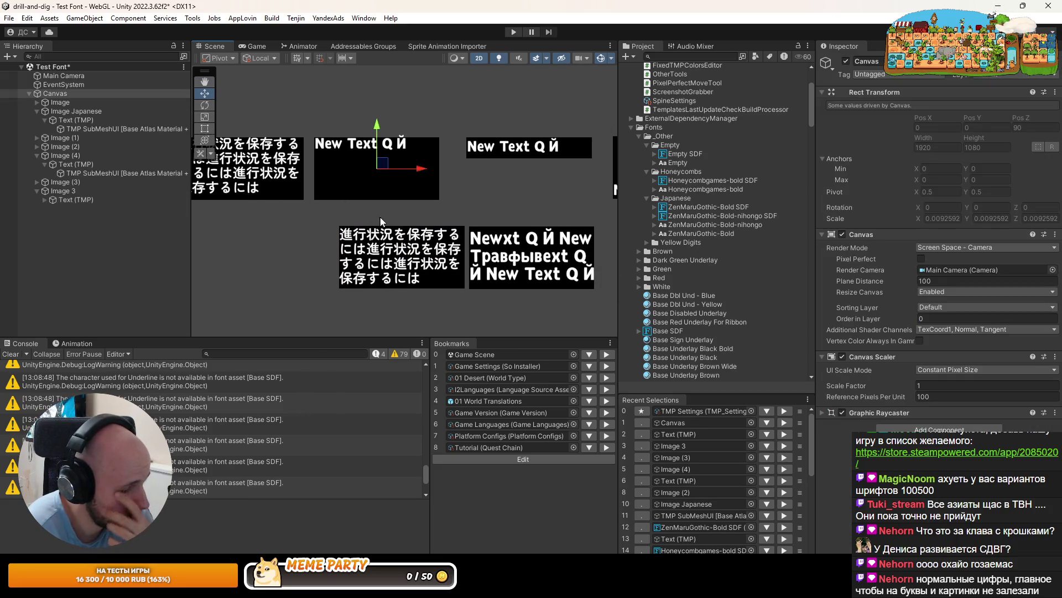
pyautogui.click(78, 172)
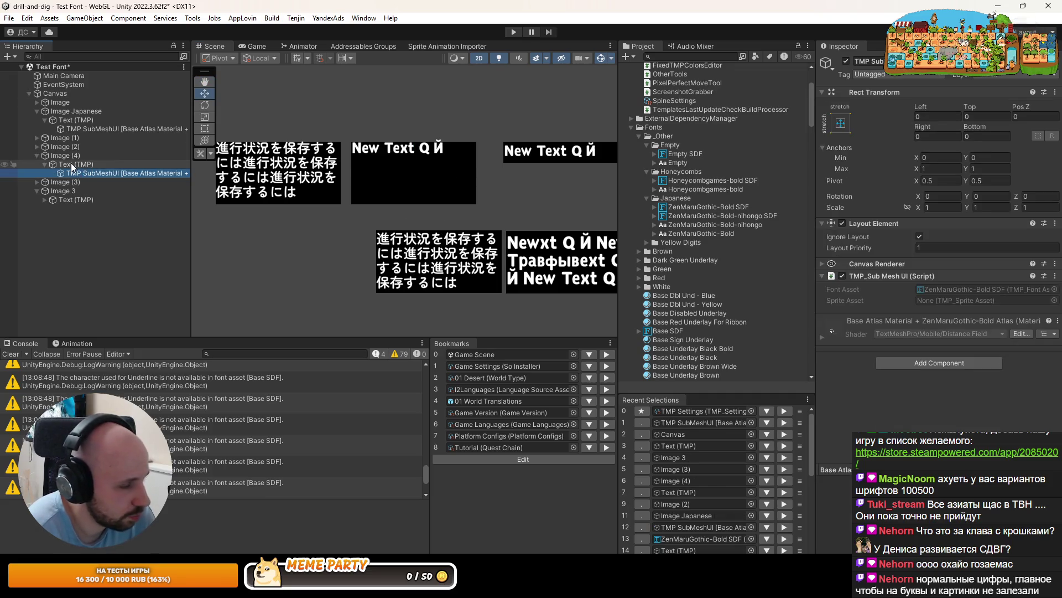
pyautogui.click(71, 164)
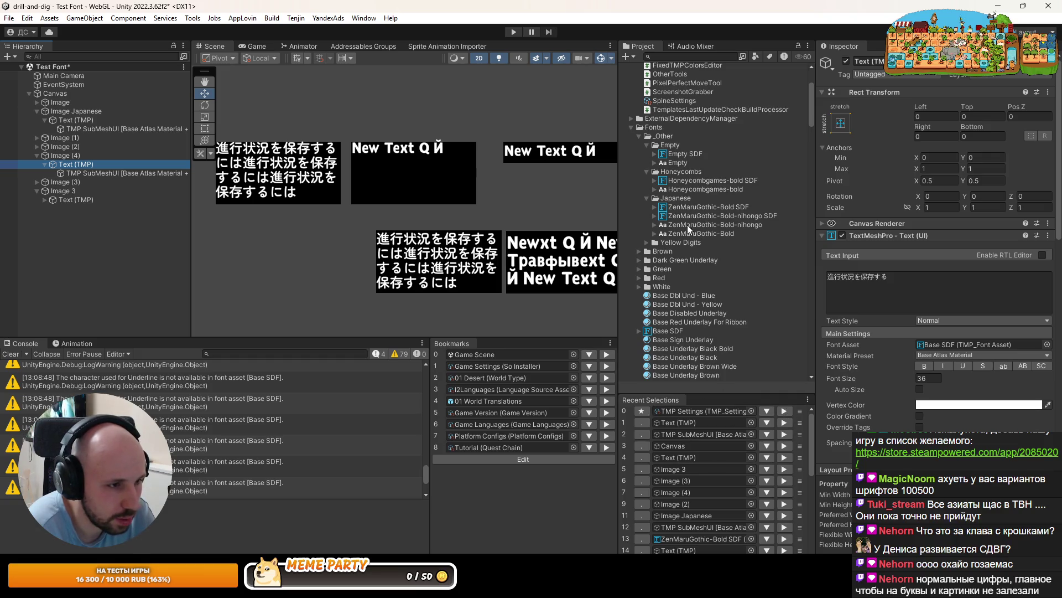
pyautogui.click(686, 207)
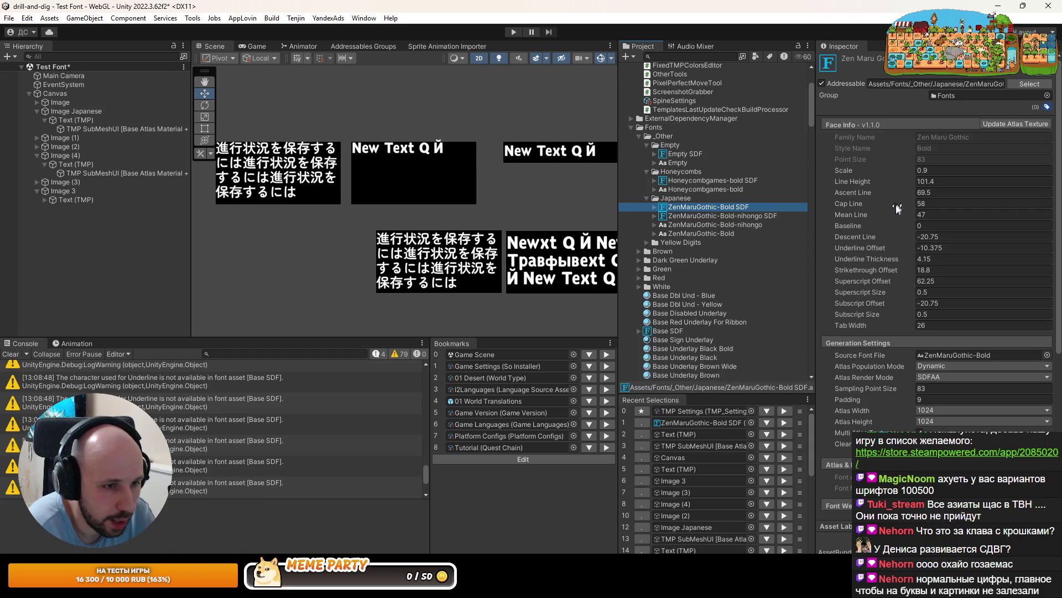
# Change the ZenMaruGothic-Bold SDF Face Info Scale from 0.9 to 1, then select Image 3's text
pyautogui.scroll(-4, 387, 188)
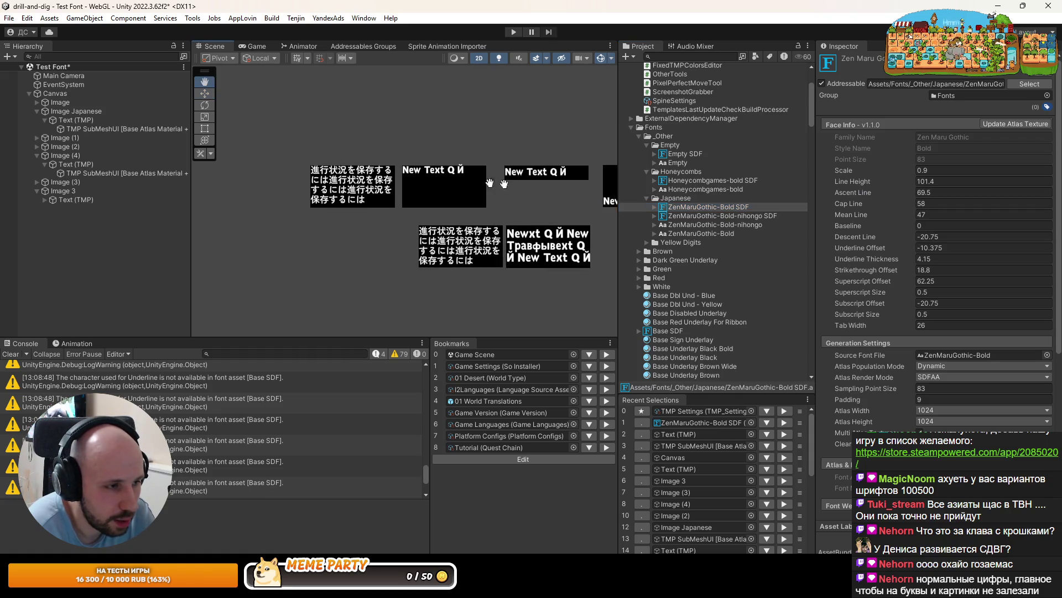
pyautogui.click(885, 171)
pyautogui.write('1')
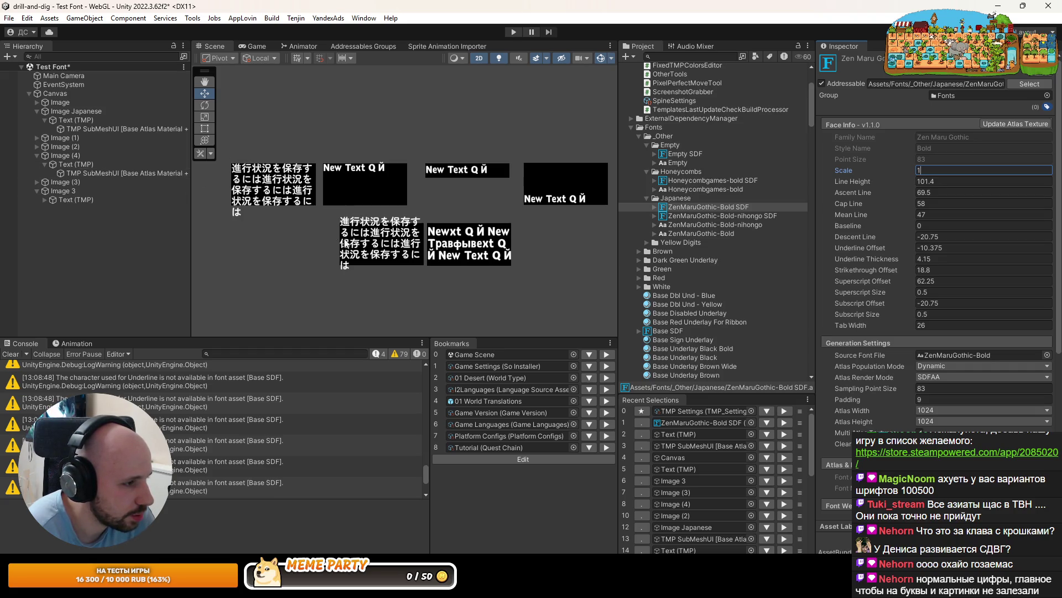
pyautogui.scroll(2, 401, 257)
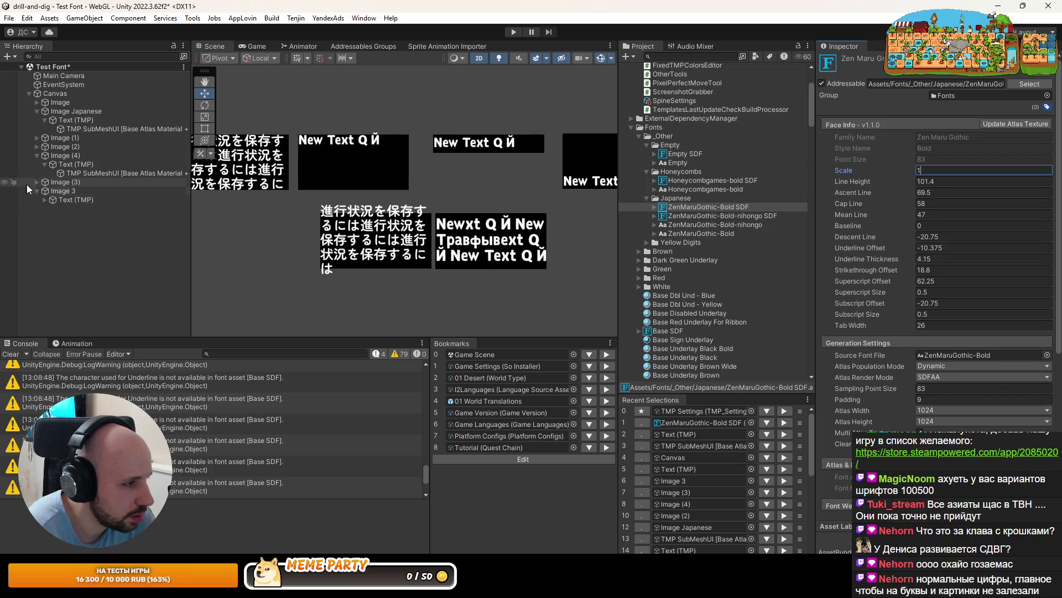
pyautogui.click(71, 202)
# Delete the trailing には from Image 3's Japanese text
pyautogui.click(1025, 285)
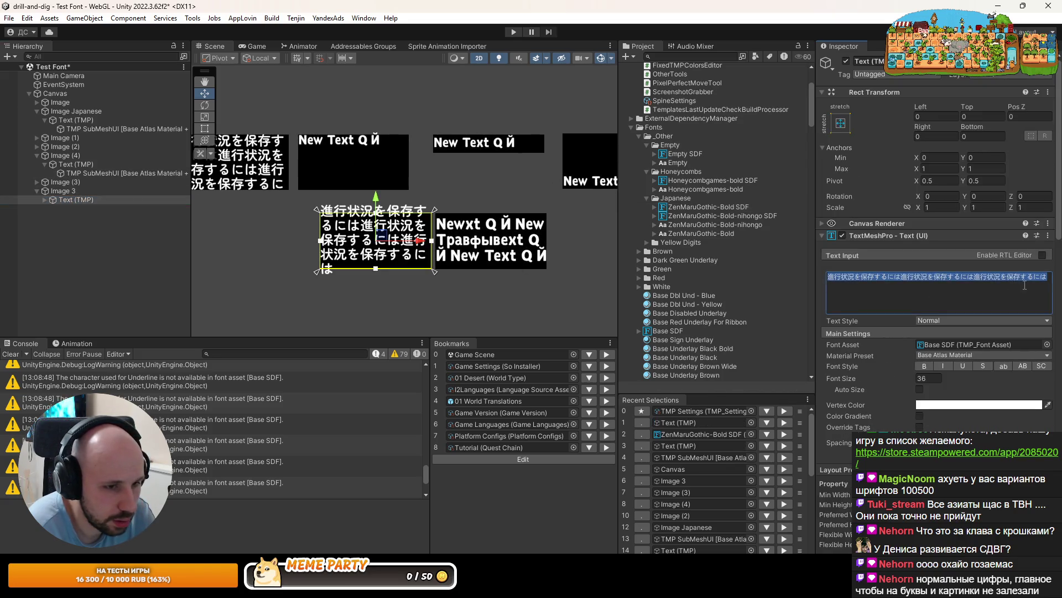
pyautogui.click(1026, 290)
pyautogui.press('BackSpace')
pyautogui.press('BackSpace')
pyautogui.press('BackSpace')
pyautogui.press('BackSpace')
pyautogui.press('BackSpace')
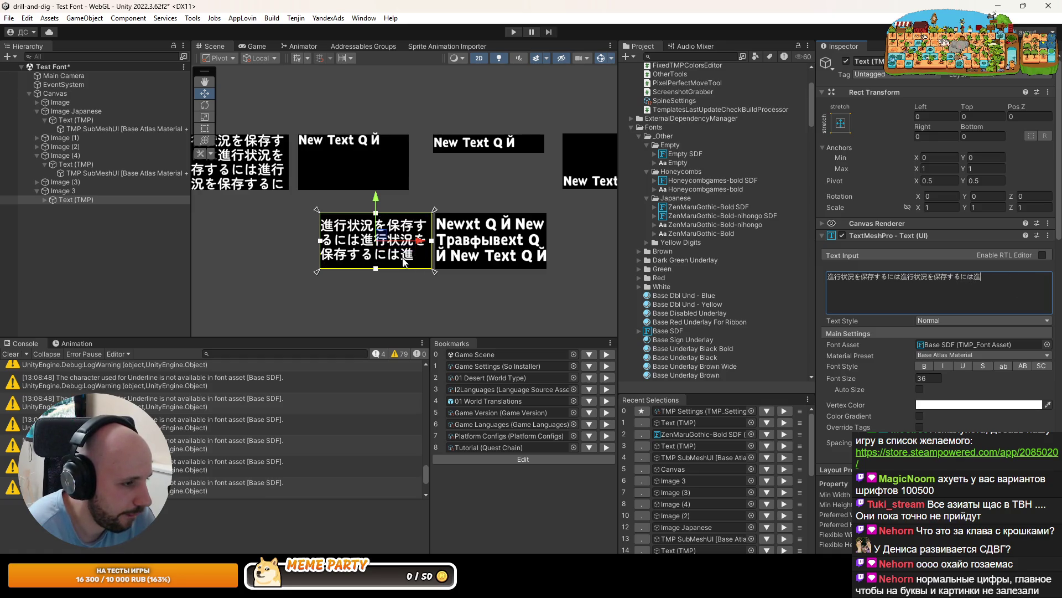
pyautogui.moveTo(332, 218); pyautogui.dragTo(397, 237)
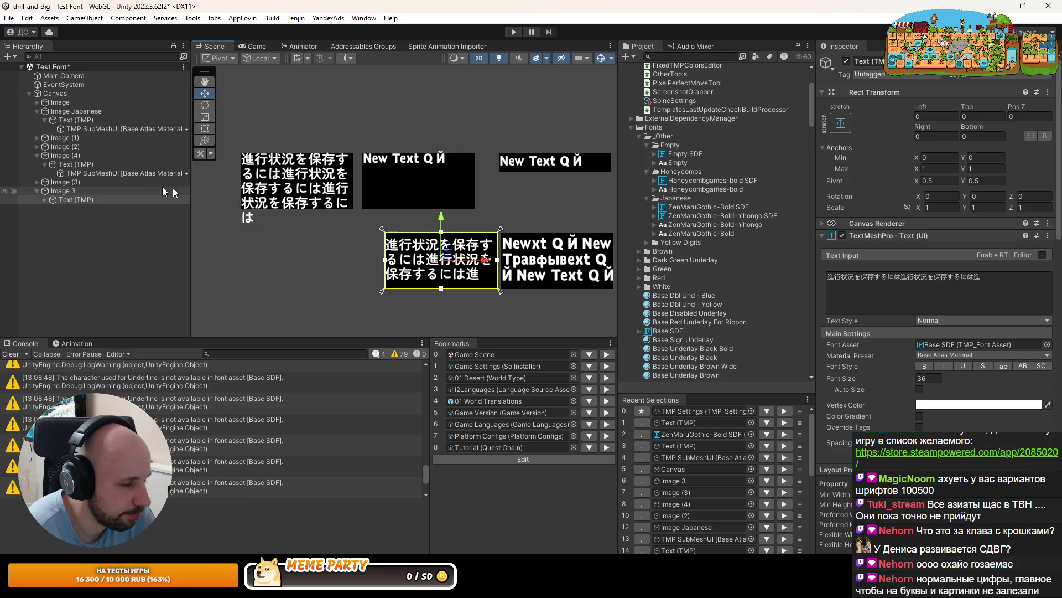
# Trim Image Japanese's text to 進行状況を保存 and reopen the ZenMaruGothic-Bold SDF font asset
pyautogui.click(100, 173)
pyautogui.click(94, 129)
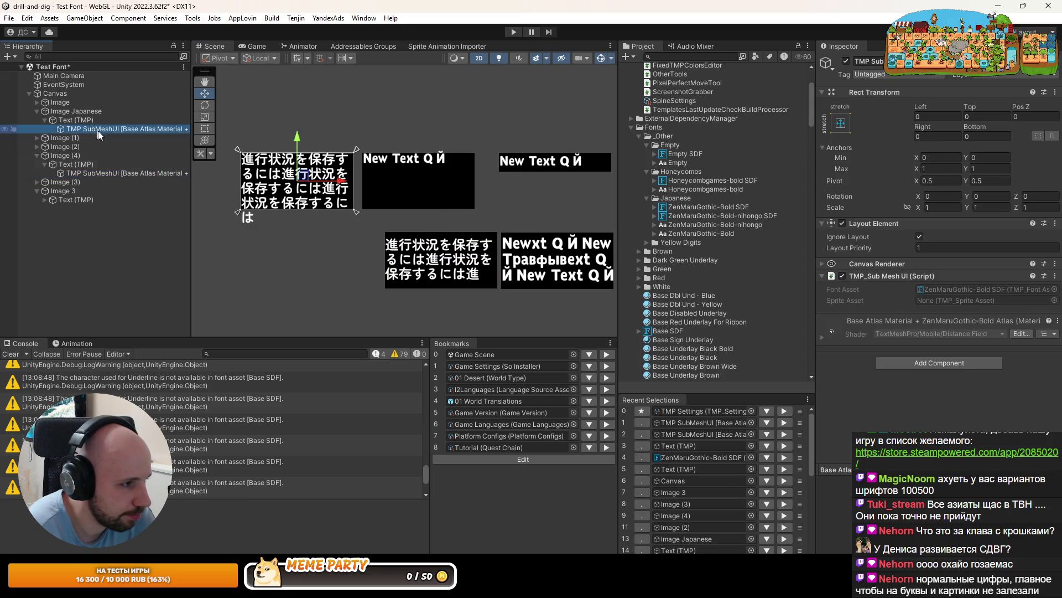
pyautogui.press('Up')
pyautogui.click(912, 280)
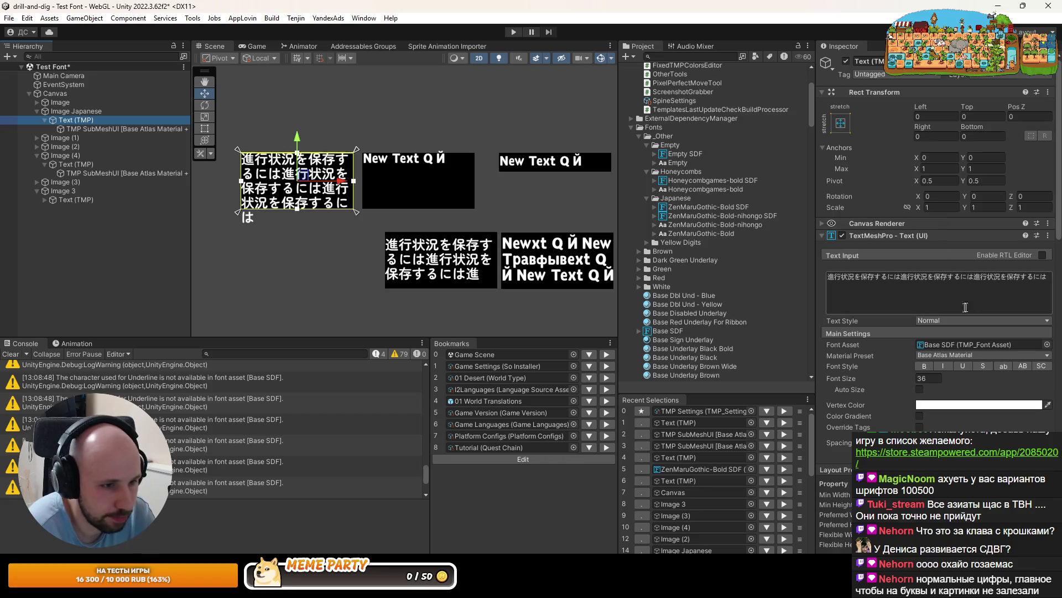
pyautogui.press('End')
pyautogui.press('BackSpace')
pyautogui.press('BackSpace')
pyautogui.press('BackSpace')
pyautogui.press('BackSpace')
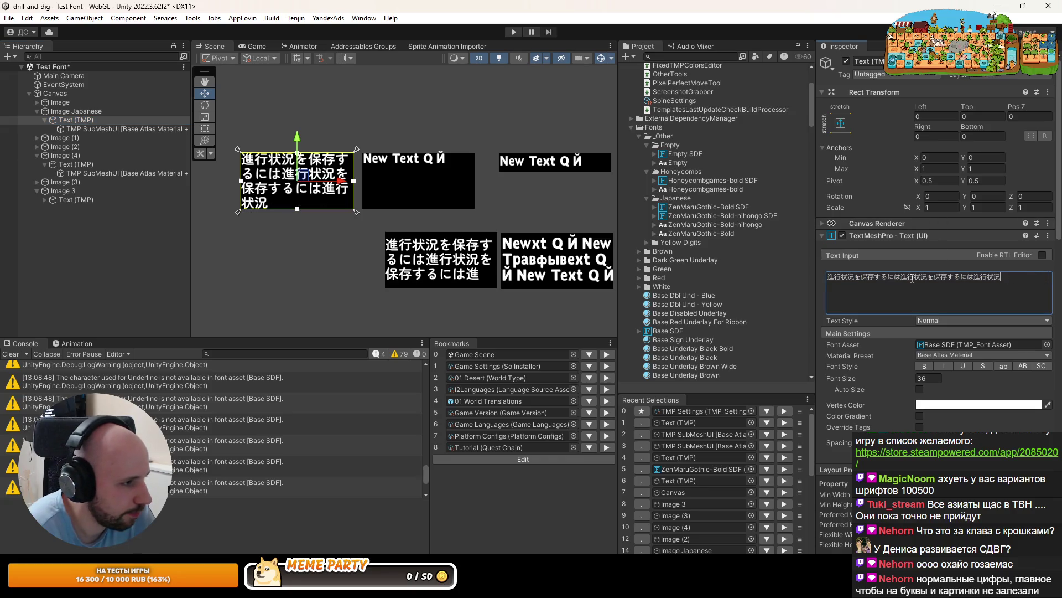
pyautogui.press('BackSpace')
pyautogui.press('BackSpace')
pyautogui.press('BackSpace')
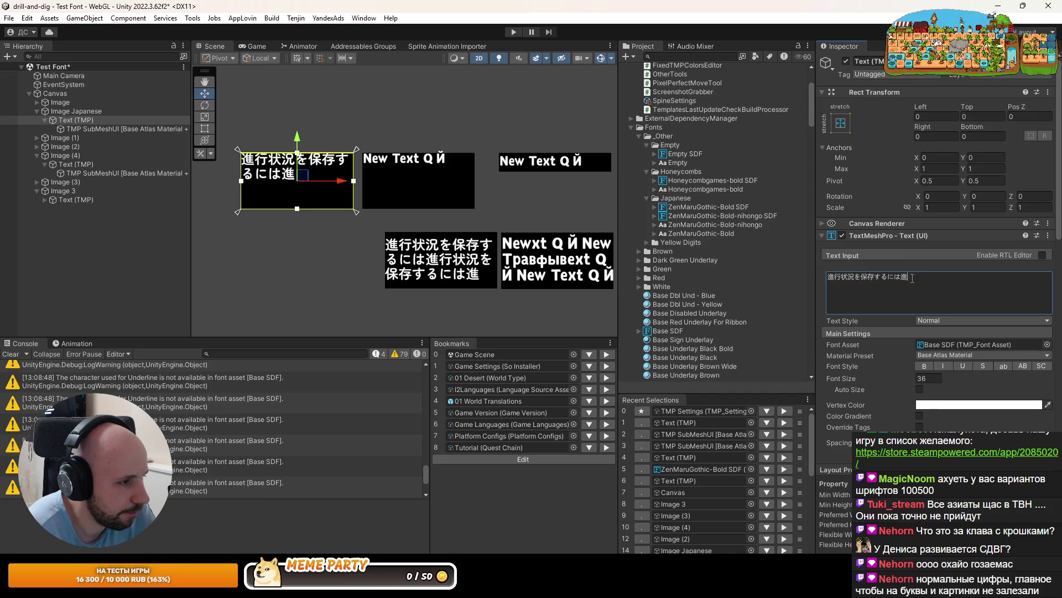
pyautogui.press('BackSpace')
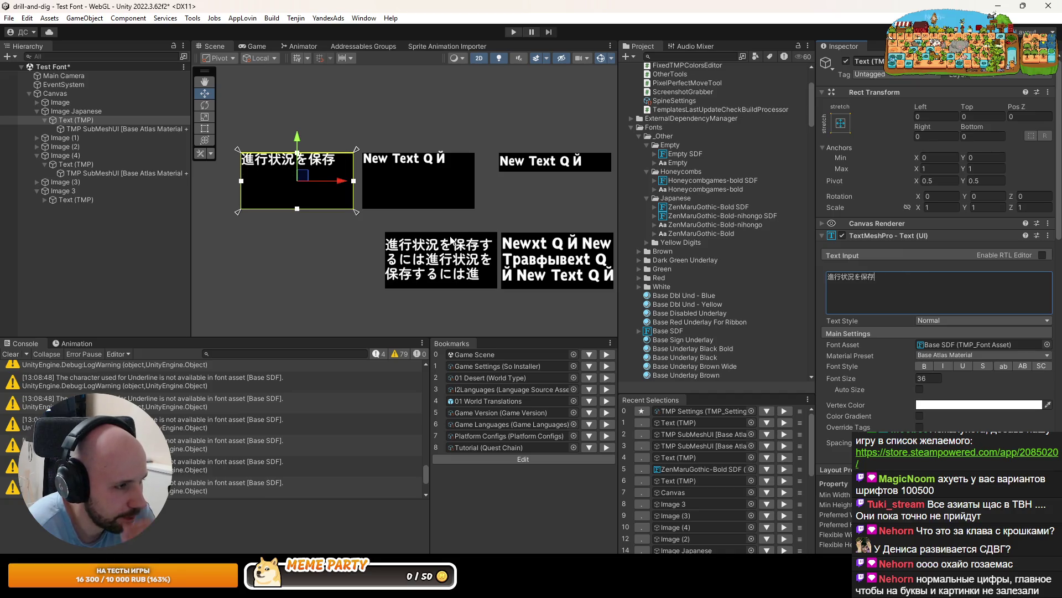
pyautogui.moveTo(444, 228); pyautogui.dragTo(431, 226)
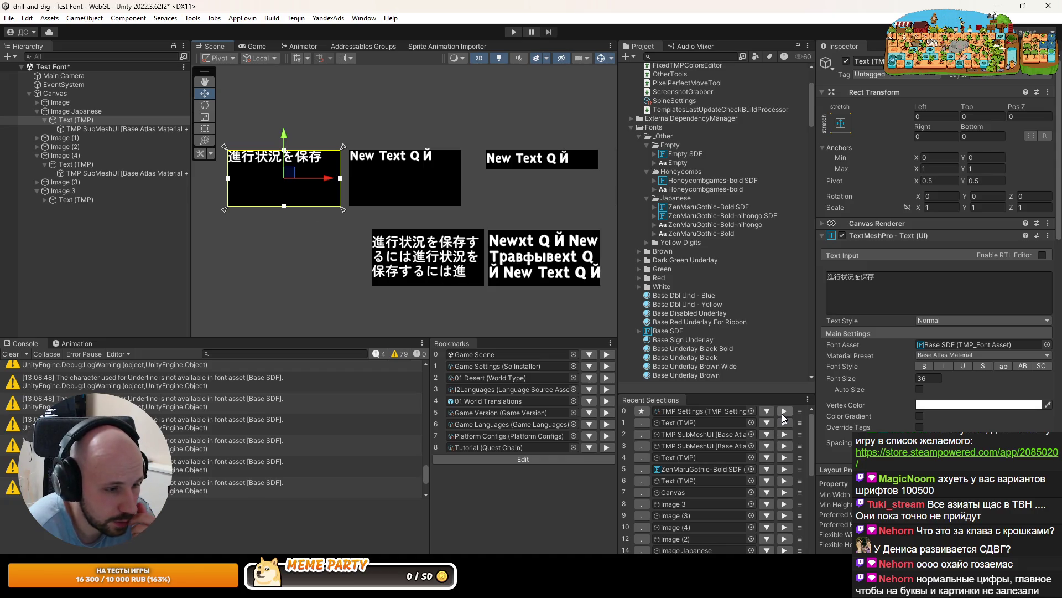
pyautogui.click(784, 469)
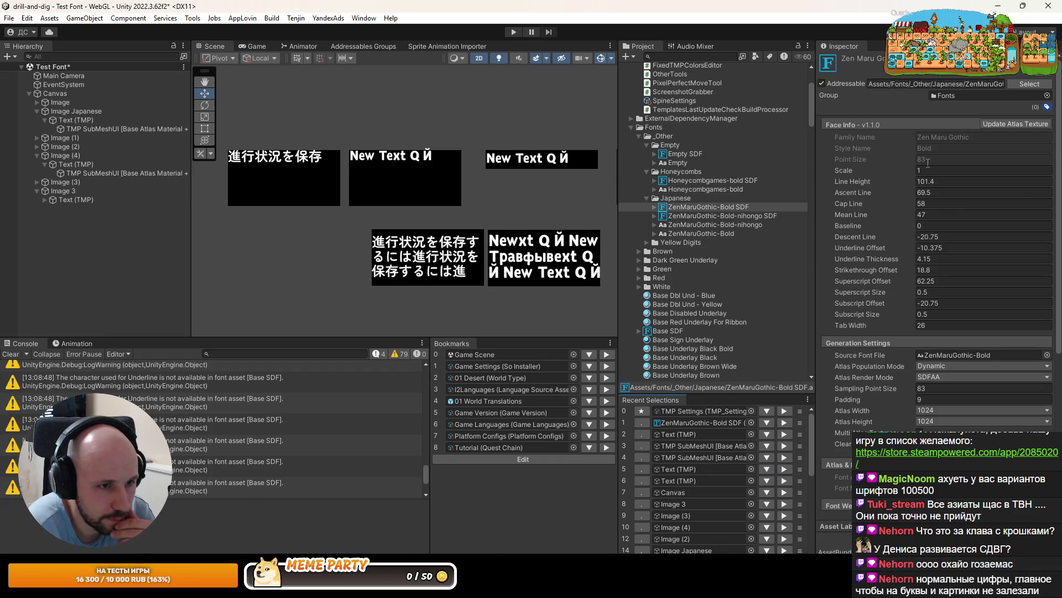
# Set the font Scale to 1.1 and delete the last character of Image 3's Japanese text
pyautogui.click(928, 170)
pyautogui.write('1.1')
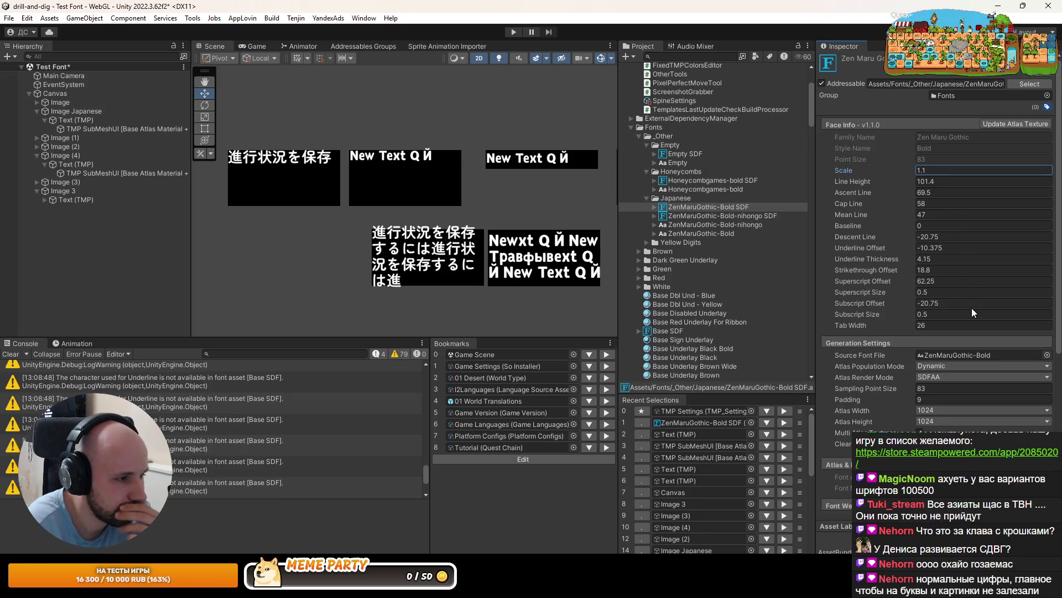
pyautogui.click(122, 174)
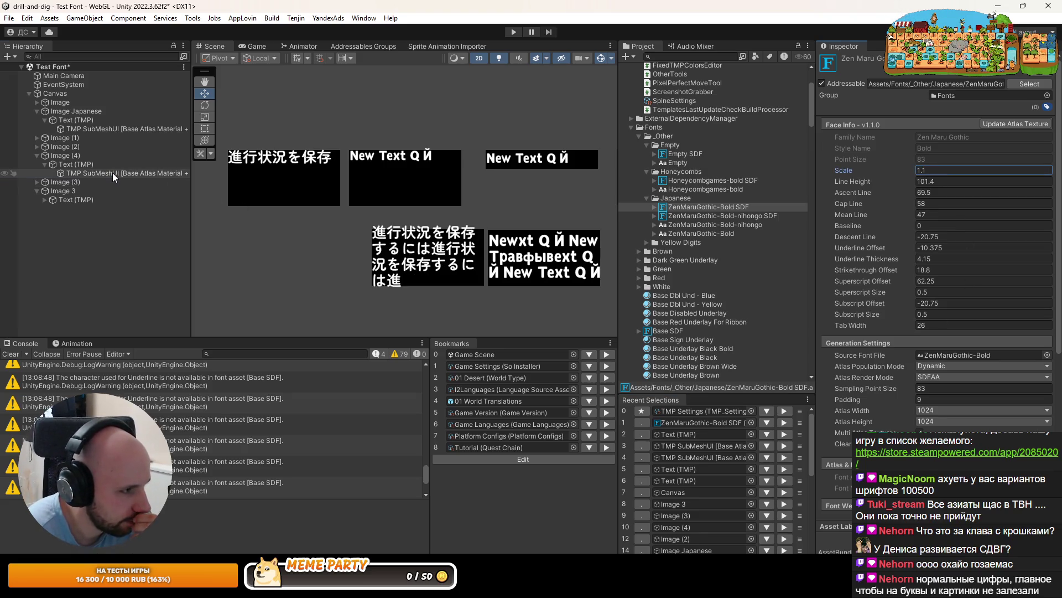
pyautogui.click(55, 199)
pyautogui.click(1002, 280)
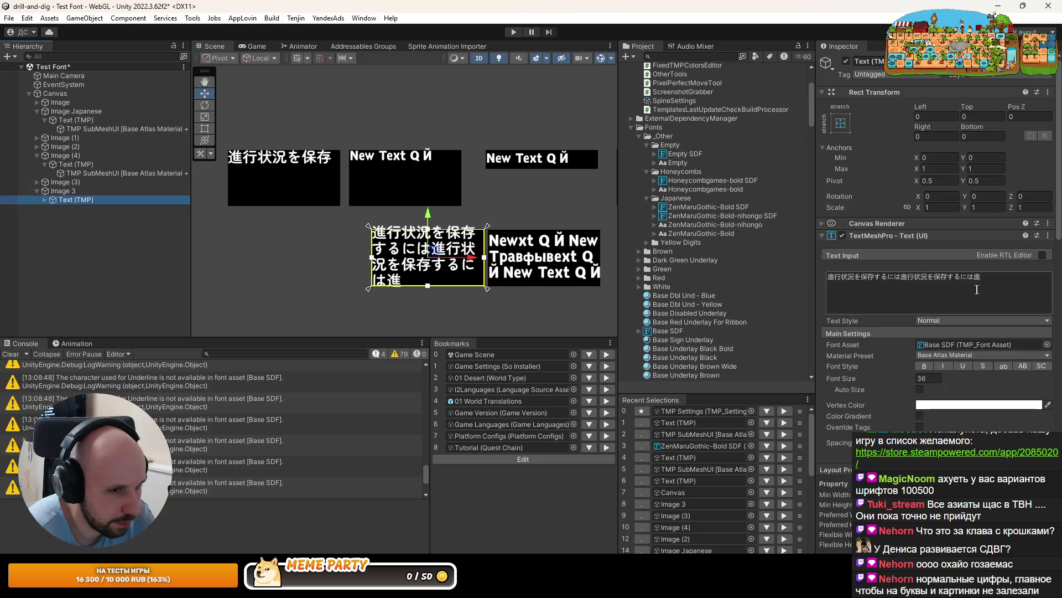
pyautogui.click(1002, 280)
pyautogui.press('BackSpace')
pyautogui.press('BackSpace')
pyautogui.press('BackSpace')
pyautogui.press('BackSpace')
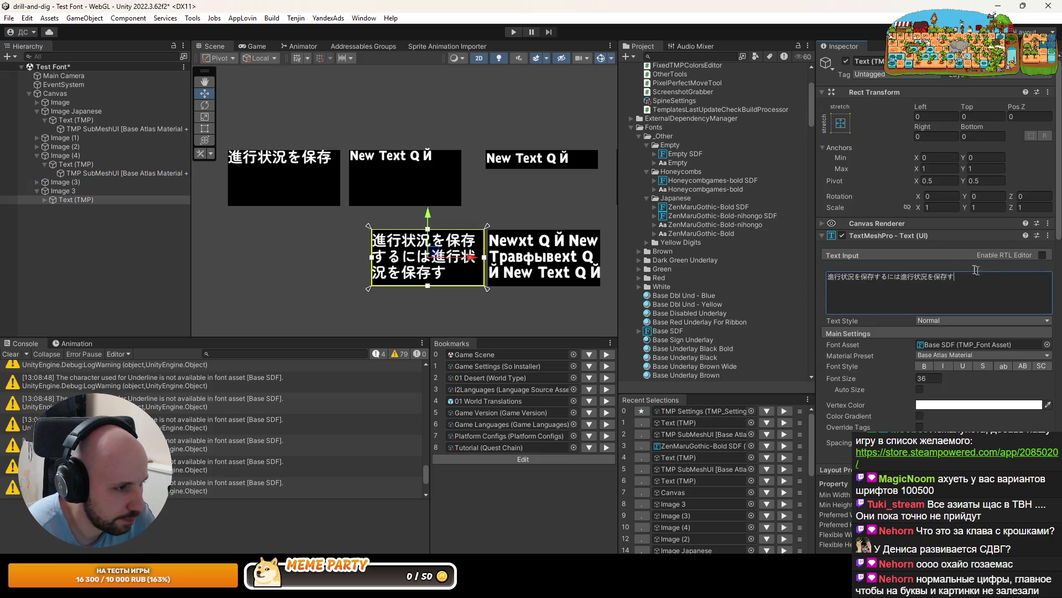
# Frame the Image Japanese text box in view and reopen the ZenMaruGothic-Bold SDF font asset
pyautogui.moveTo(286, 128); pyautogui.dragTo(356, 162)
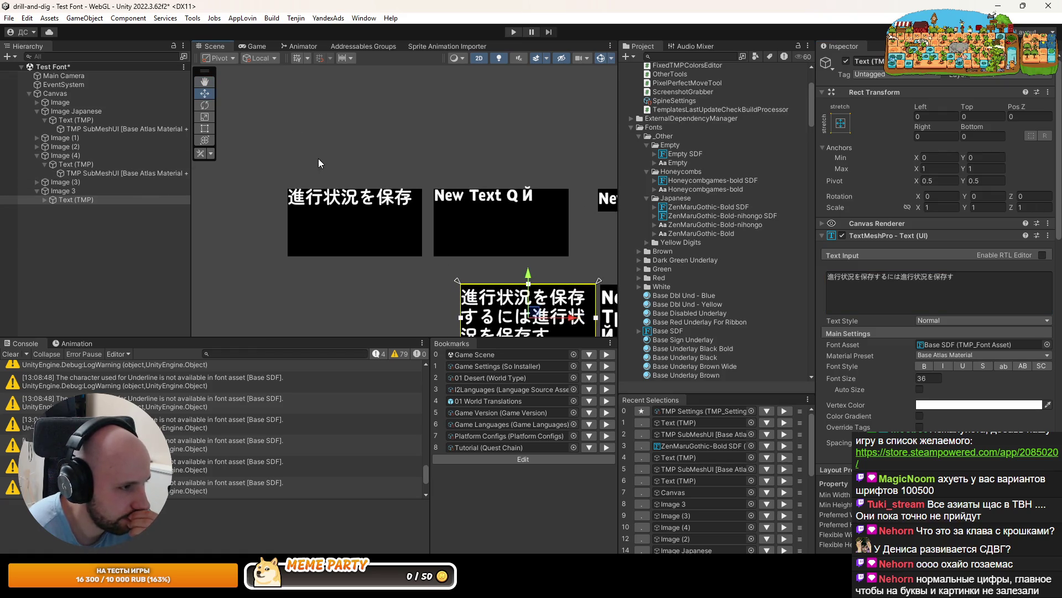
pyautogui.scroll(3, 383, 172)
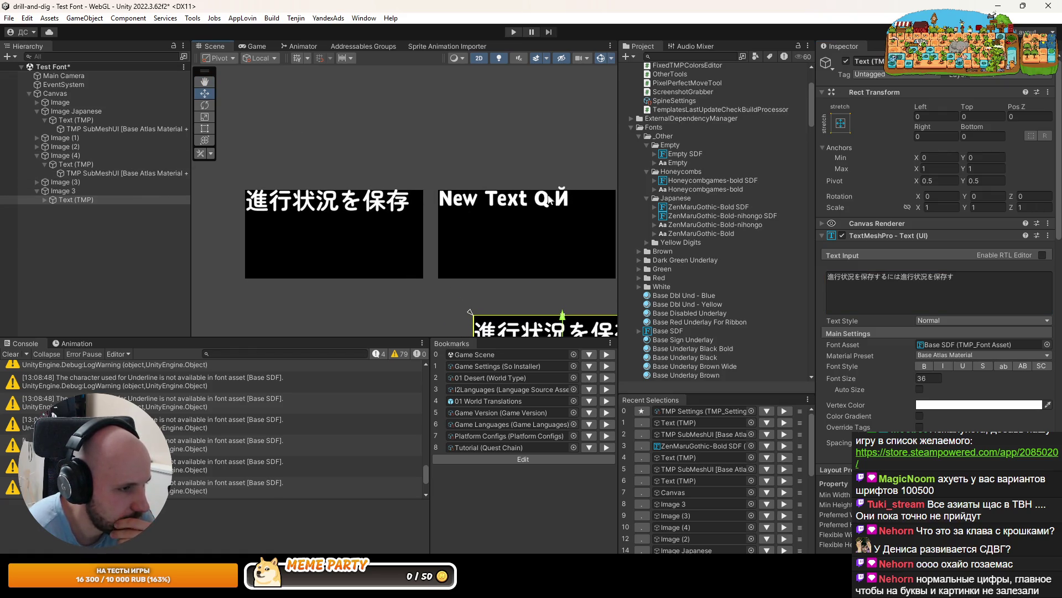
pyautogui.click(94, 129)
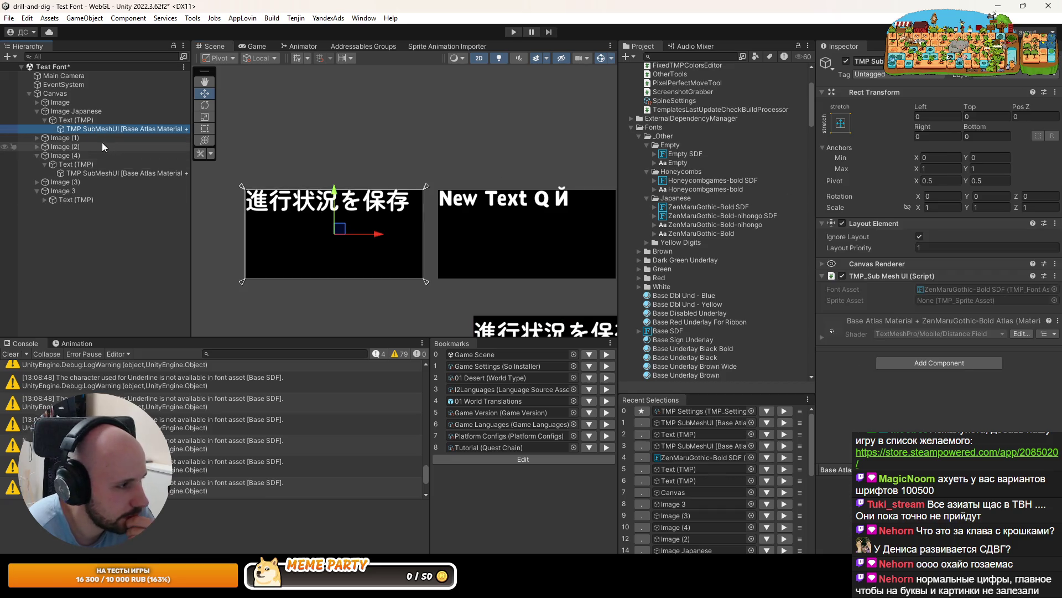
pyautogui.click(83, 170)
pyautogui.scroll(1, 565, 188)
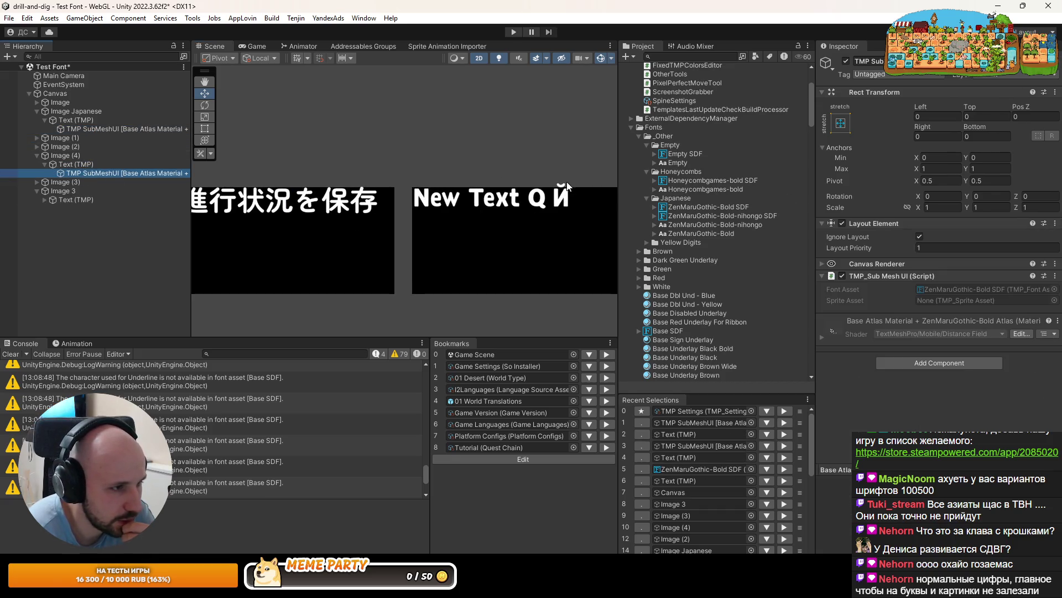
pyautogui.press('f')
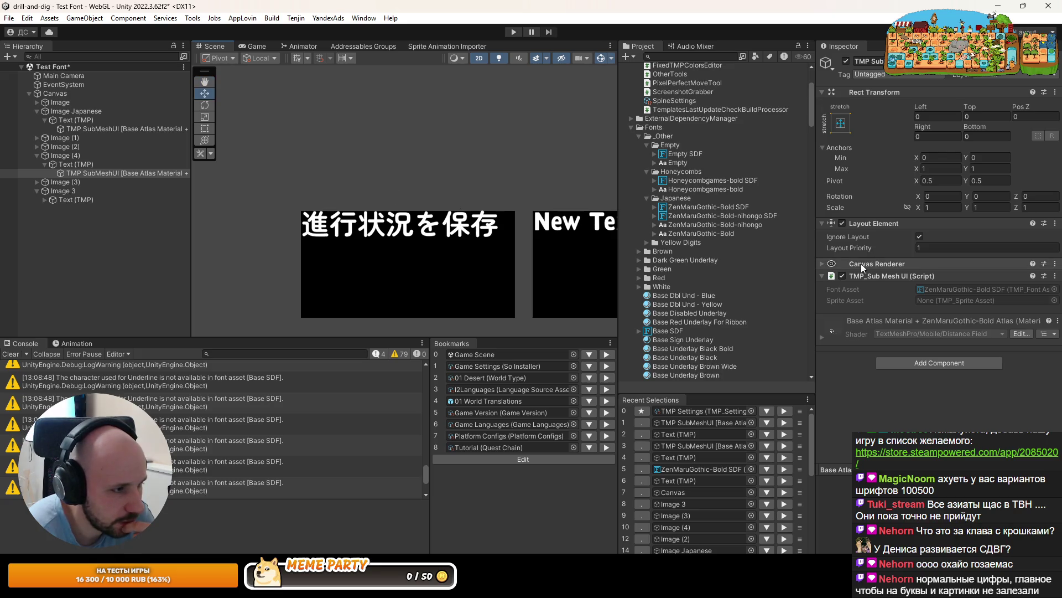
pyautogui.scroll(1, 292, 207)
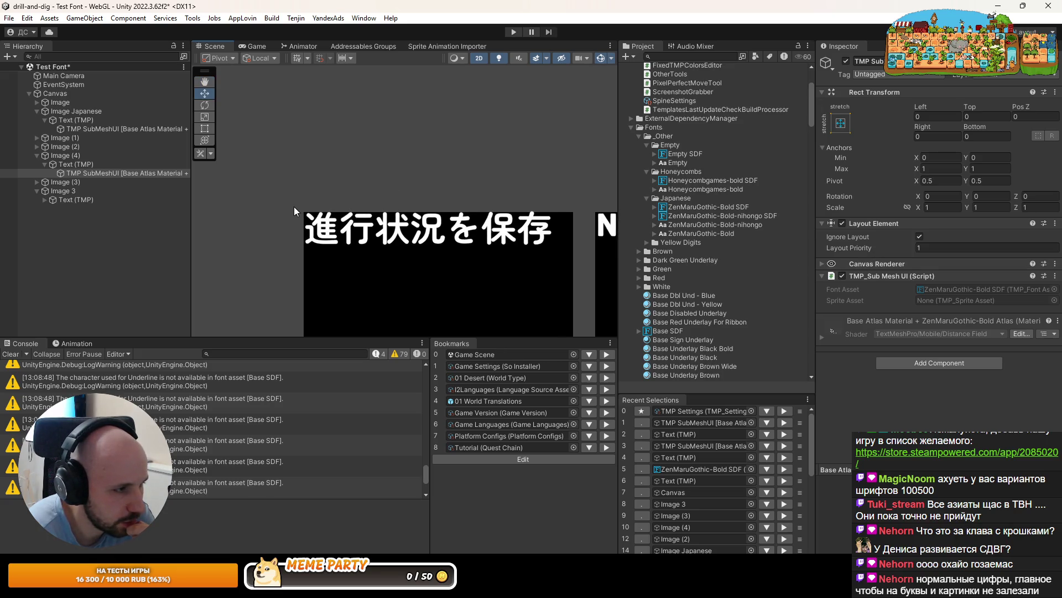
pyautogui.click(97, 128)
pyautogui.click(71, 120)
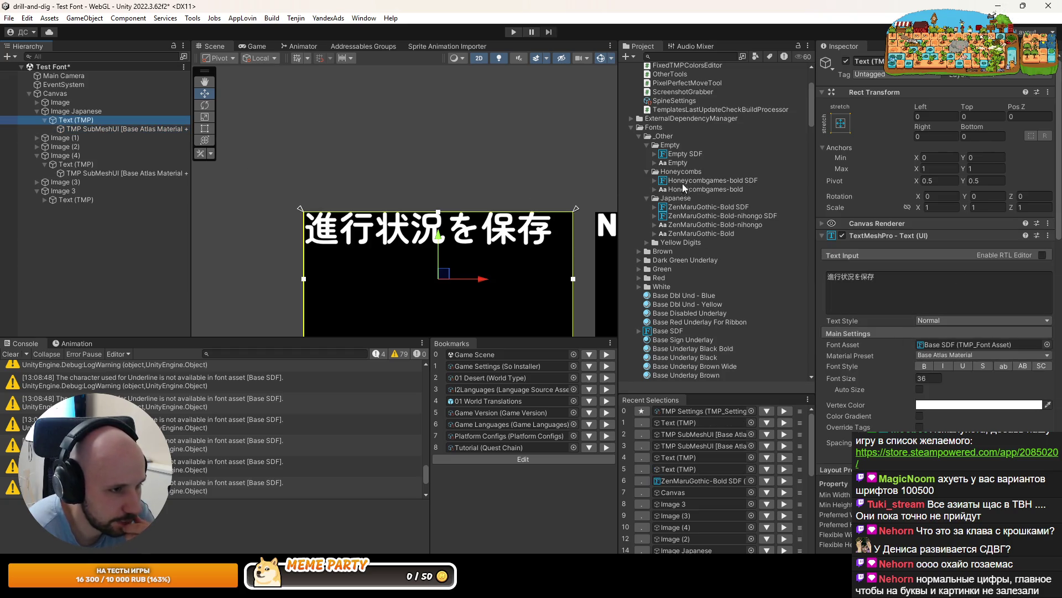
pyautogui.click(694, 208)
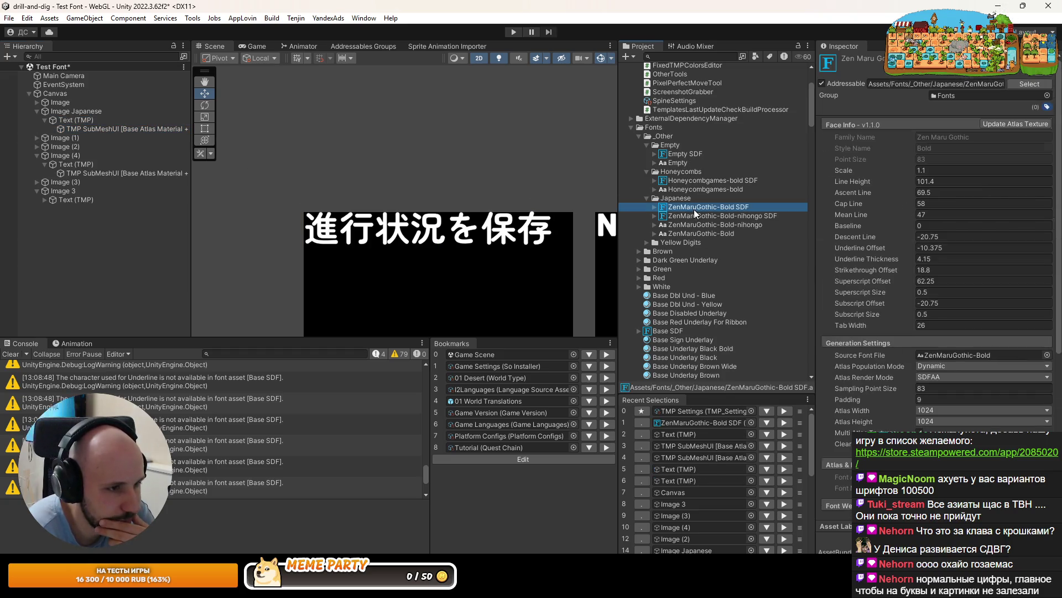
# Bring the ZenMaruGothic-Bold SDF and -nihongo SDF line heights to 99.6, checking Honeycombgames-bold SDF
pyautogui.click(880, 183)
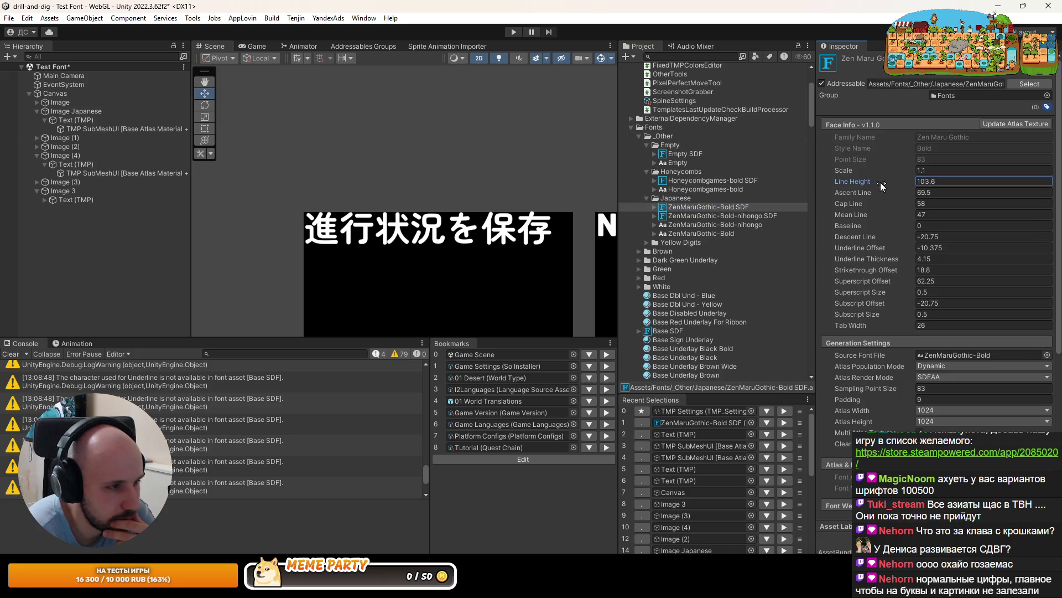
pyautogui.click(700, 180)
pyautogui.click(944, 157)
pyautogui.click(708, 207)
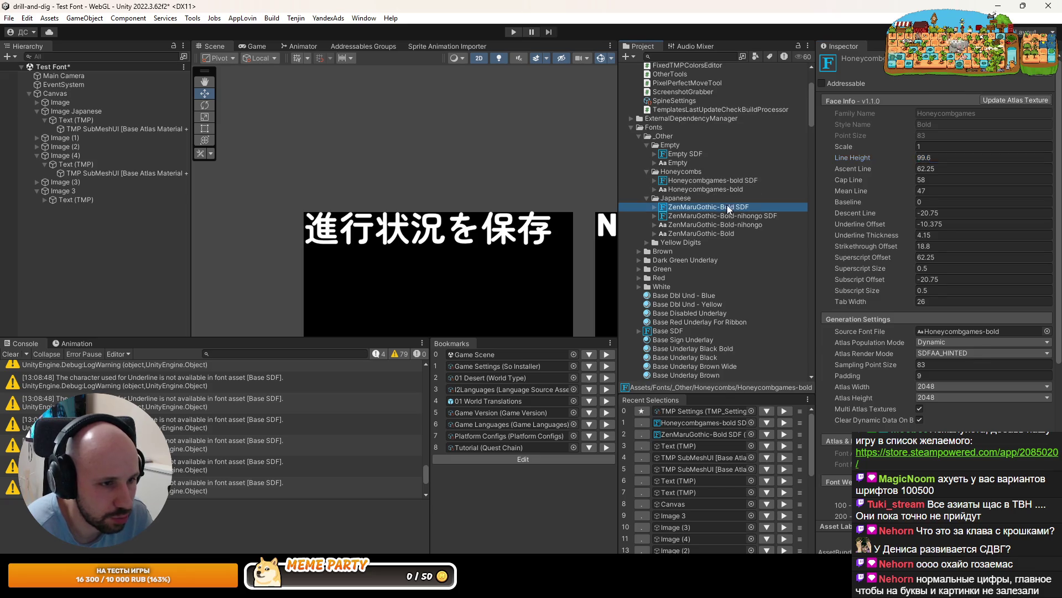
pyautogui.click(939, 180)
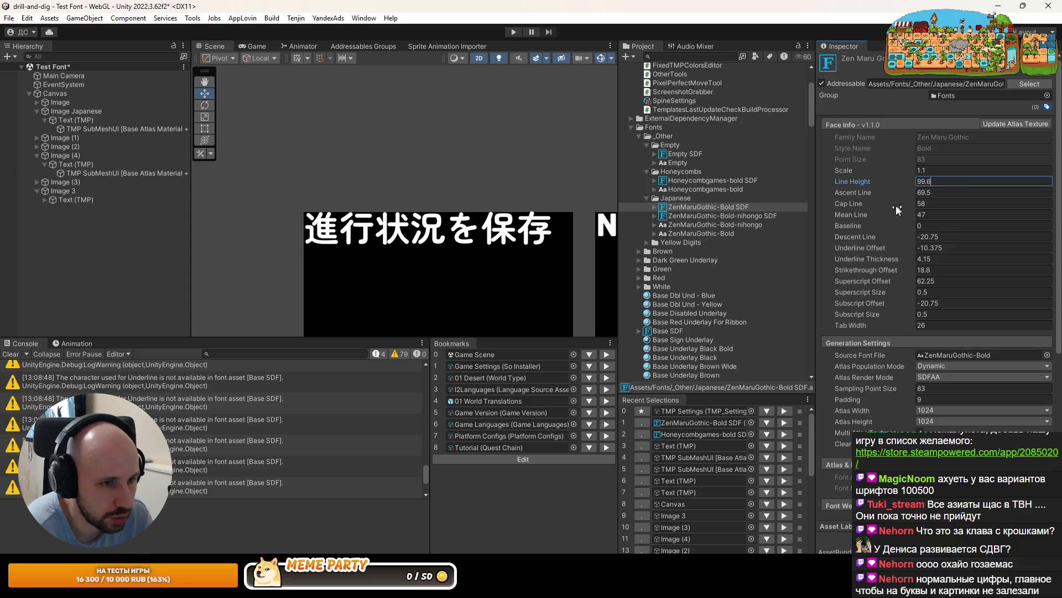
pyautogui.click(720, 215)
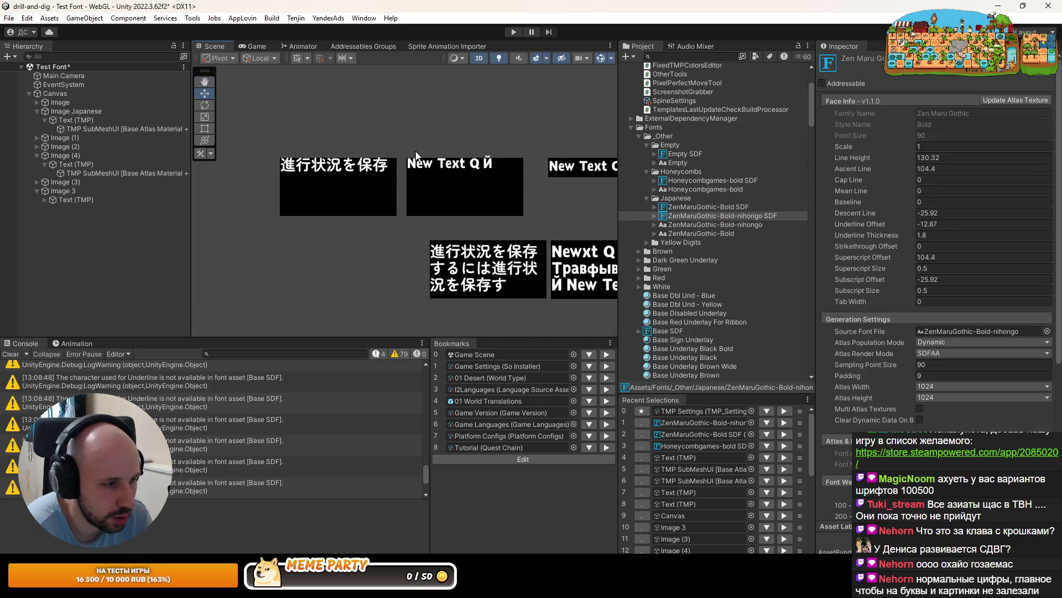
pyautogui.moveTo(855, 158); pyautogui.dragTo(861, 159)
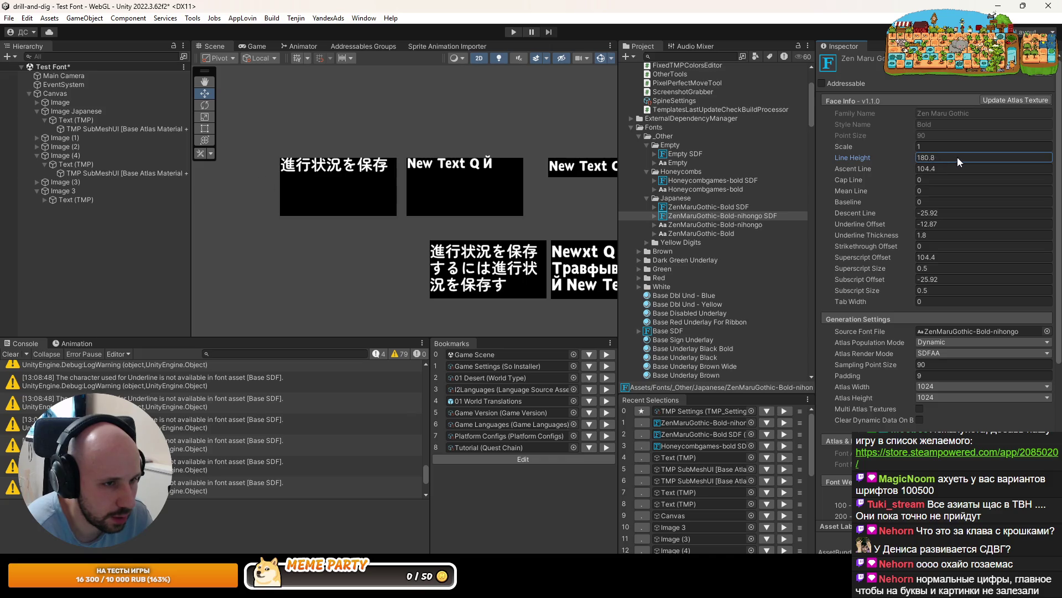
pyautogui.write('99.6')
pyautogui.moveTo(871, 169); pyautogui.dragTo(731, 170)
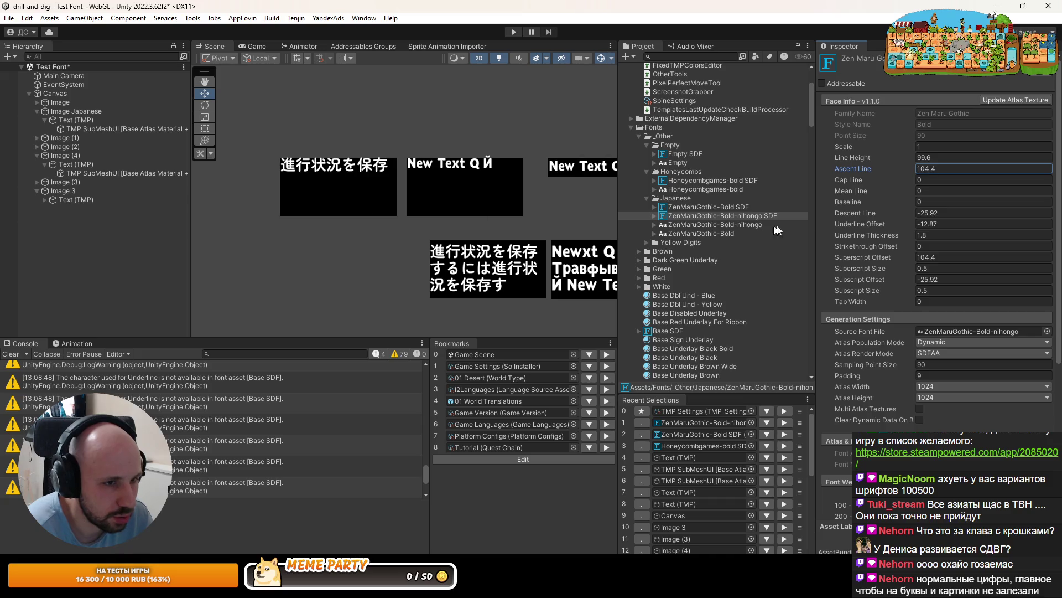
pyautogui.click(714, 208)
pyautogui.moveTo(602, 222); pyautogui.dragTo(1021, 107)
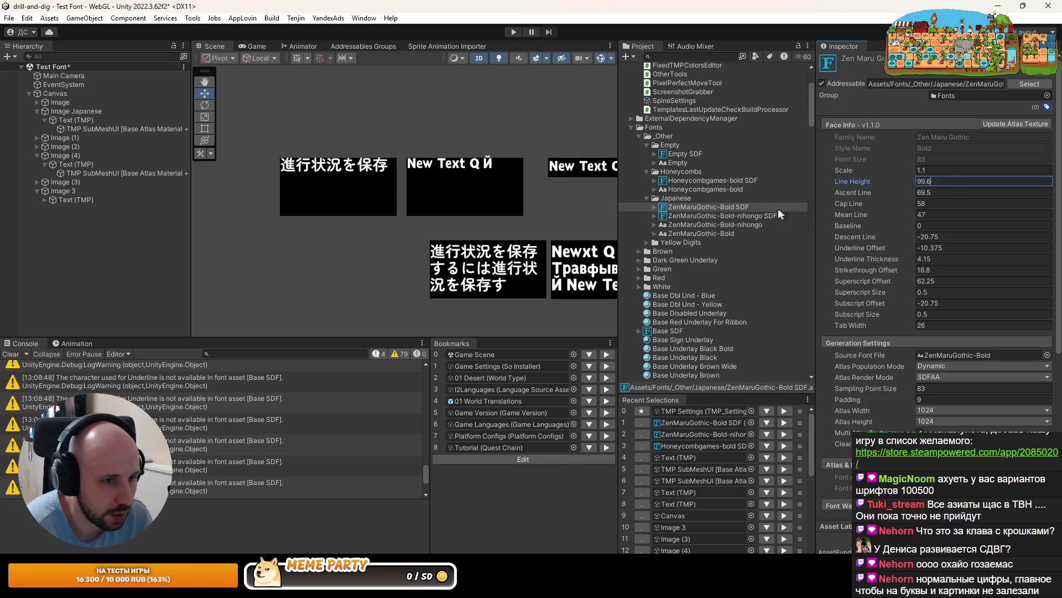
pyautogui.click(736, 216)
pyautogui.moveTo(865, 162)
pyautogui.mouseDown()
pyautogui.moveTo(890, 165)
pyautogui.moveTo(903, 188)
pyautogui.moveTo(866, 193)
pyautogui.mouseUp()
pyautogui.click(741, 207)
# Set ZenMaruGothic-Bold SDF's ascent line to 66.6 and cap line to 56.2
pyautogui.scroll(6, 293, 144)
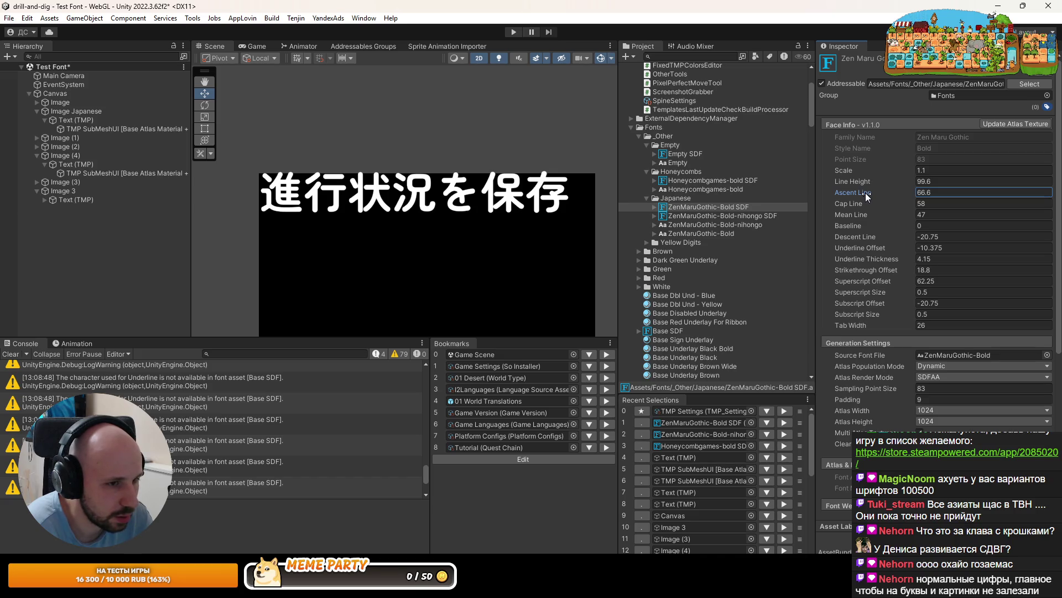
pyautogui.click(715, 180)
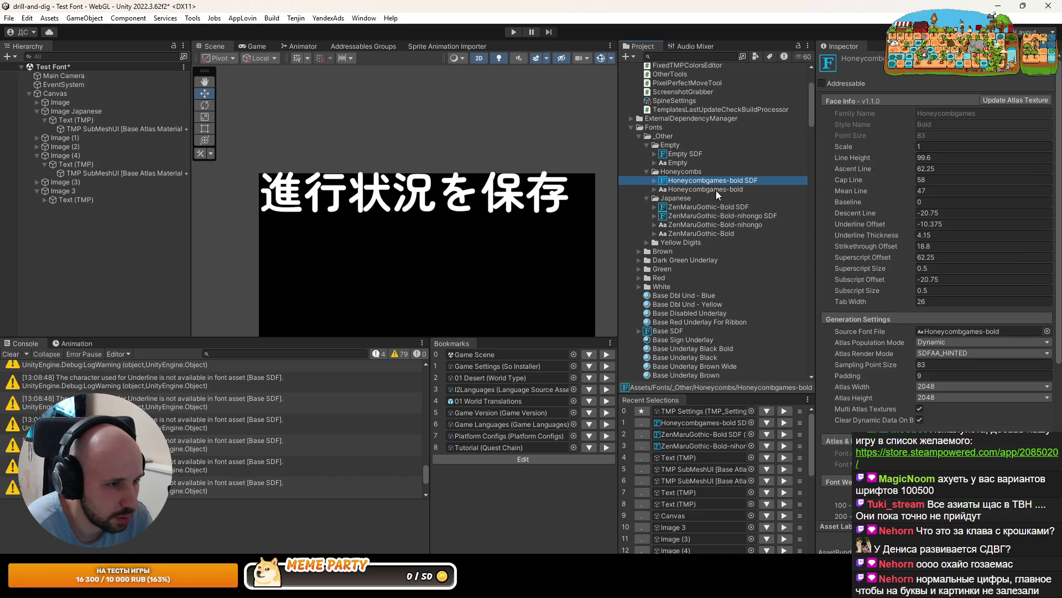
pyautogui.click(709, 207)
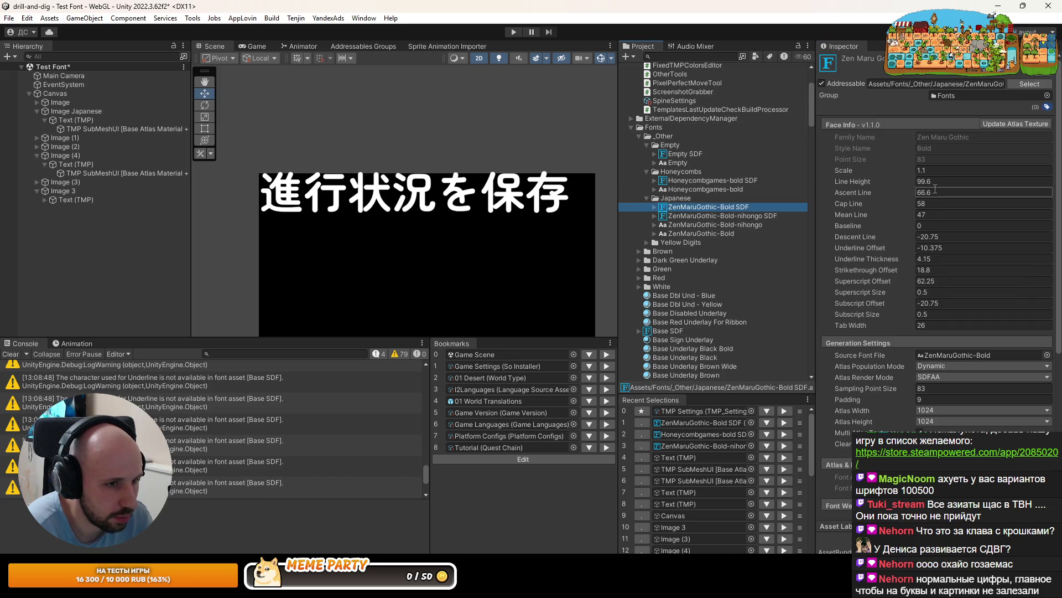
pyautogui.click(935, 191)
pyautogui.write('62.25')
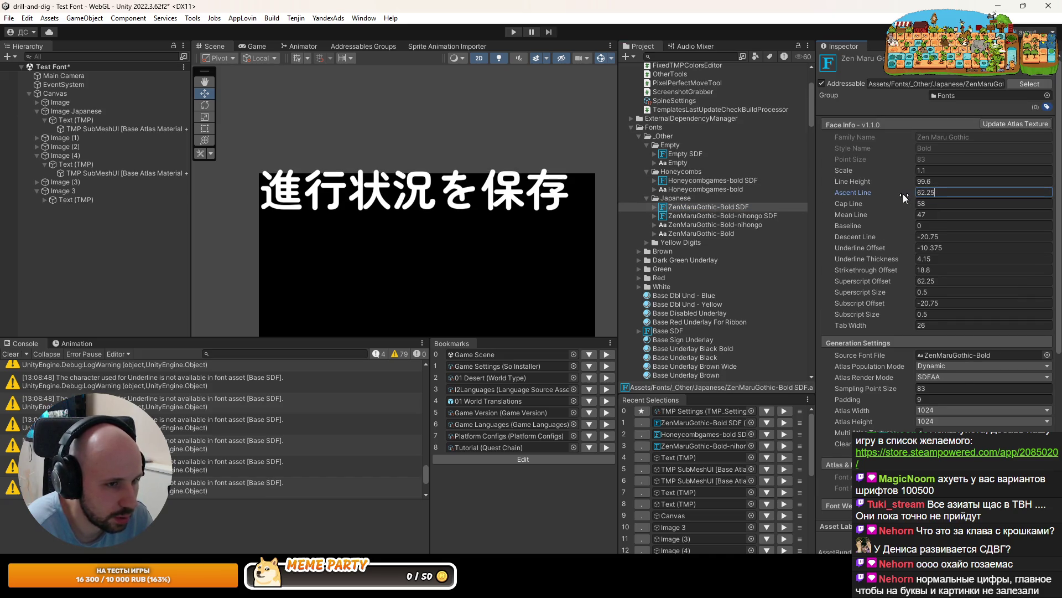
pyautogui.press('Escape')
pyautogui.moveTo(873, 202); pyautogui.dragTo(869, 203)
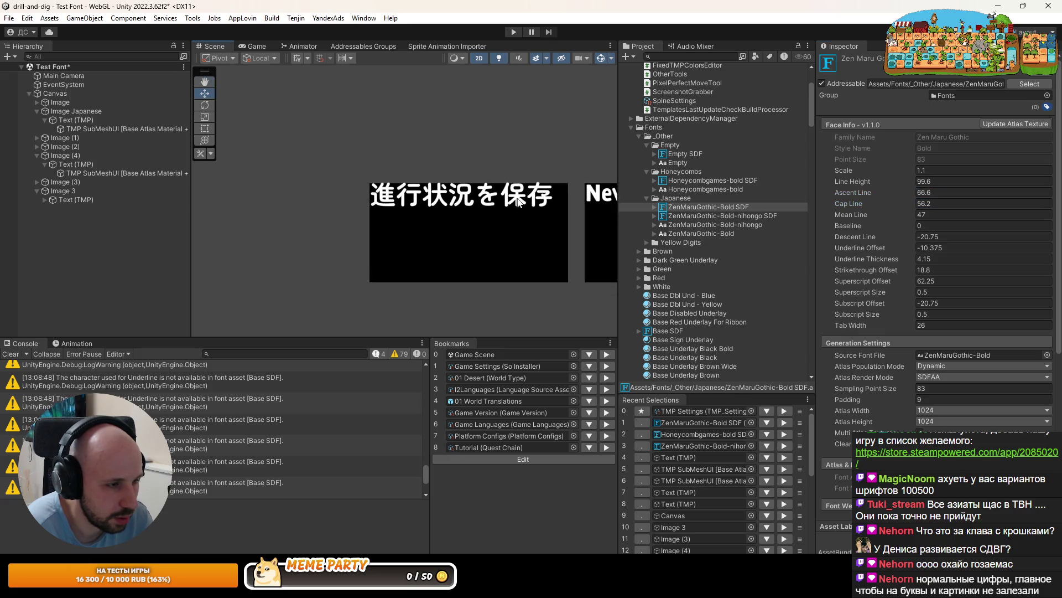
pyautogui.scroll(-5, 518, 202)
pyautogui.moveTo(882, 204)
pyautogui.mouseDown()
pyautogui.moveTo(894, 210)
pyautogui.moveTo(864, 240)
pyautogui.moveTo(907, 263)
pyautogui.mouseUp()
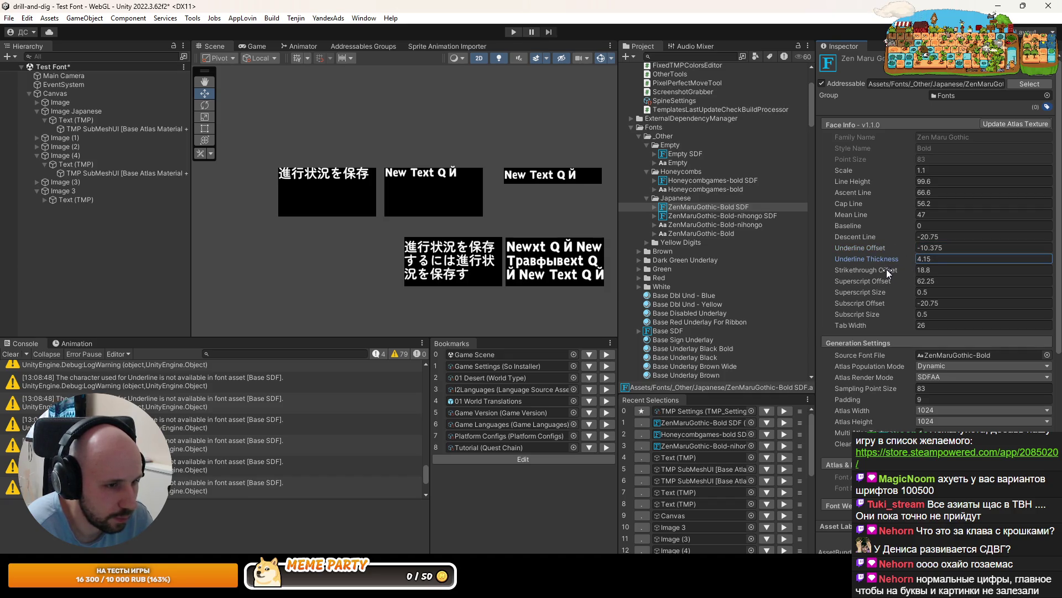
pyautogui.click(47, 238)
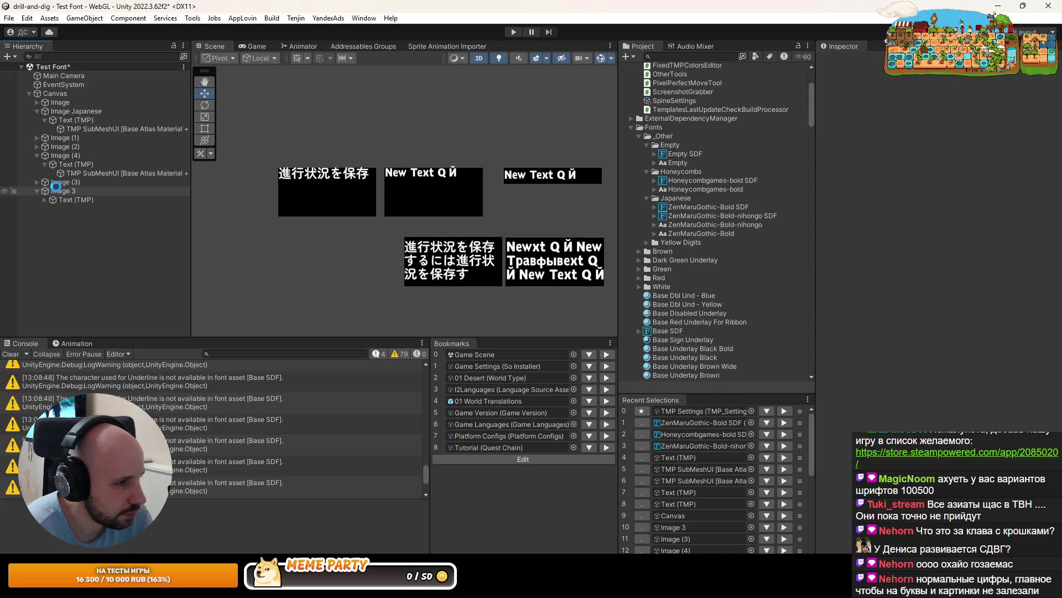
# Load the main Game Scene from recent scenes and enter Play mode
pyautogui.click(9, 18)
pyautogui.moveTo(82, 57)
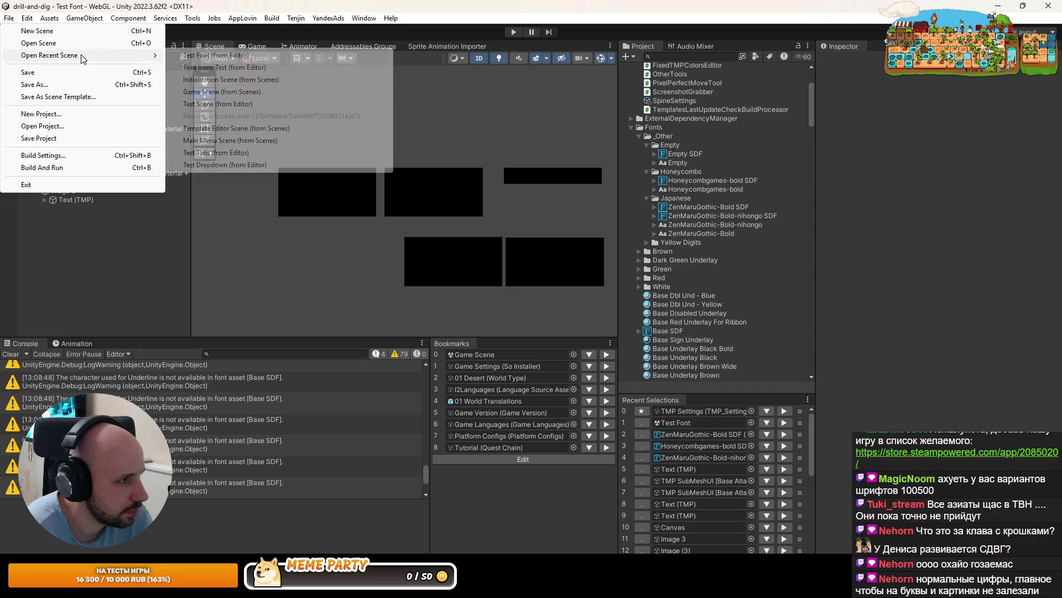
pyautogui.click(221, 92)
pyautogui.click(510, 31)
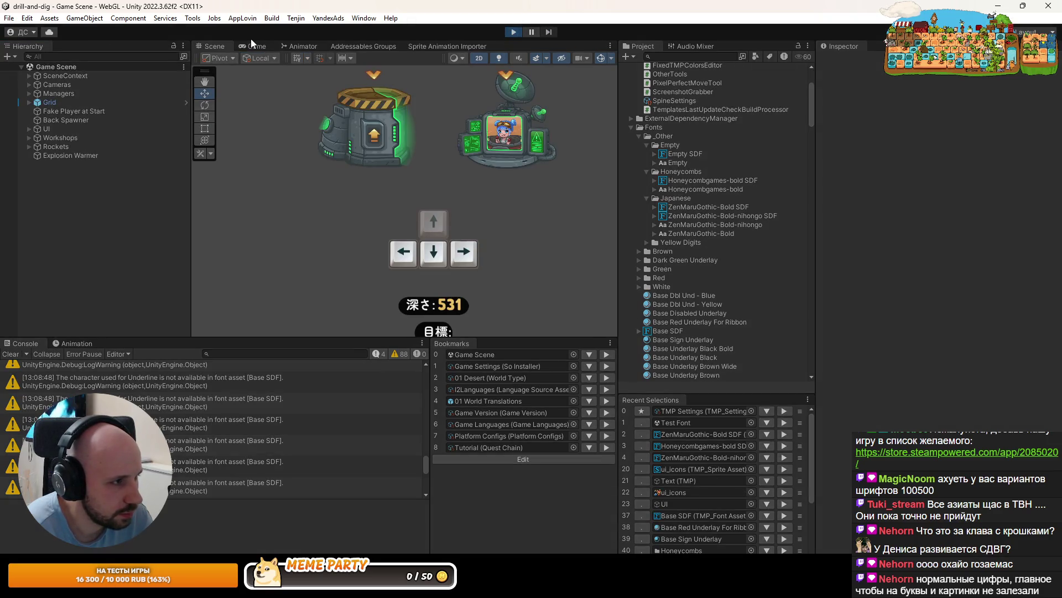
# Set the game's text language to Japanese in the pause settings, then resume play
pyautogui.press('Escape')
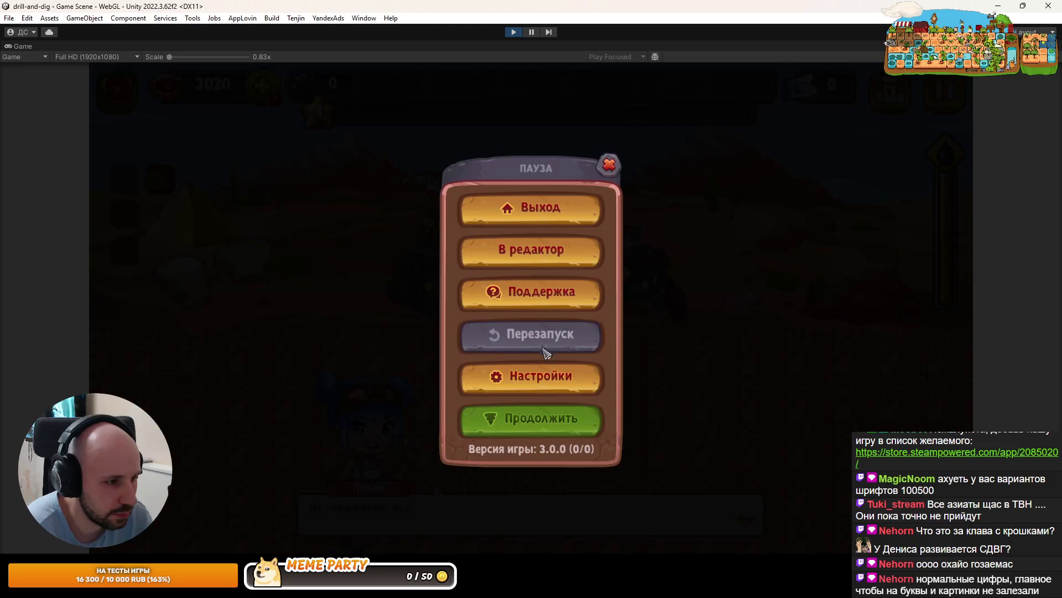
pyautogui.click(545, 376)
pyautogui.click(515, 197)
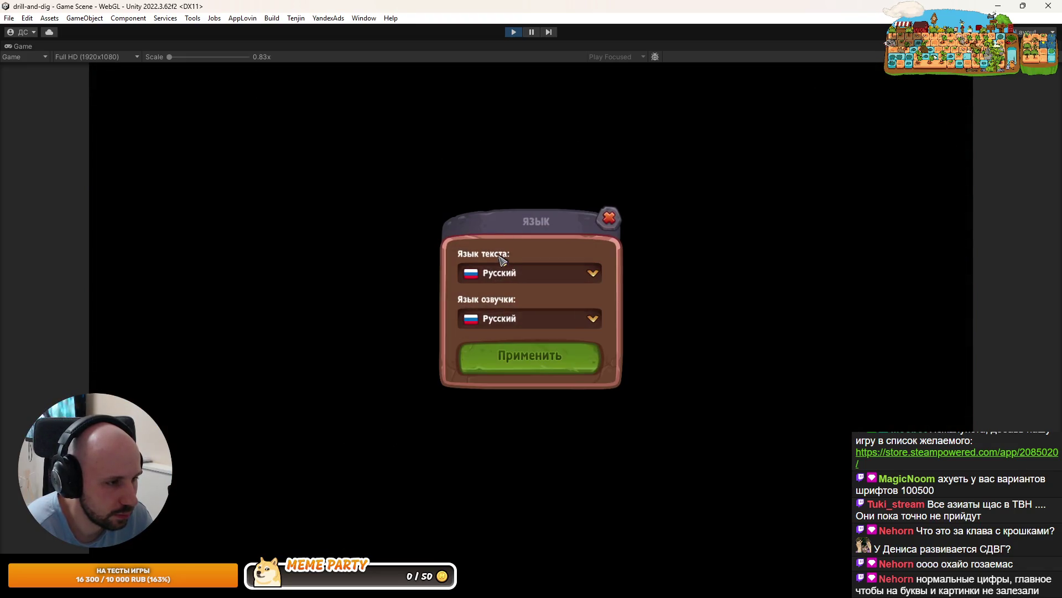
pyautogui.click(502, 273)
pyautogui.click(554, 358)
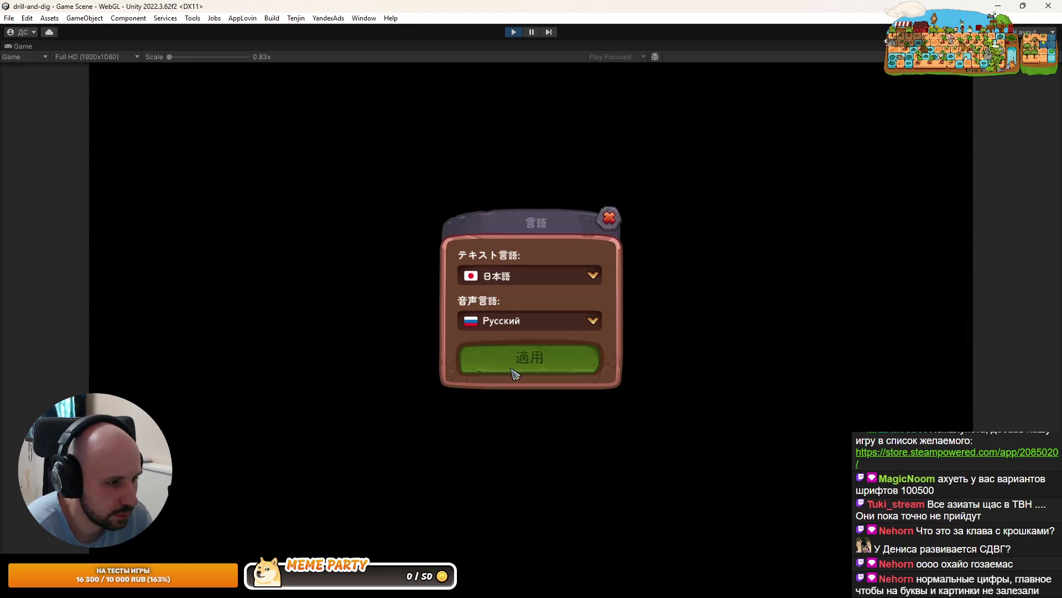
pyautogui.click(514, 374)
pyautogui.click(610, 151)
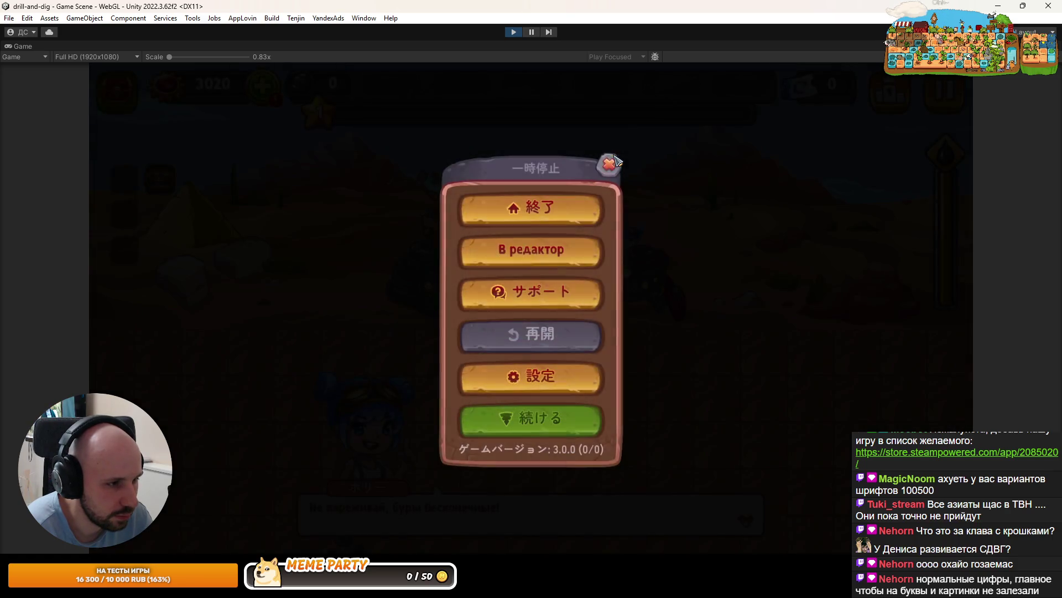
pyautogui.click(609, 164)
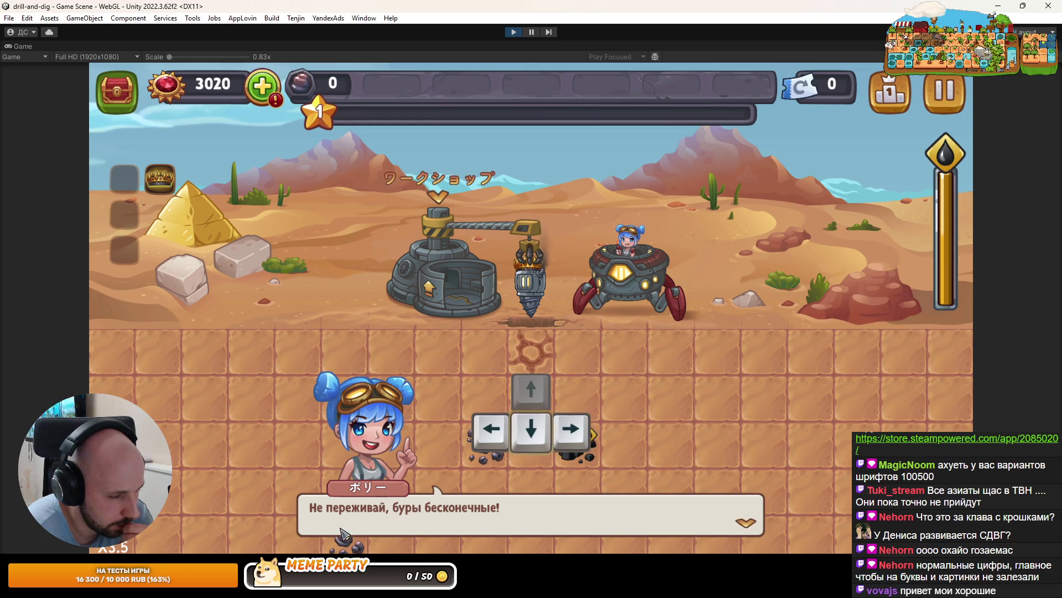
# Un-maximize the Game view to restore the full editor layout
pyautogui.moveTo(286, 589)
pyautogui.moveTo(205, 589)
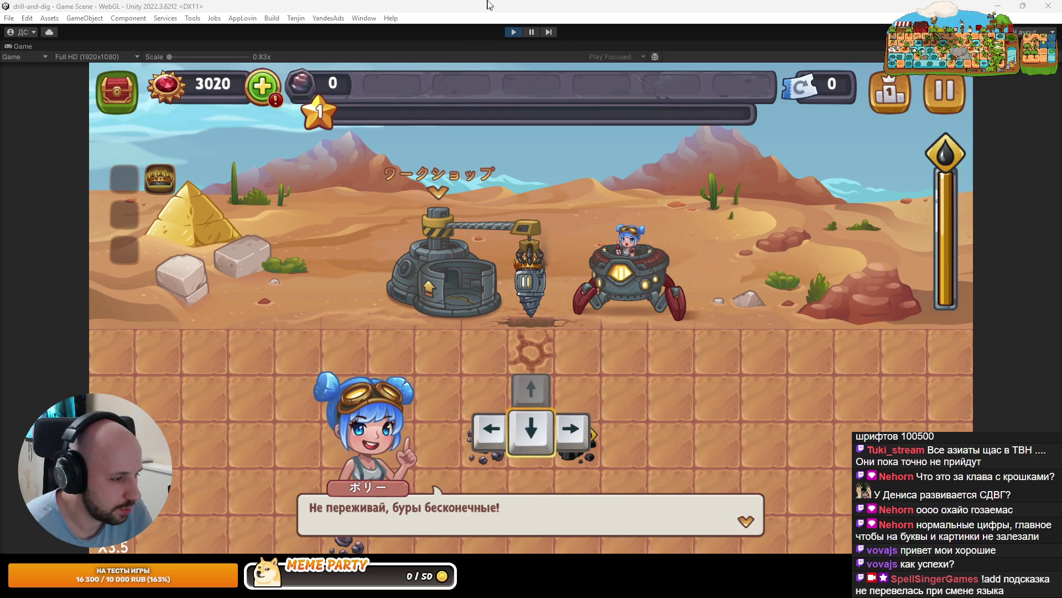
pyautogui.doubleClick(22, 45)
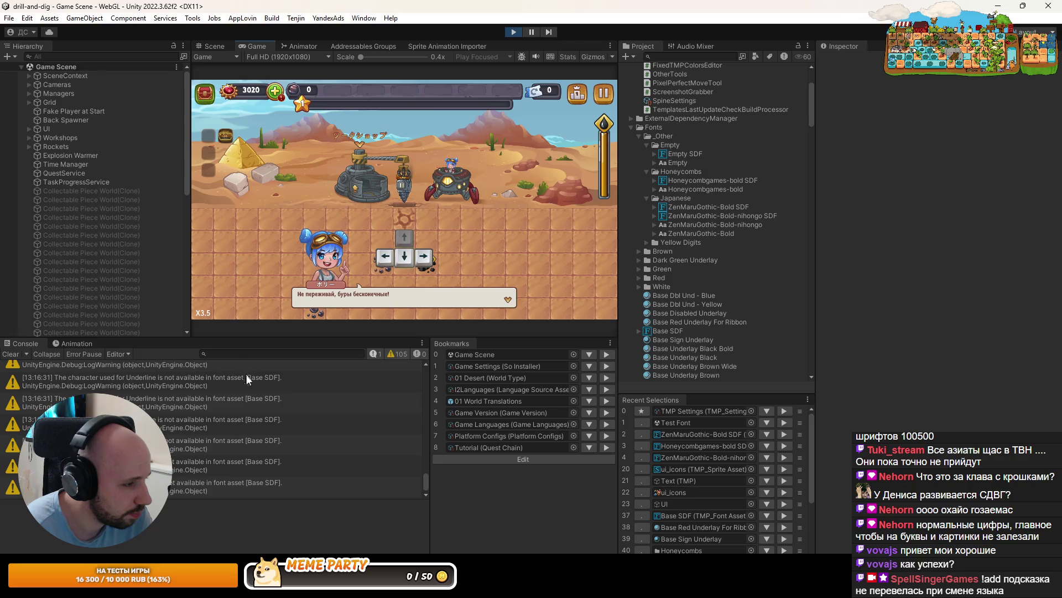
# Search the Hierarchy for 'dia' to locate the Dialog object
pyautogui.click(49, 54)
pyautogui.write('выфдщп')
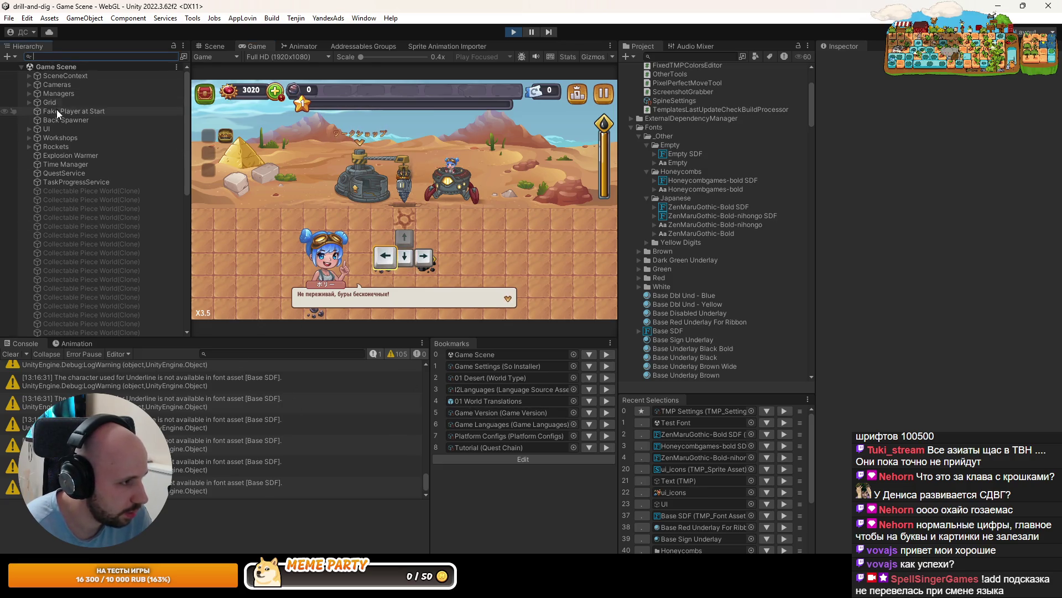
pyautogui.press('BackSpace')
pyautogui.press('BackSpace')
pyautogui.press('BackSpace')
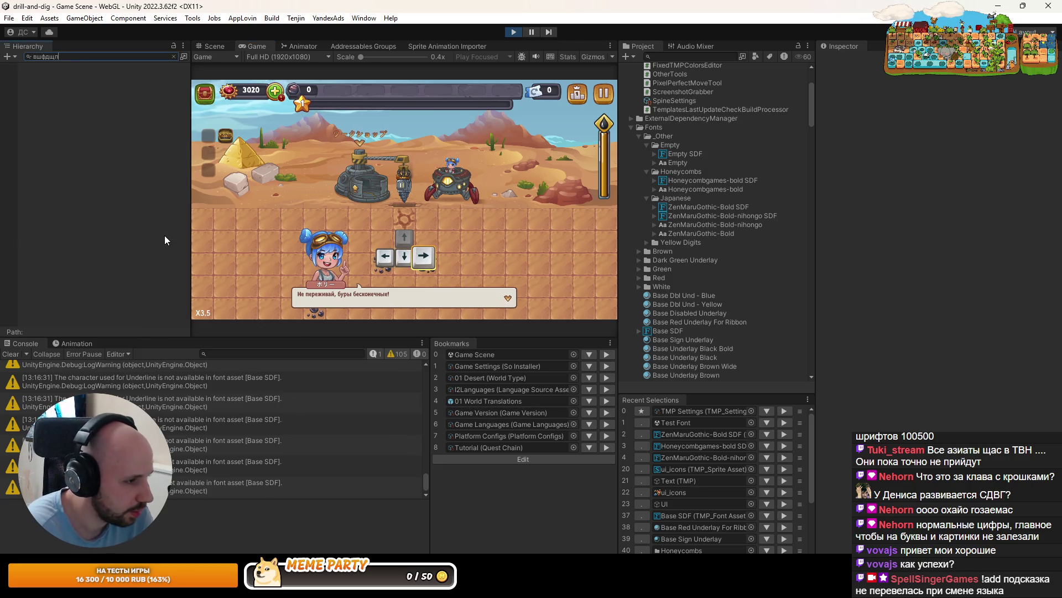
pyautogui.write('dialog')
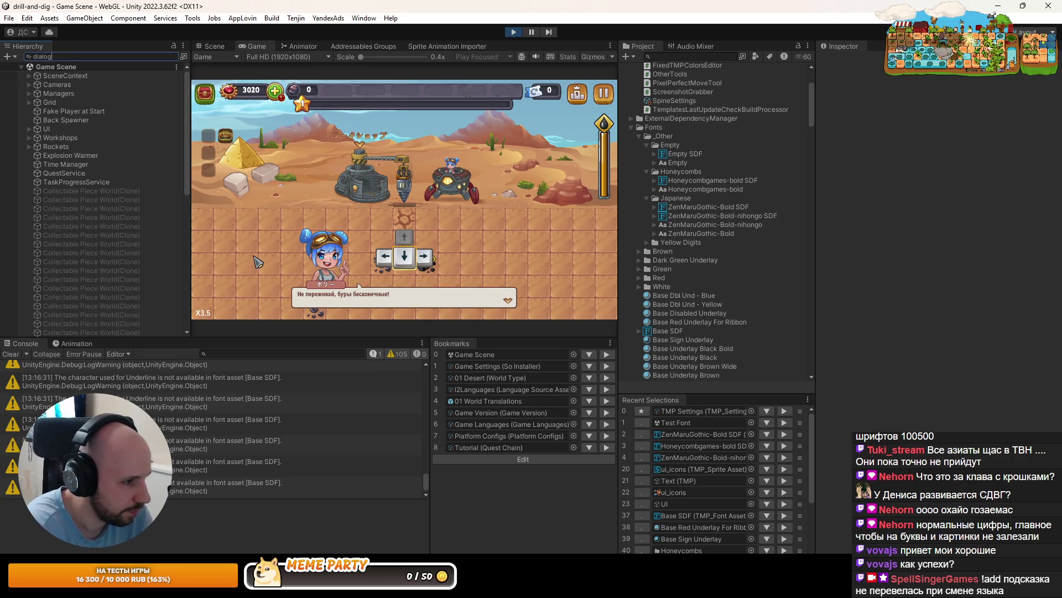
pyautogui.press('Down')
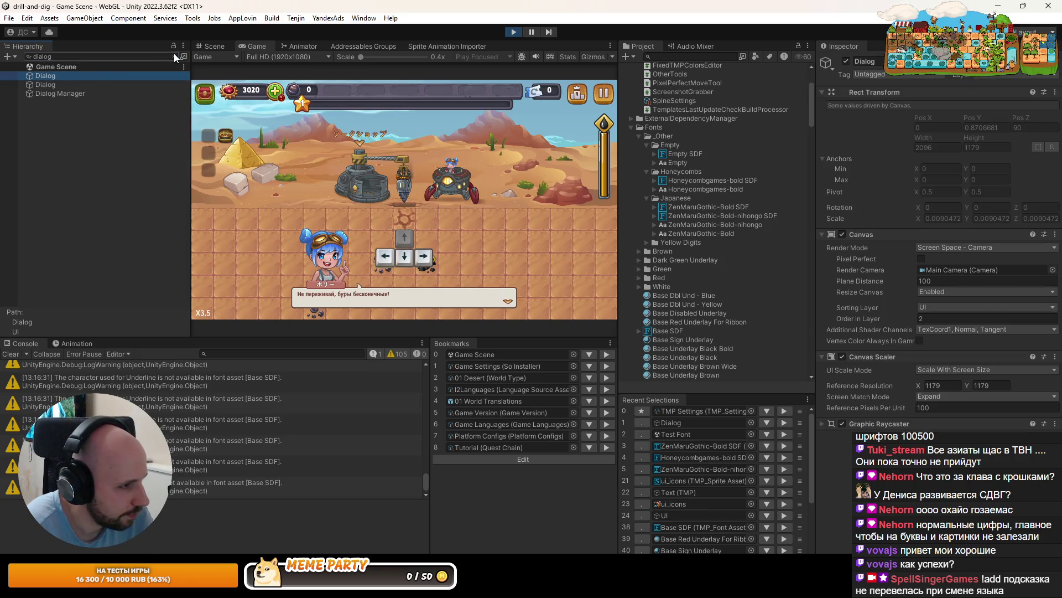
pyautogui.click(175, 55)
# Expand Dialog and select the Name Box's Text (TMP) in the Scene view
pyautogui.click(35, 162)
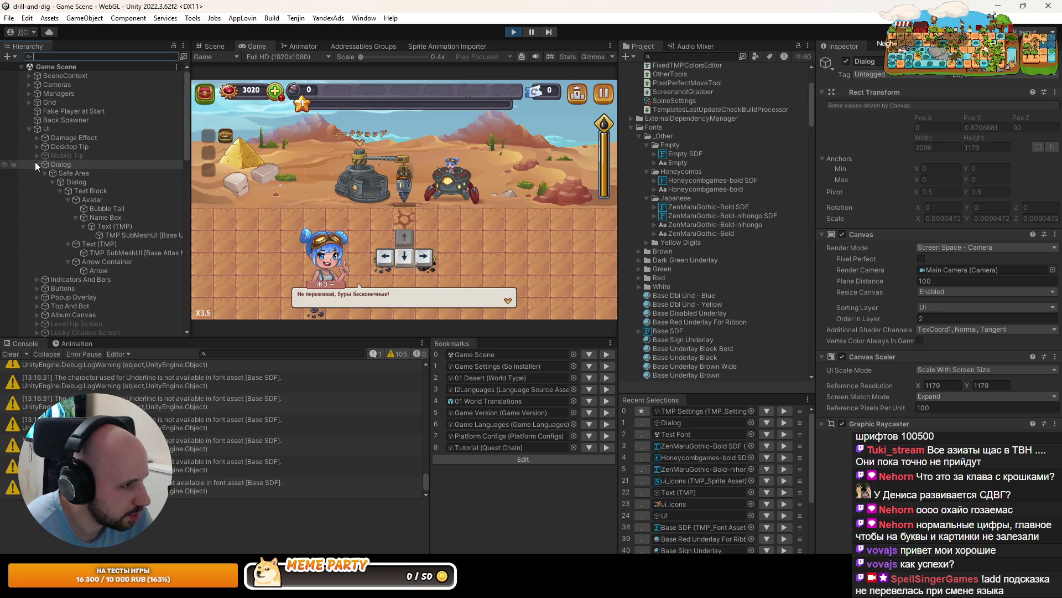
pyautogui.click(120, 233)
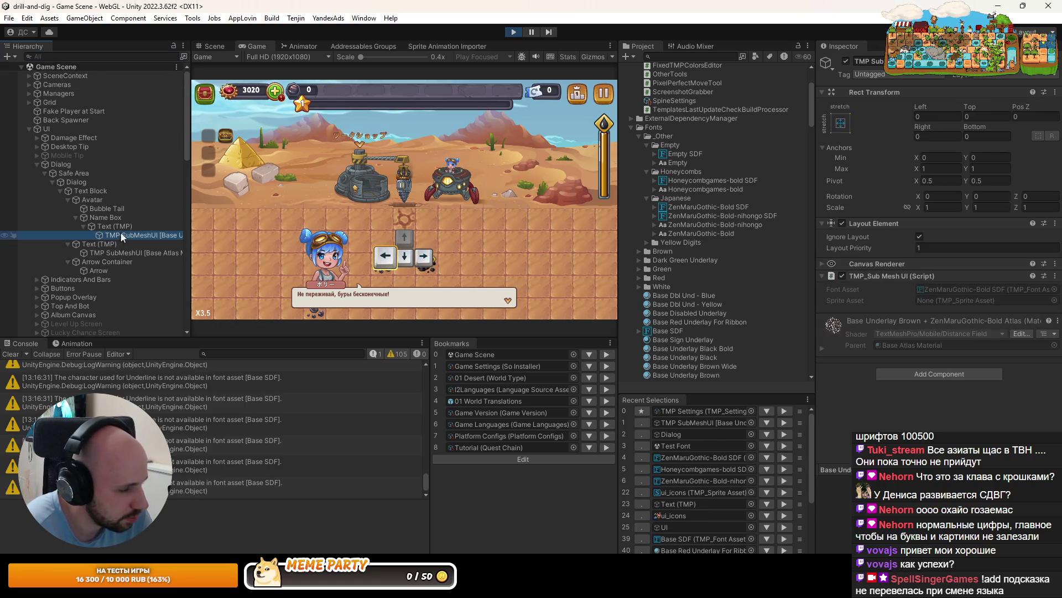
pyautogui.click(101, 208)
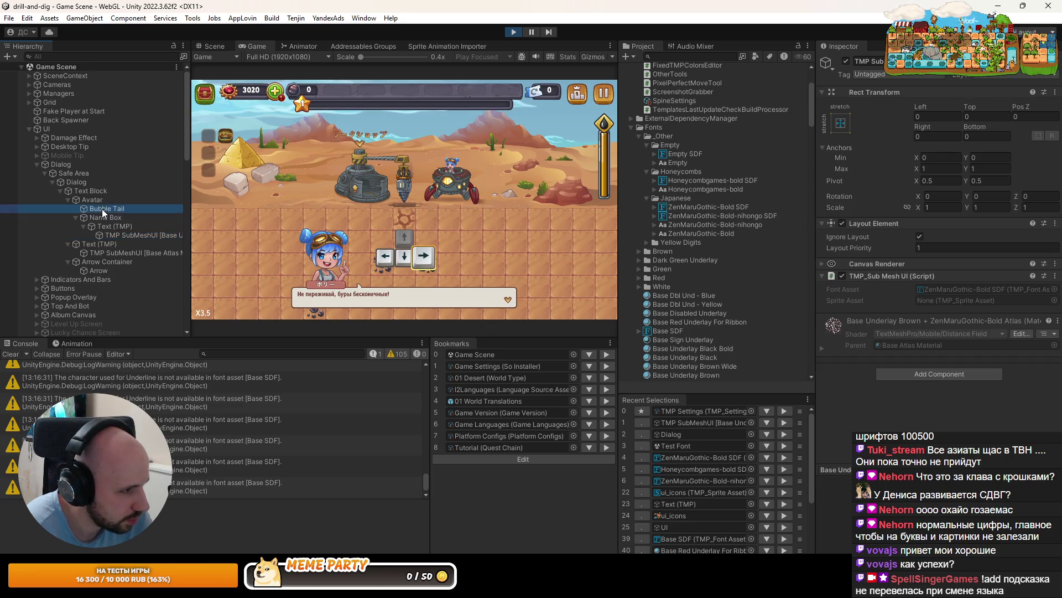
pyautogui.click(206, 48)
pyautogui.scroll(3, 310, 191)
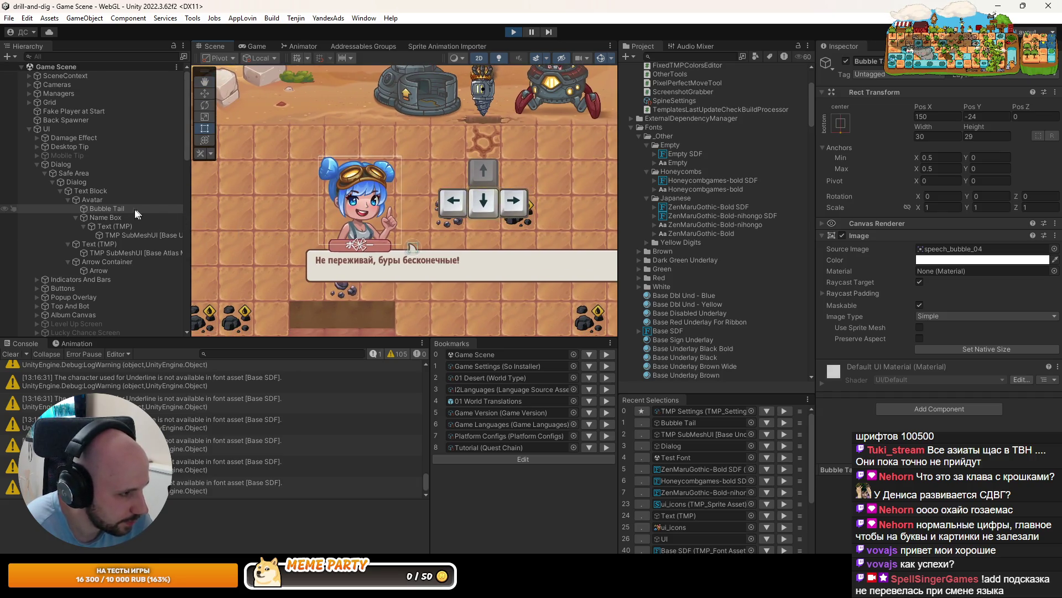
pyautogui.click(99, 225)
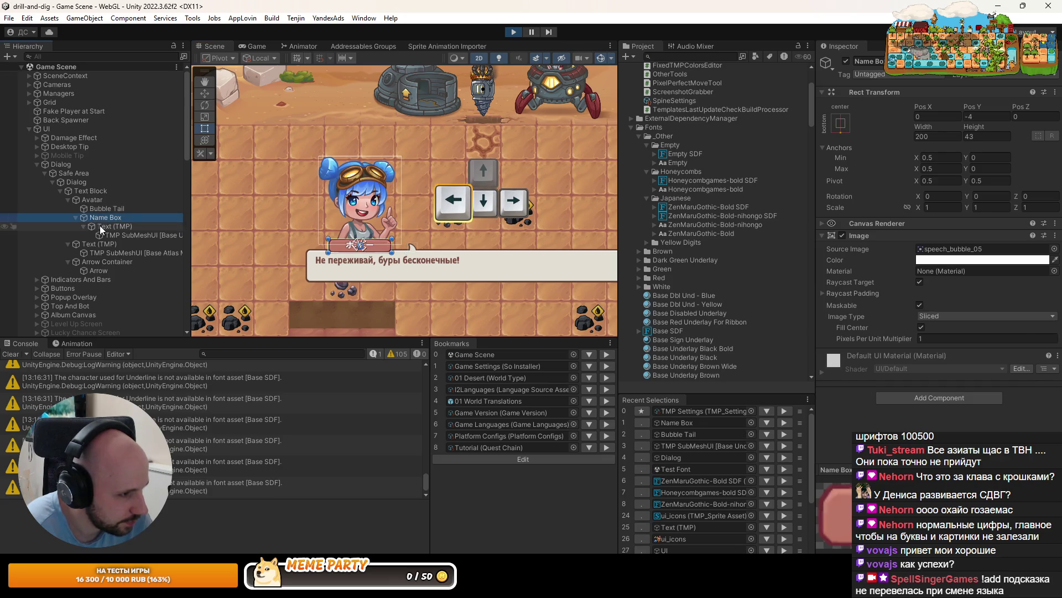
# Zoom in on the ポリー label and bring up the ZenMaruGothic-Bold SDF font asset
pyautogui.scroll(2, 323, 238)
pyautogui.scroll(1, 375, 196)
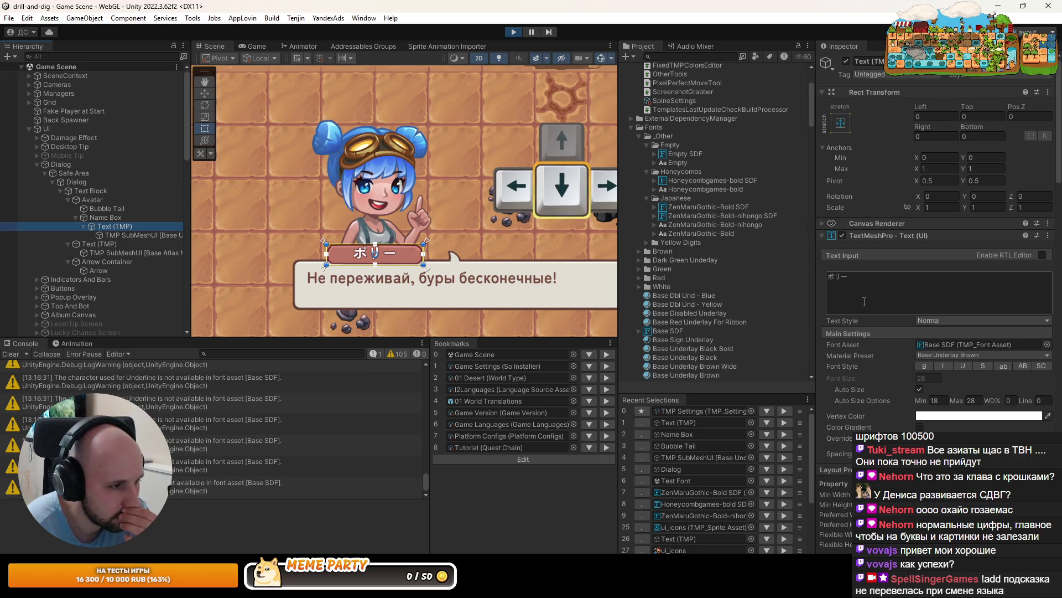
pyautogui.scroll(-6, 864, 302)
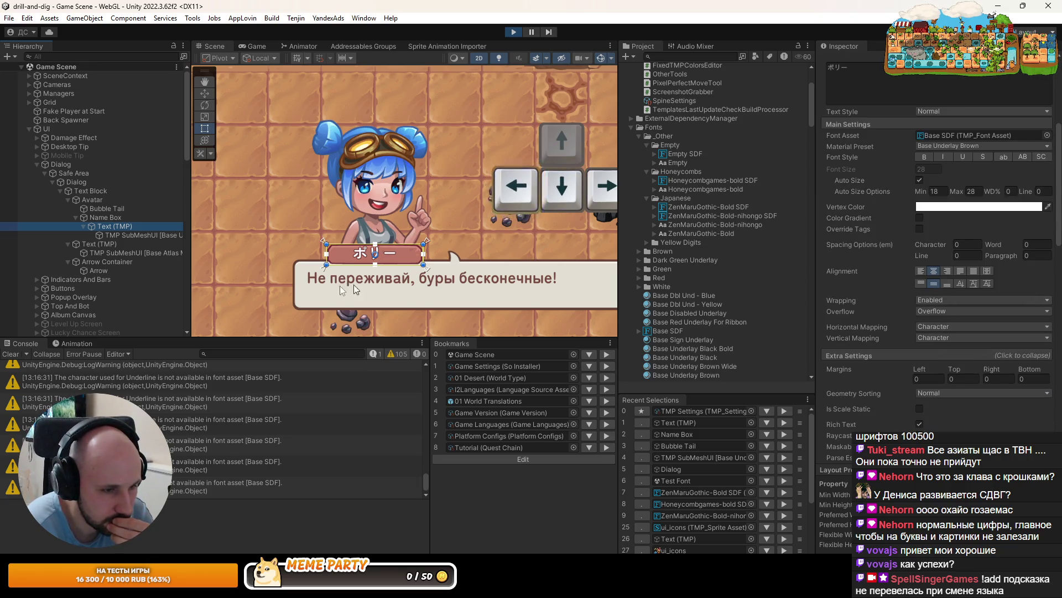
pyautogui.scroll(8, 363, 260)
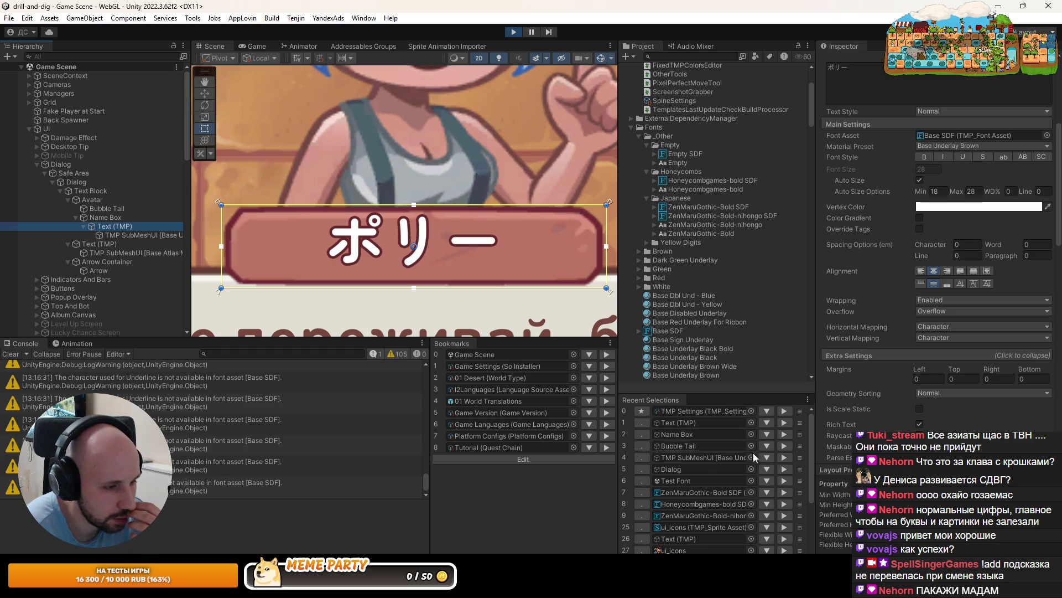
pyautogui.click(780, 493)
# Drag the font's Ascent Line and Baseline, lowering Baseline to about -9.7
pyautogui.scroll(5, 902, 232)
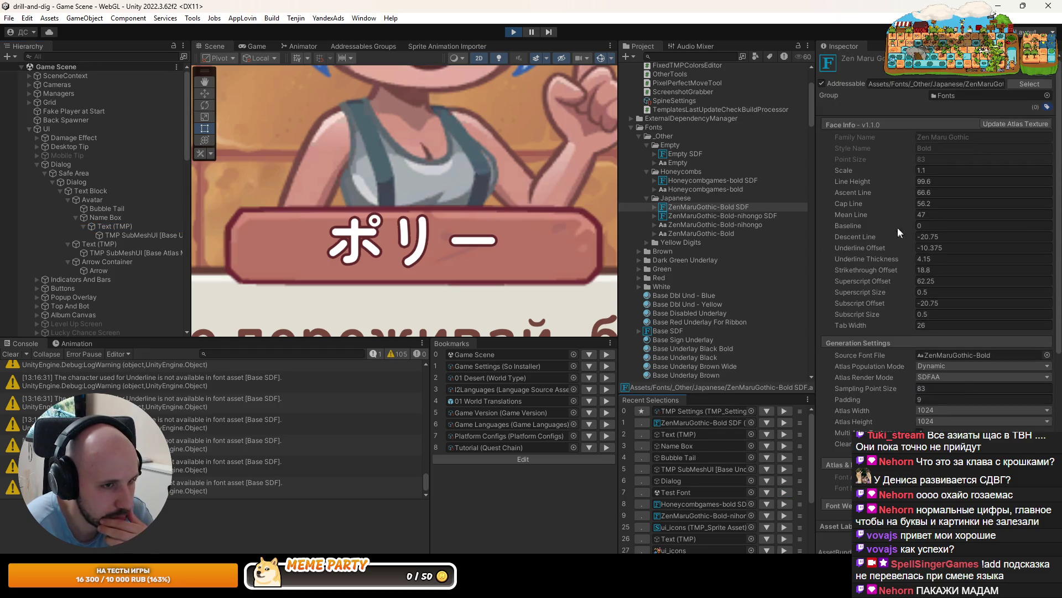
pyautogui.moveTo(860, 182)
pyautogui.mouseDown()
pyautogui.moveTo(909, 198)
pyautogui.moveTo(852, 191)
pyautogui.mouseUp()
pyautogui.scroll(-4, 483, 222)
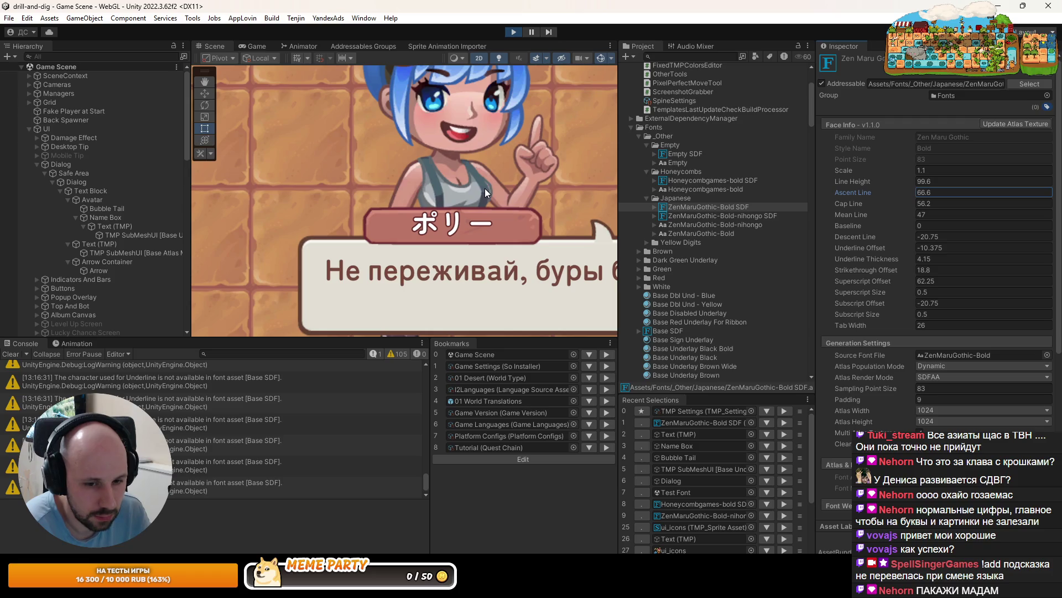
pyautogui.click(859, 217)
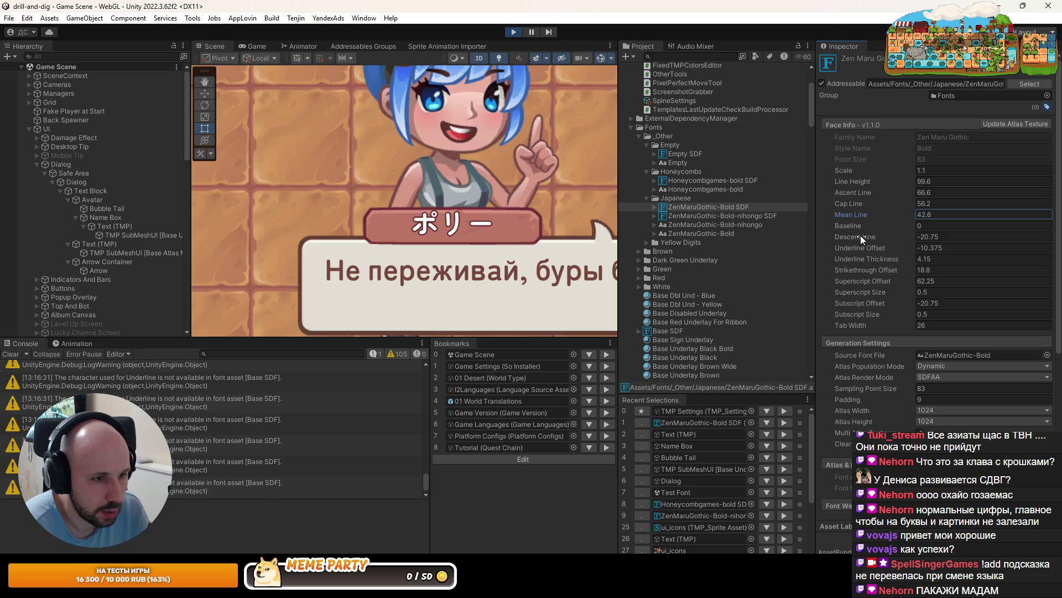
pyautogui.write('47')
pyautogui.moveTo(855, 225); pyautogui.dragTo(830, 224)
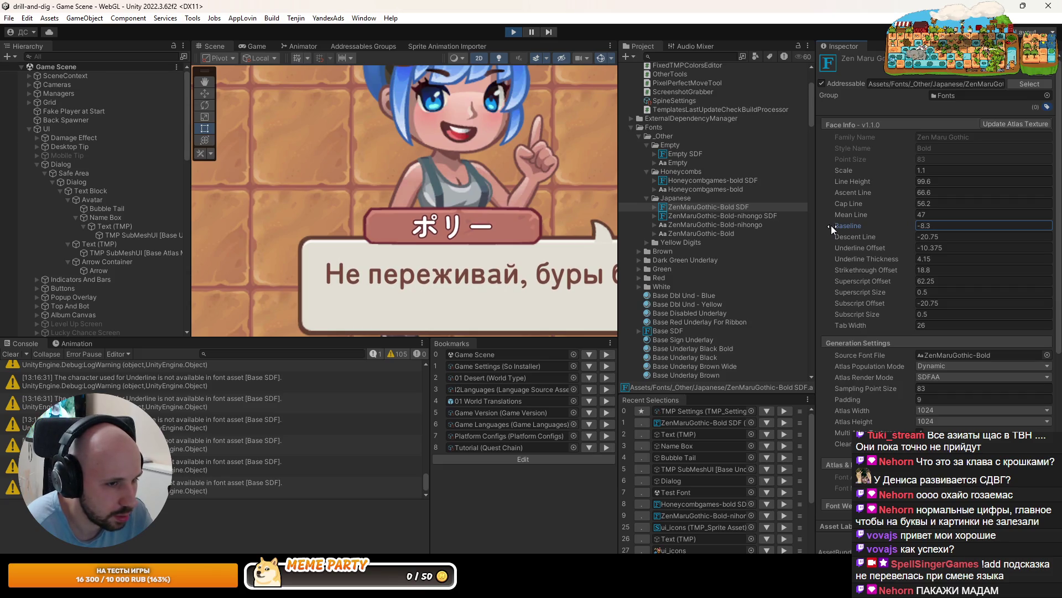
pyautogui.moveTo(831, 224); pyautogui.dragTo(824, 222)
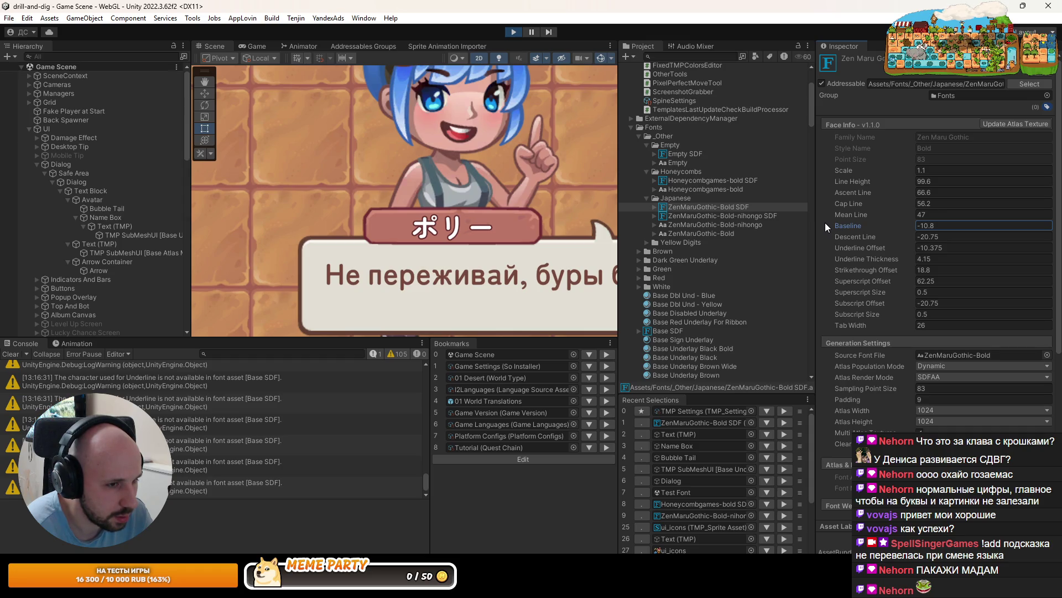
pyautogui.moveTo(825, 223); pyautogui.dragTo(825, 221)
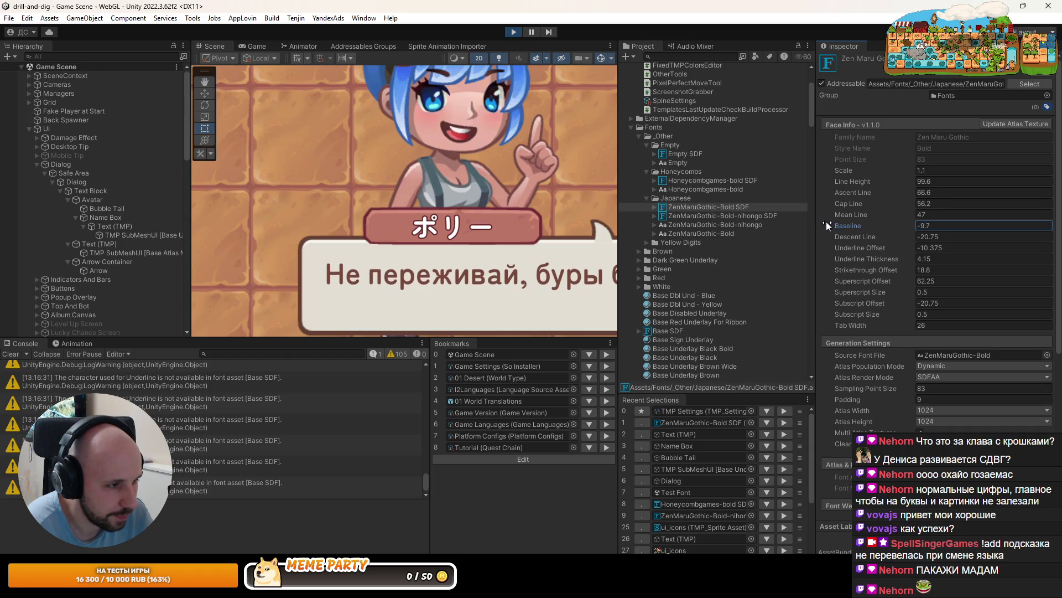
# Drag the Baseline back up to about -4.47
pyautogui.scroll(-3, 414, 172)
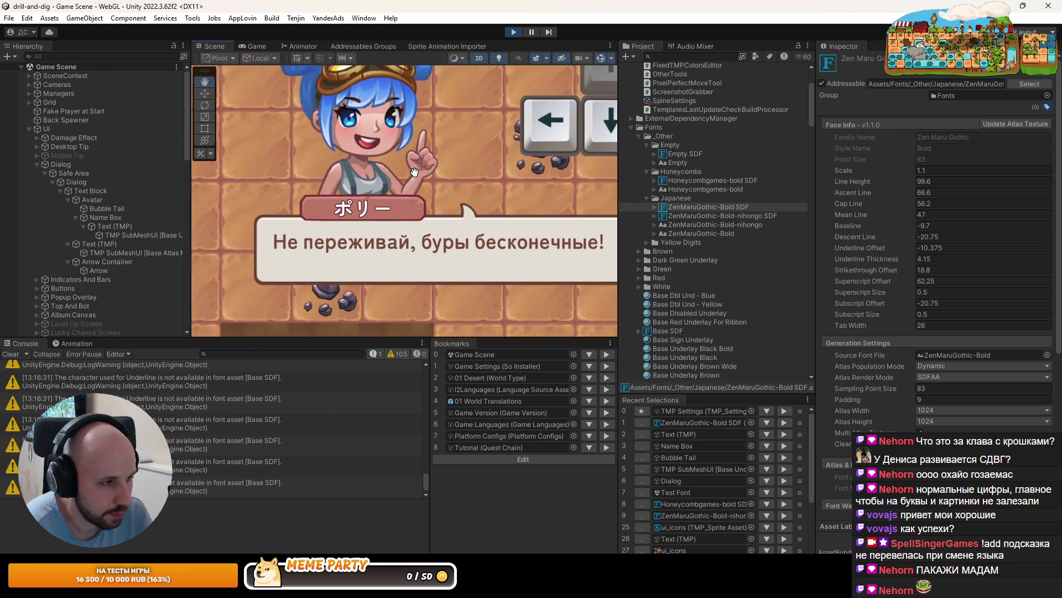
pyautogui.scroll(-6, 414, 172)
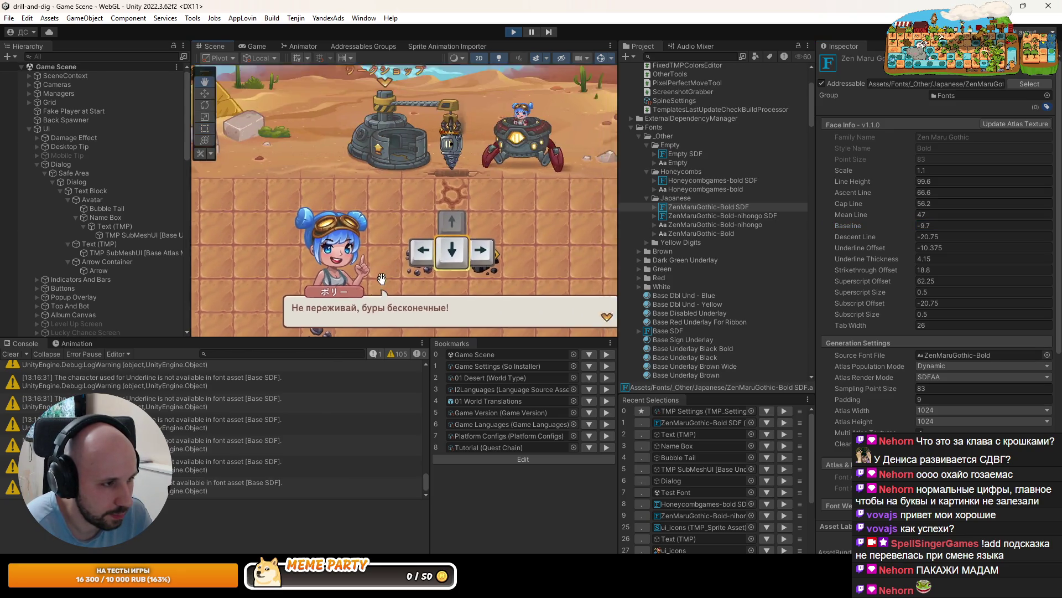
pyautogui.scroll(5, 311, 141)
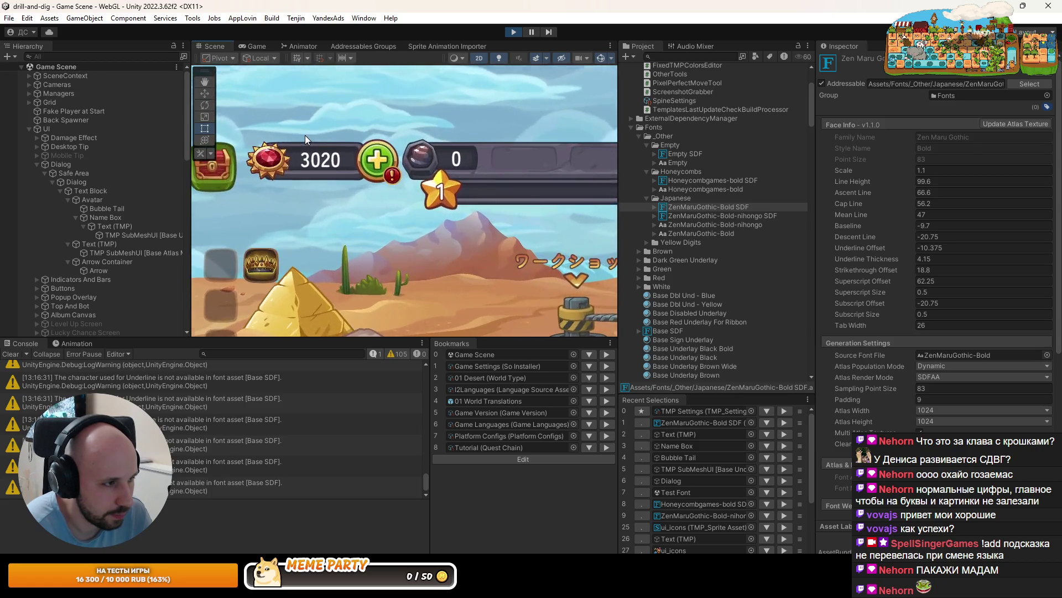
pyautogui.scroll(-5, 474, 201)
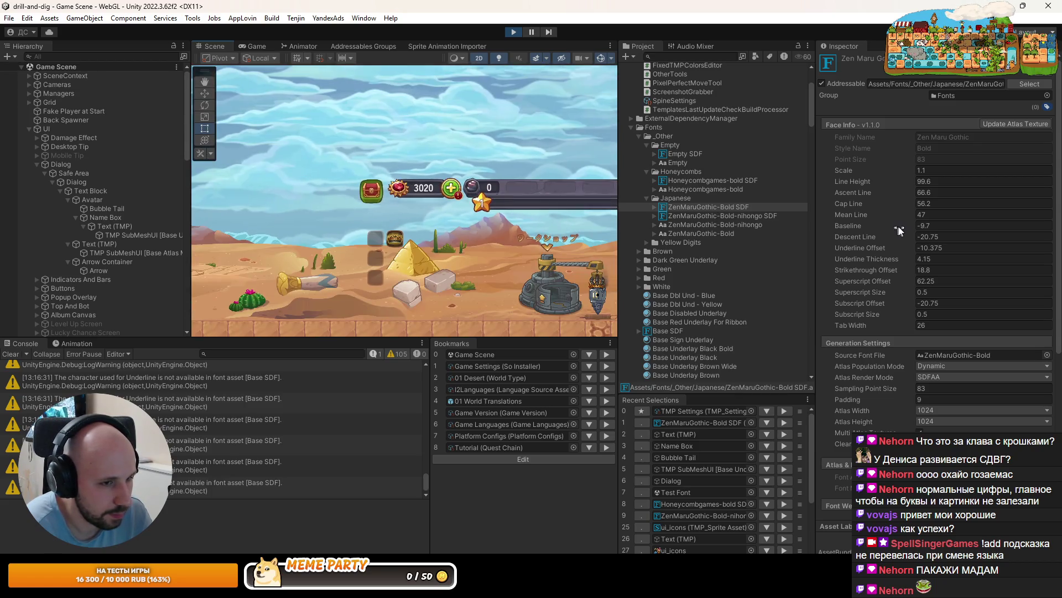
pyautogui.click(883, 226)
pyautogui.moveTo(887, 225); pyautogui.dragTo(987, 228)
# Enter -6 as the font's Baseline value
pyautogui.scroll(1, 431, 153)
pyautogui.scroll(3, 432, 154)
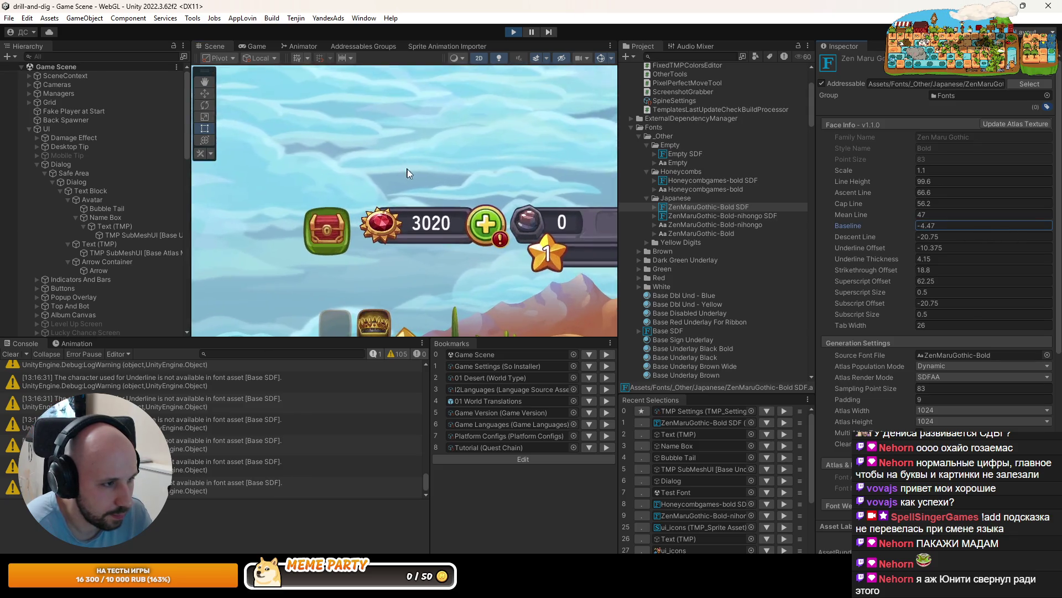
pyautogui.click(1001, 227)
pyautogui.write('-8')
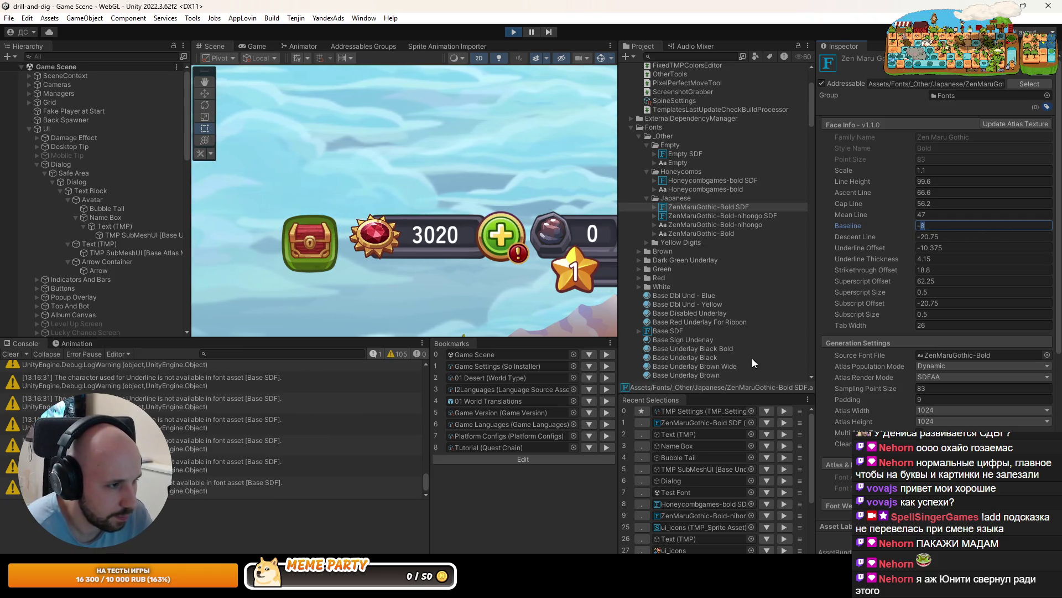
pyautogui.press('BackSpace')
pyautogui.write('5')
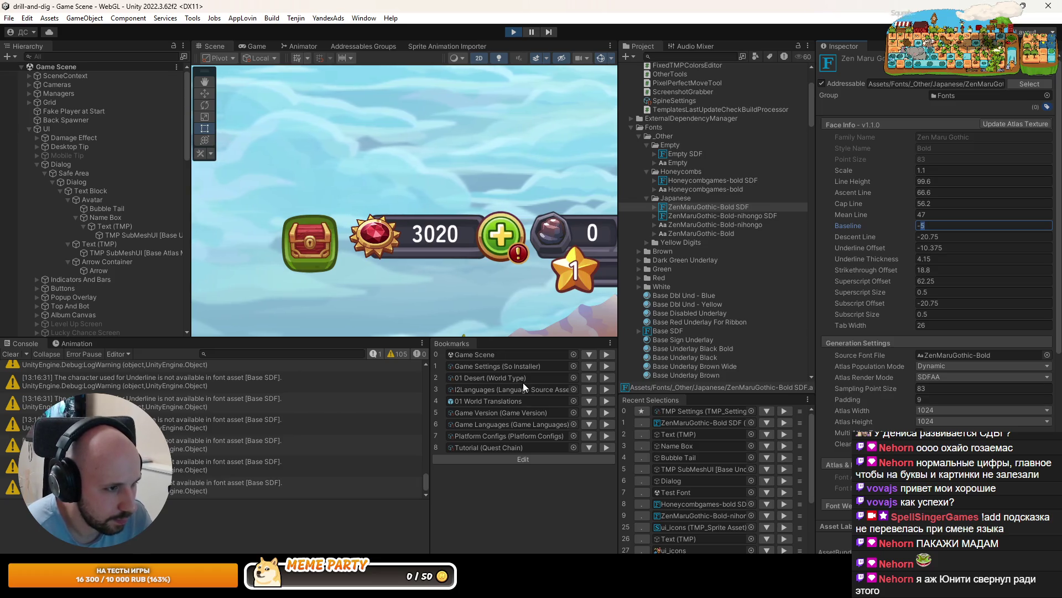
pyautogui.press('BackSpace')
pyautogui.write('6')
pyautogui.press('Return')
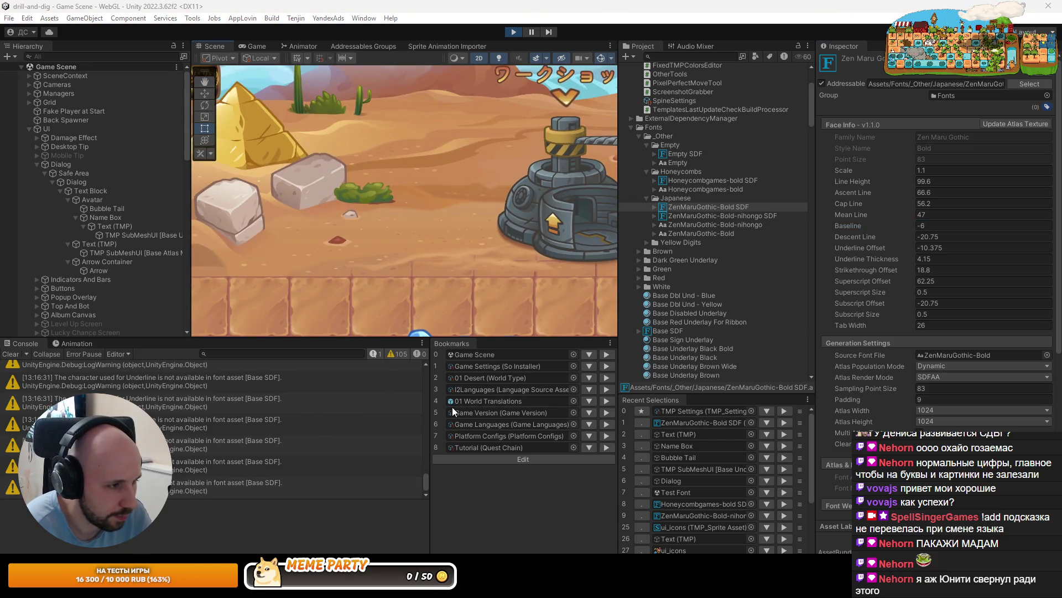
# Change the Baseline value to -8
pyautogui.press('t')
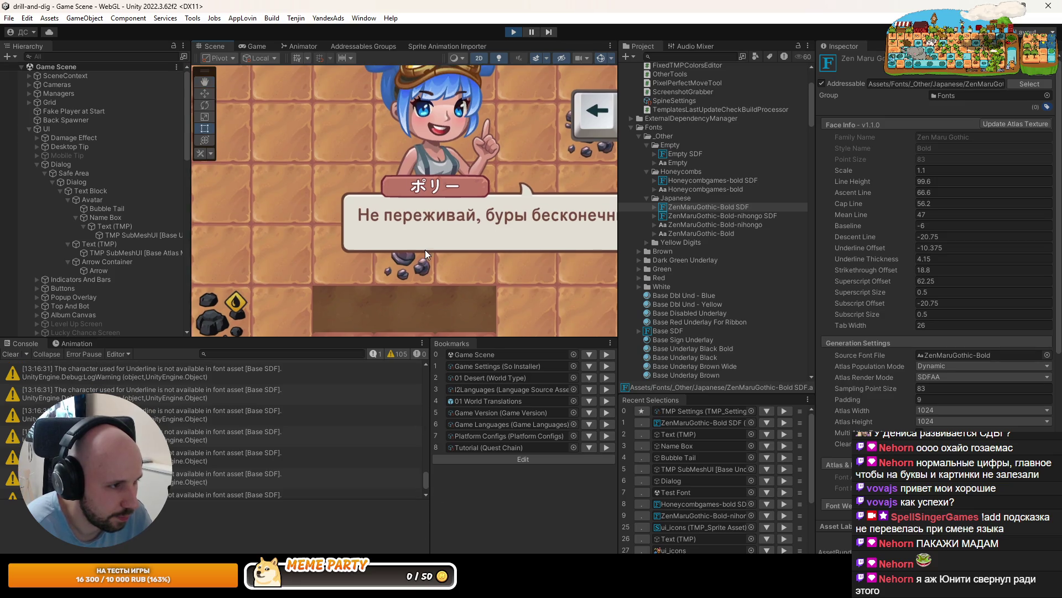
pyautogui.scroll(5, 414, 169)
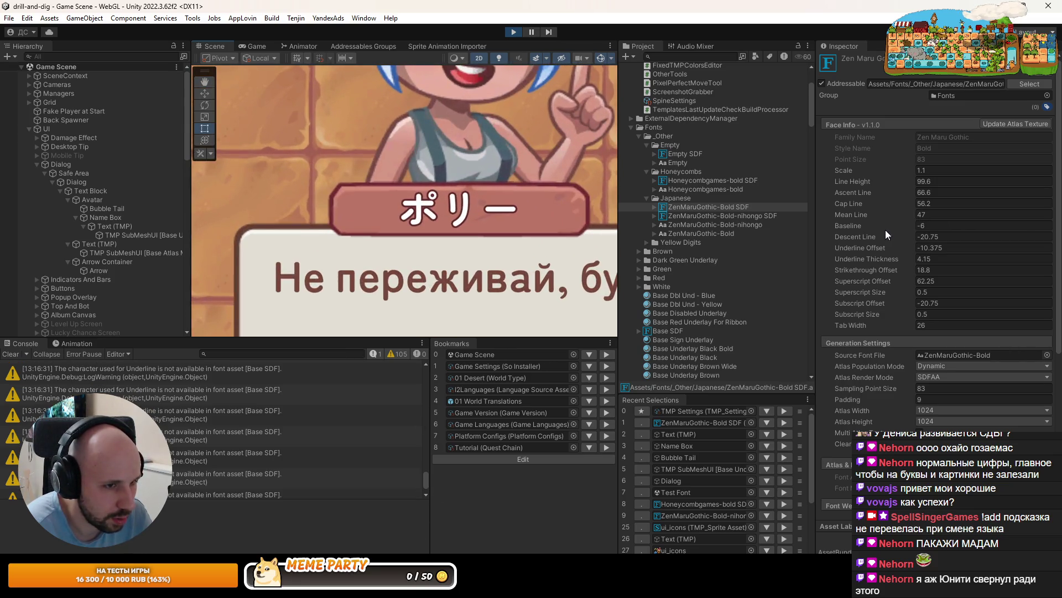
pyautogui.press('BackSpace')
pyautogui.write('8')
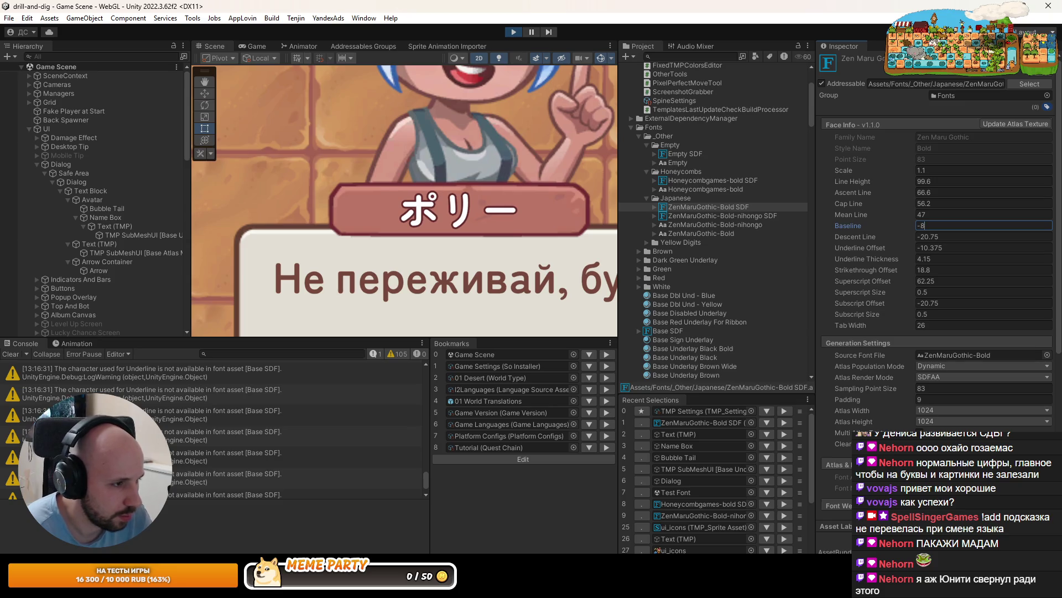
pyautogui.scroll(-5, 426, 212)
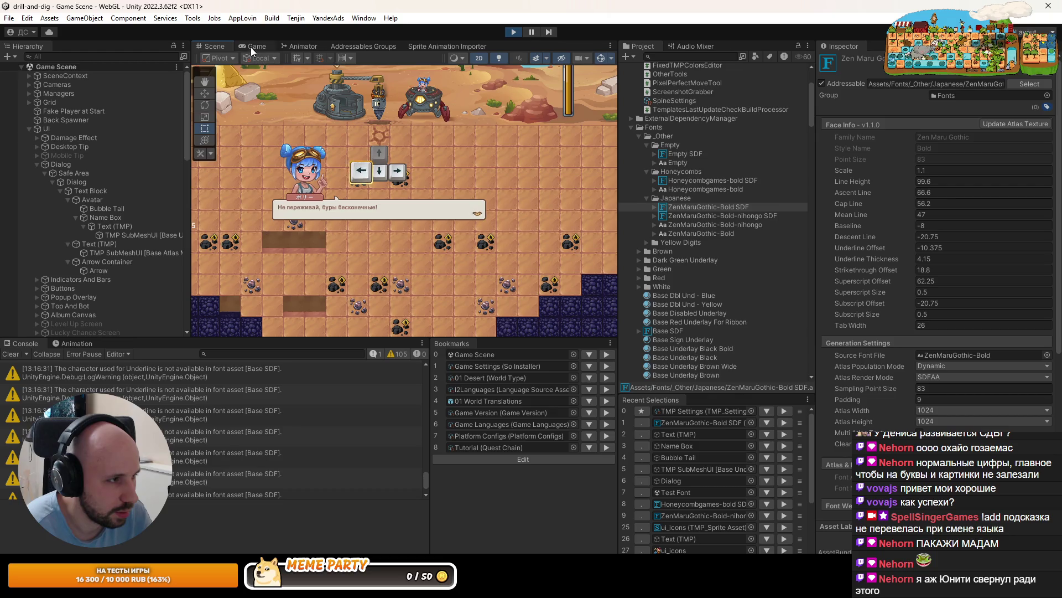
# Watch the running game, then set the font's Baseline to -7
pyautogui.click(251, 47)
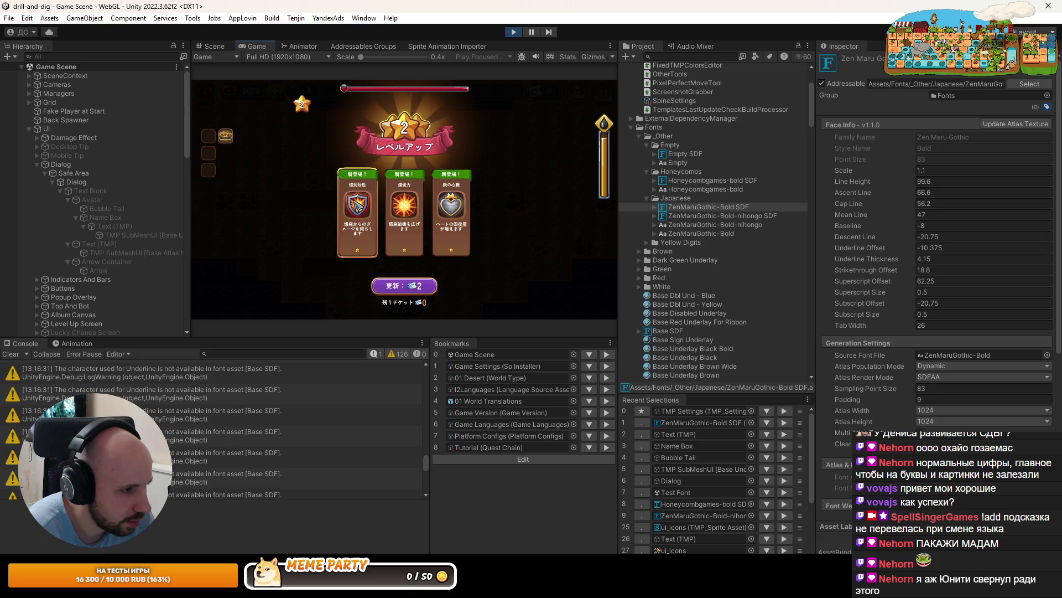
pyautogui.click(988, 225)
pyautogui.write('-7')
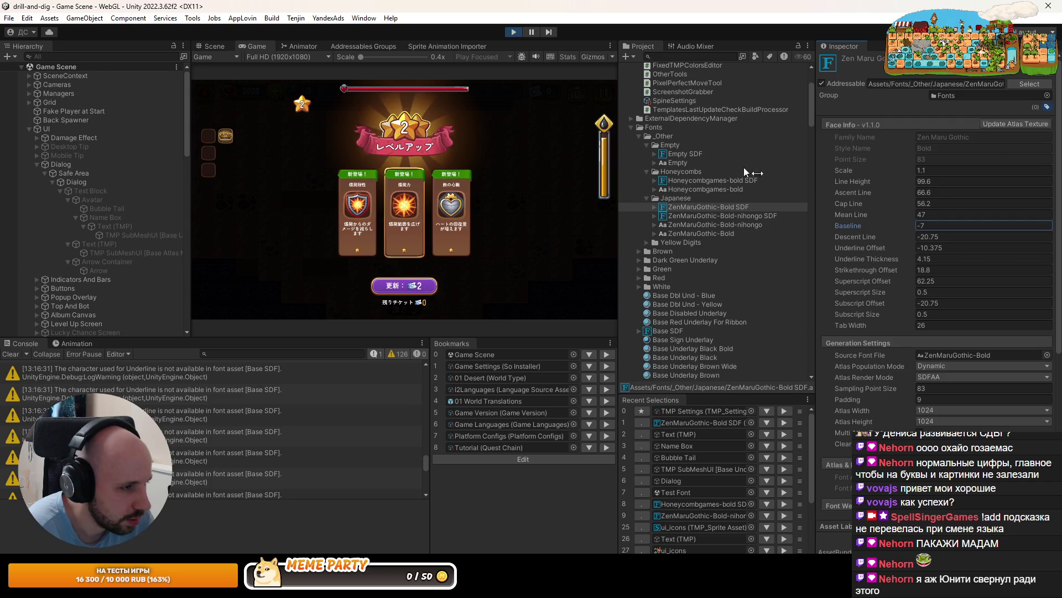
# Stop Play mode with Ctrl+P and bring up the recent scenes list
pyautogui.hotkey('ctrl', 'p')
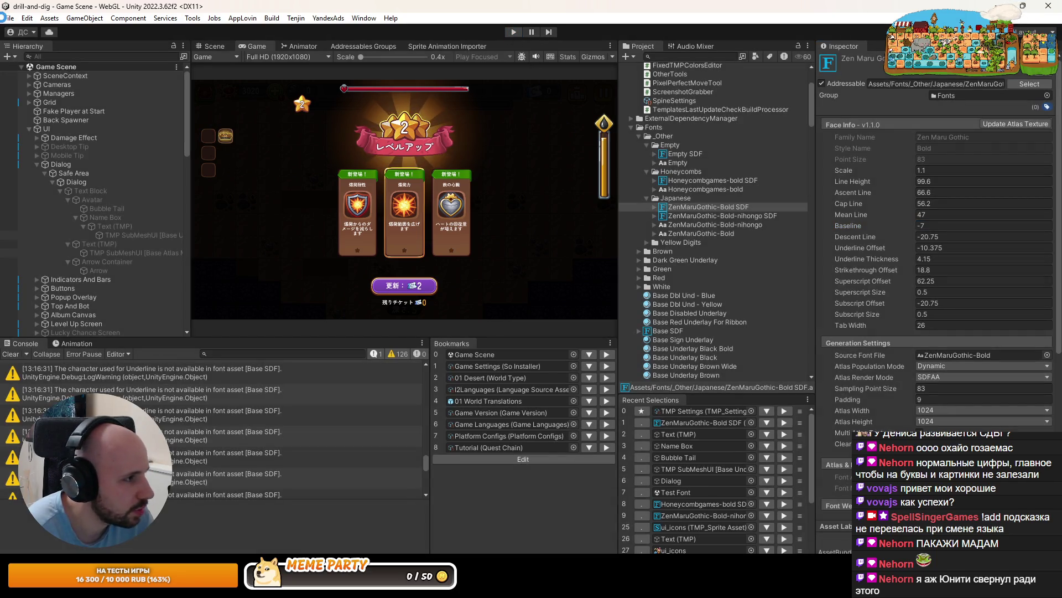
pyautogui.click(9, 17)
pyautogui.moveTo(83, 55)
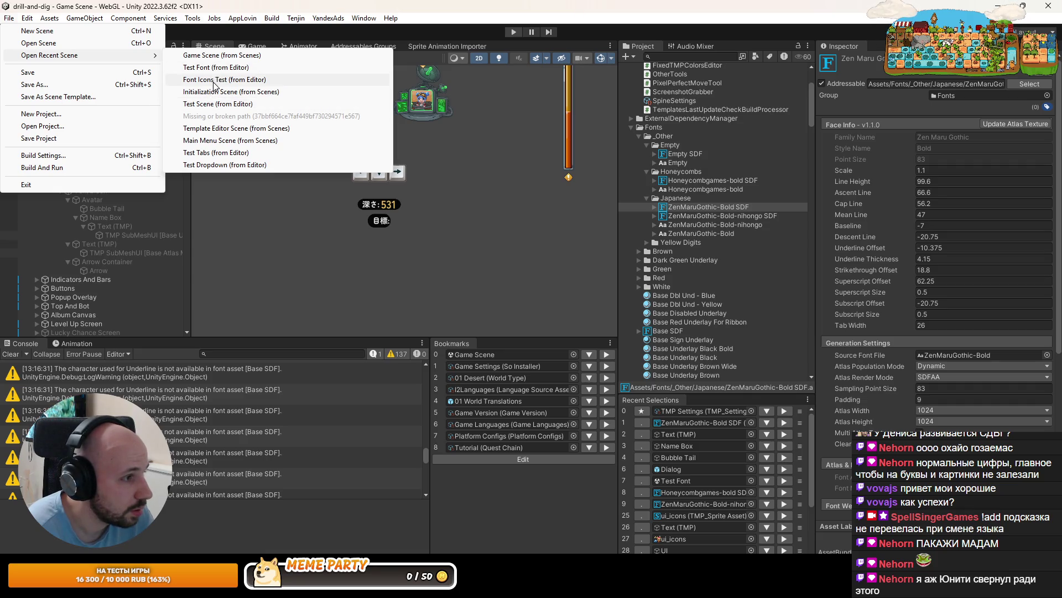
# Load the Test Font scene and expand its Canvas
pyautogui.click(214, 71)
pyautogui.scroll(2, 387, 165)
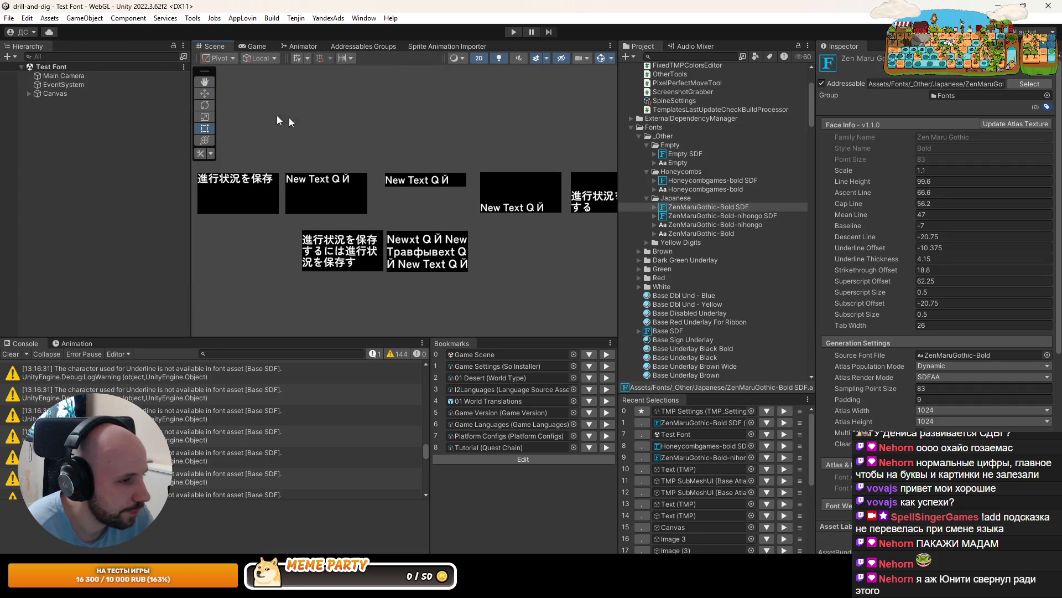
pyautogui.click(32, 92)
pyautogui.click(204, 82)
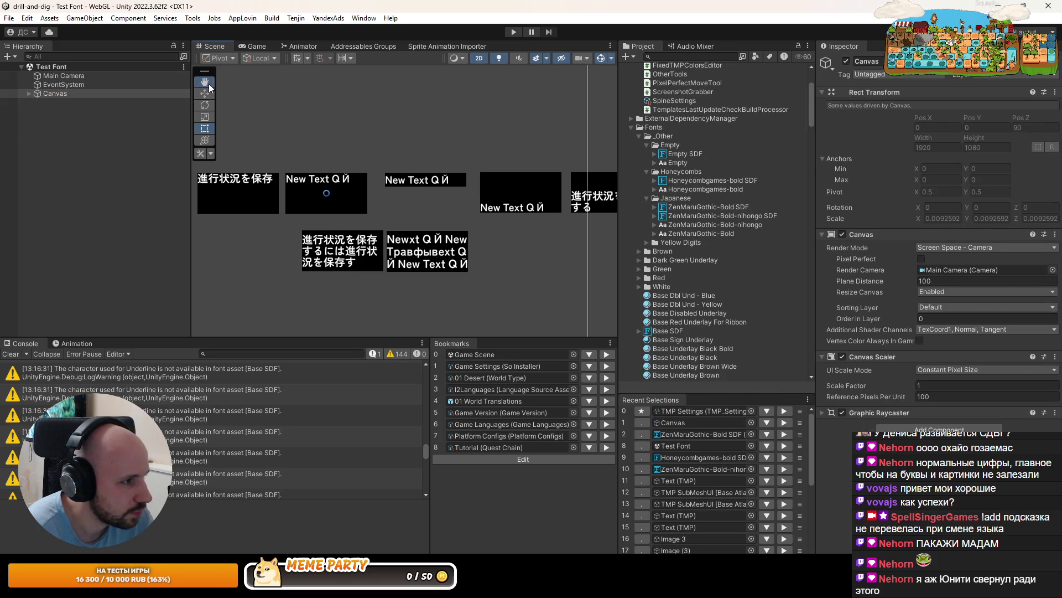
pyautogui.scroll(-3, 313, 148)
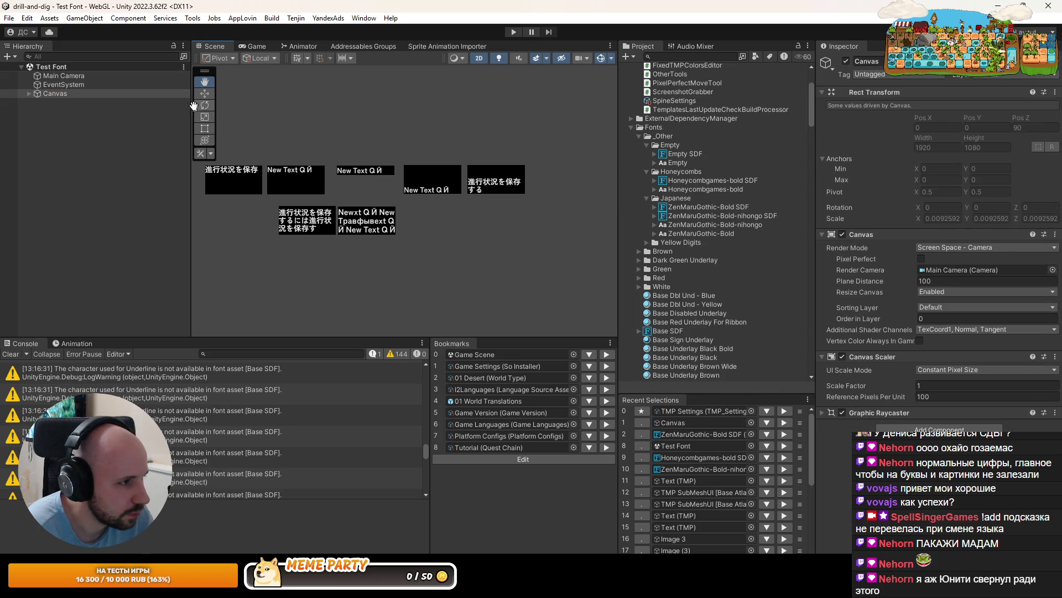
pyautogui.click(30, 93)
# Select Image (2) and Image (4) and move them further right
pyautogui.click(67, 120)
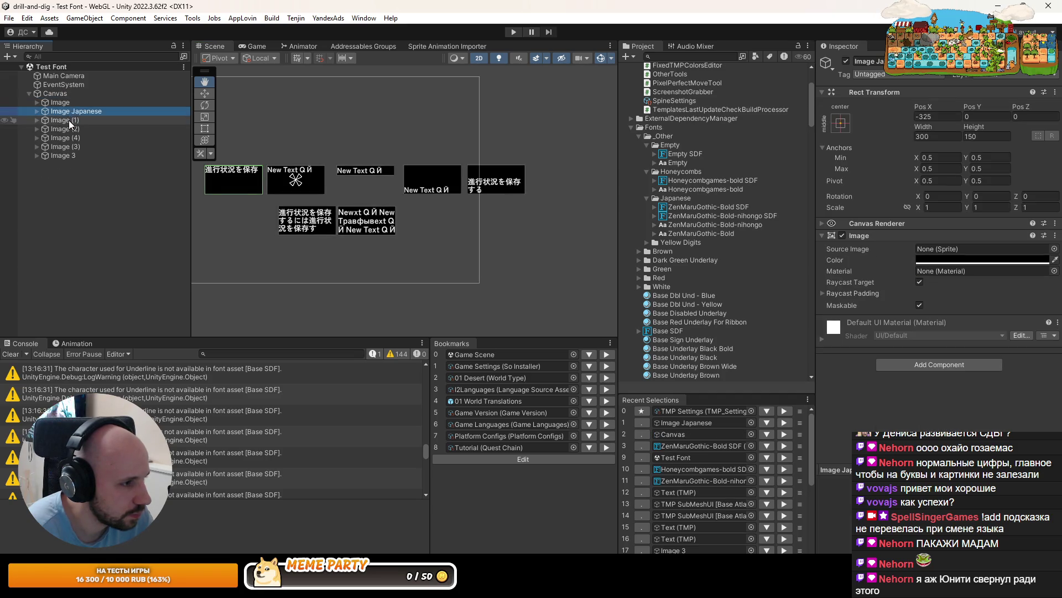
pyautogui.click(66, 130)
pyautogui.keyDown('ctrl'); pyautogui.click(66, 137); pyautogui.keyUp('ctrl')
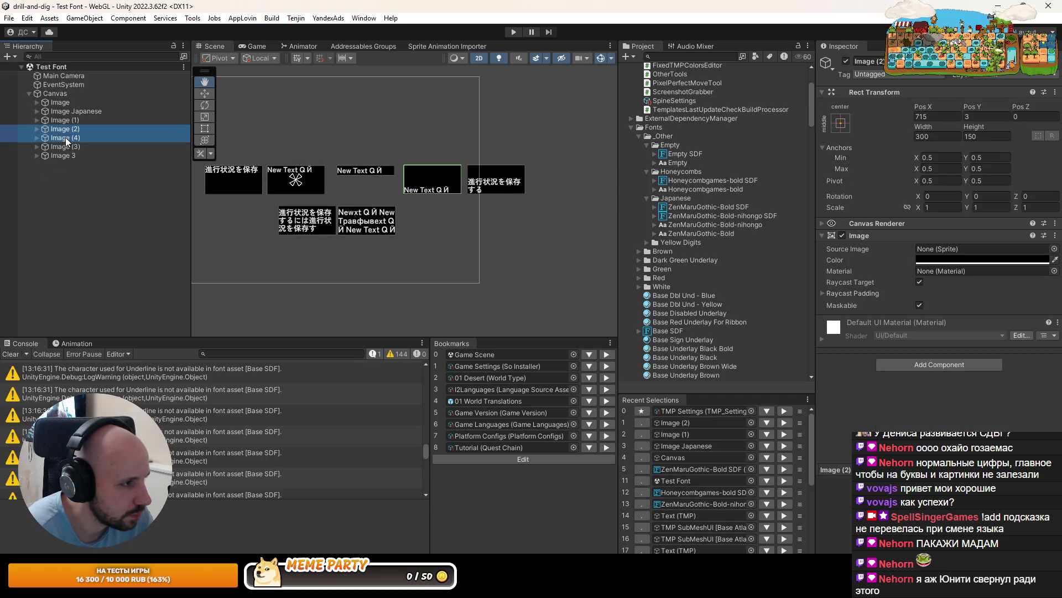
pyautogui.click(67, 138)
pyautogui.click(70, 135)
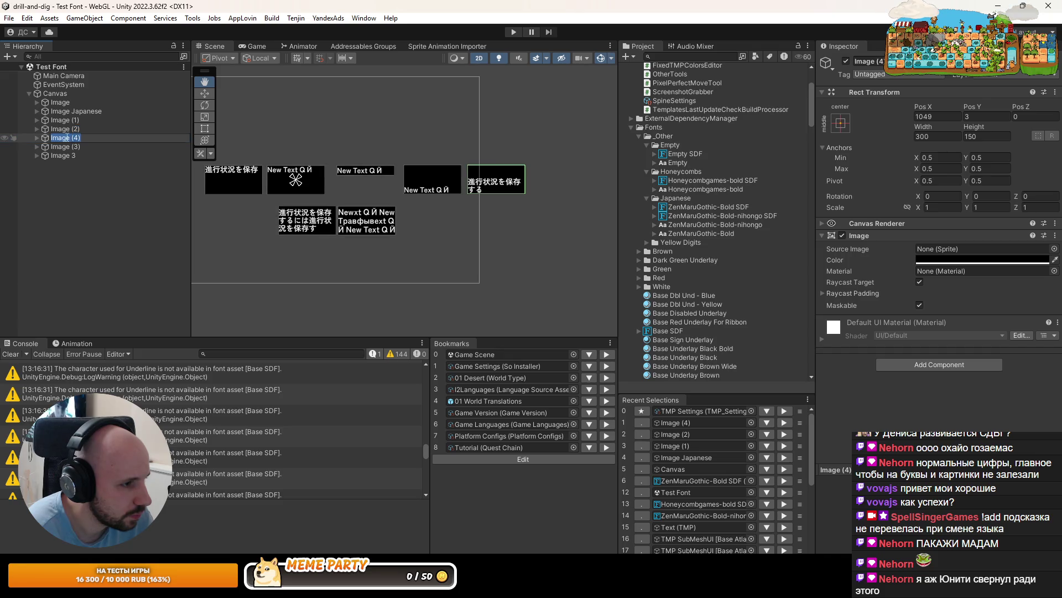
pyautogui.keyDown('ctrl'); pyautogui.click(65, 129); pyautogui.keyUp('ctrl')
pyautogui.press('w')
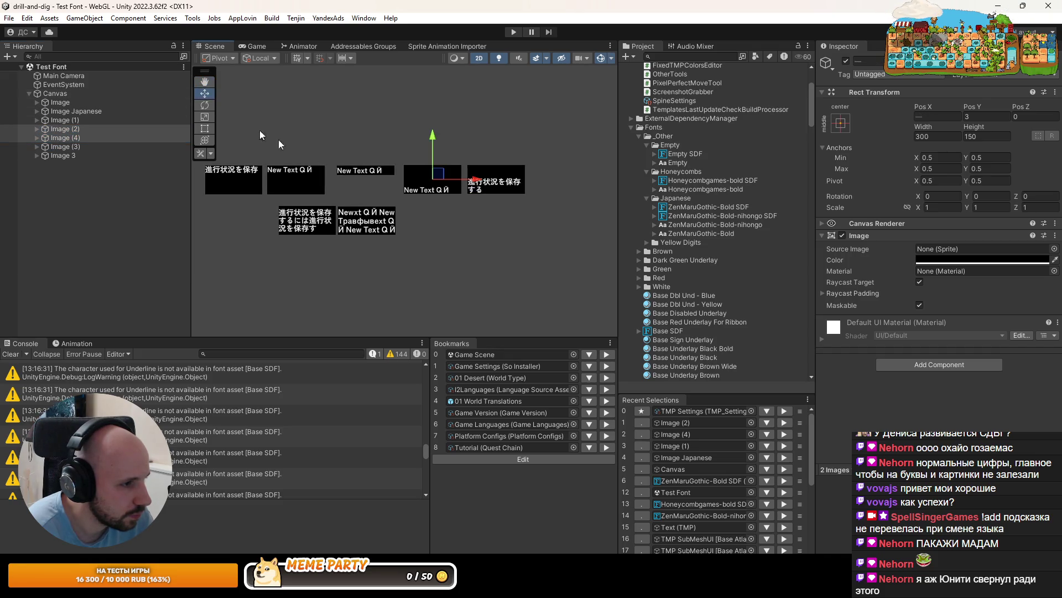
pyautogui.moveTo(472, 179); pyautogui.dragTo(548, 180)
pyautogui.click(70, 121)
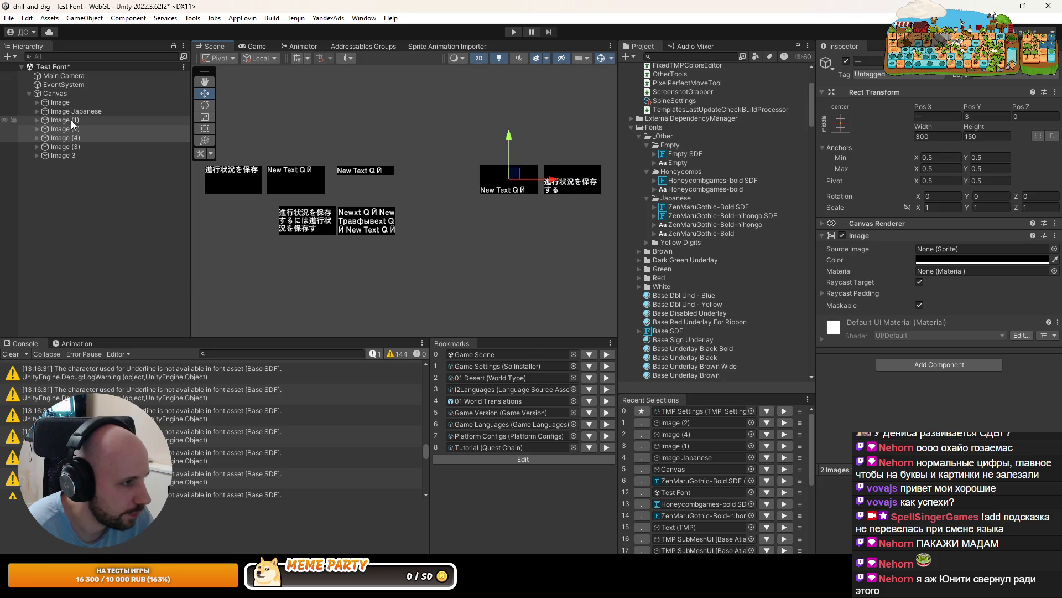
# Duplicate Image (1) as Image (5) and move it right into the top row
pyautogui.hotkey('ctrl', 'd')
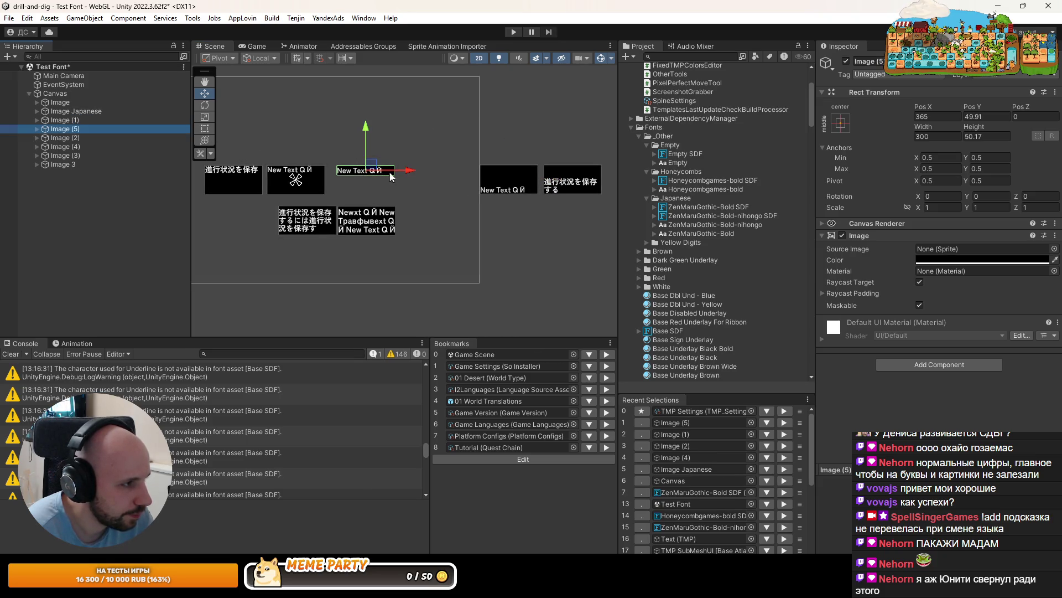
pyautogui.moveTo(387, 173); pyautogui.dragTo(455, 173)
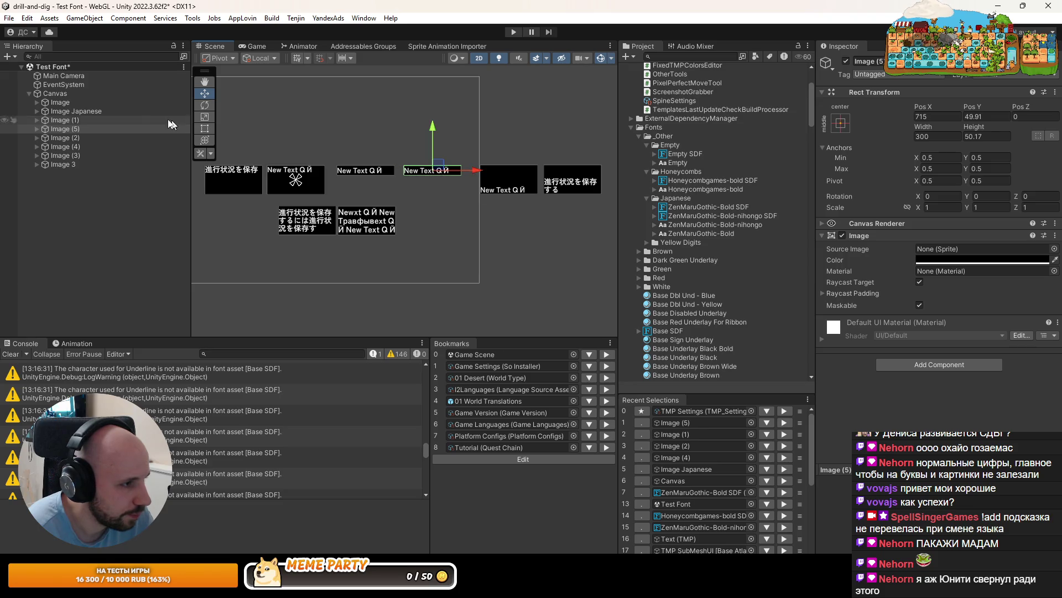
pyautogui.click(37, 103)
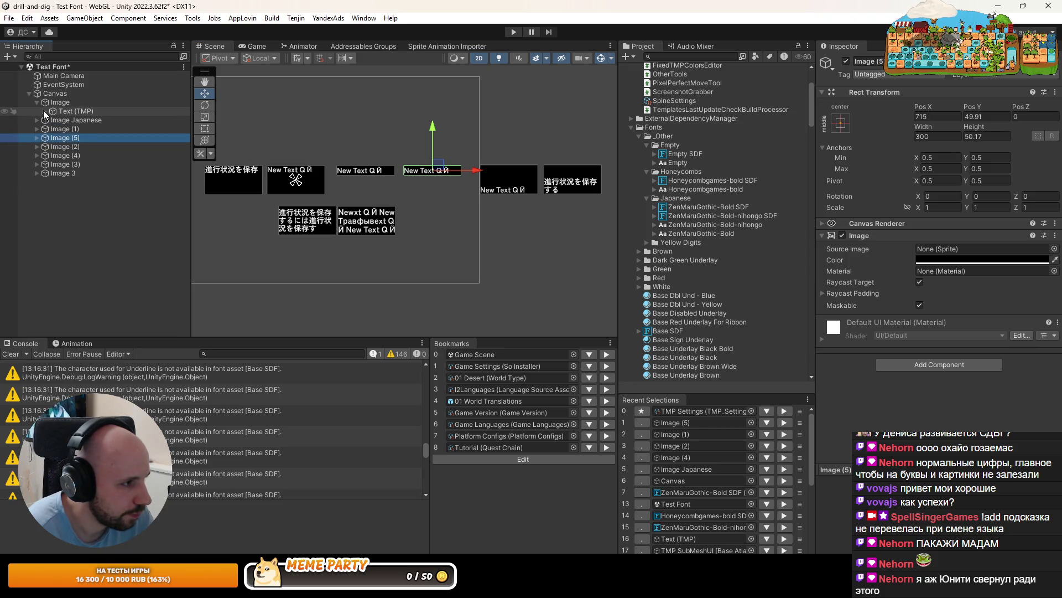
pyautogui.click(46, 112)
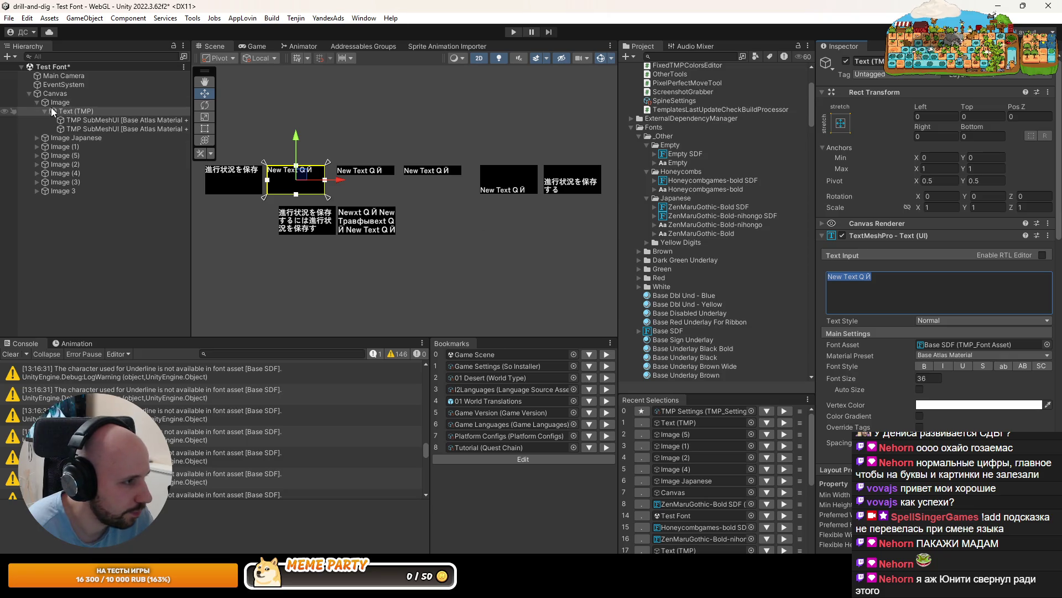
# Copy the Japanese sample text from Image Japanese's text object
pyautogui.click(38, 102)
pyautogui.click(33, 111)
pyautogui.click(35, 111)
pyautogui.press('Down')
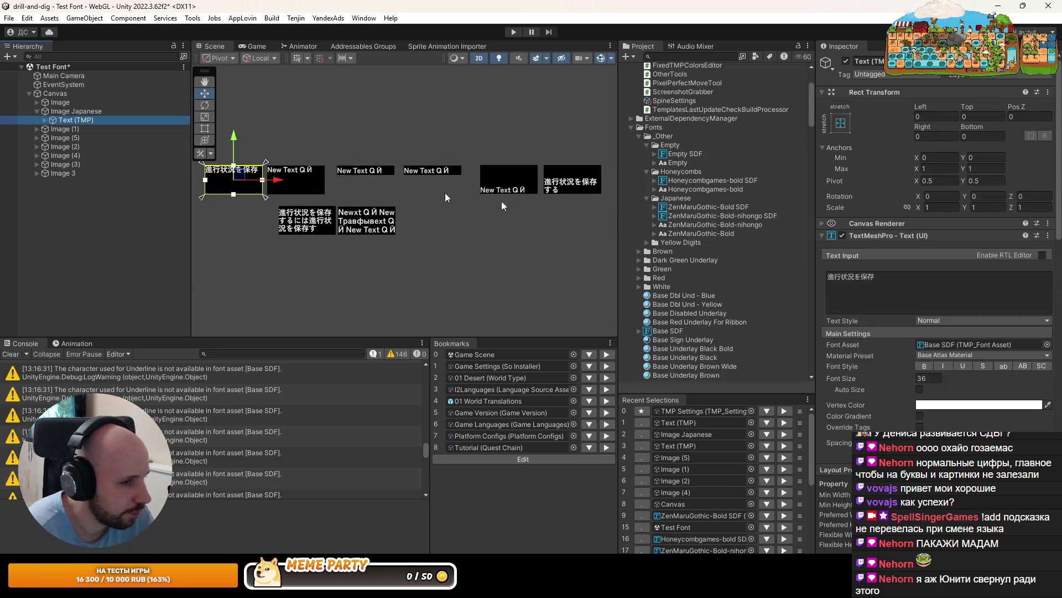
# Paste 進行状況を保存 into Image (5)'s Text Input
pyautogui.click(37, 129)
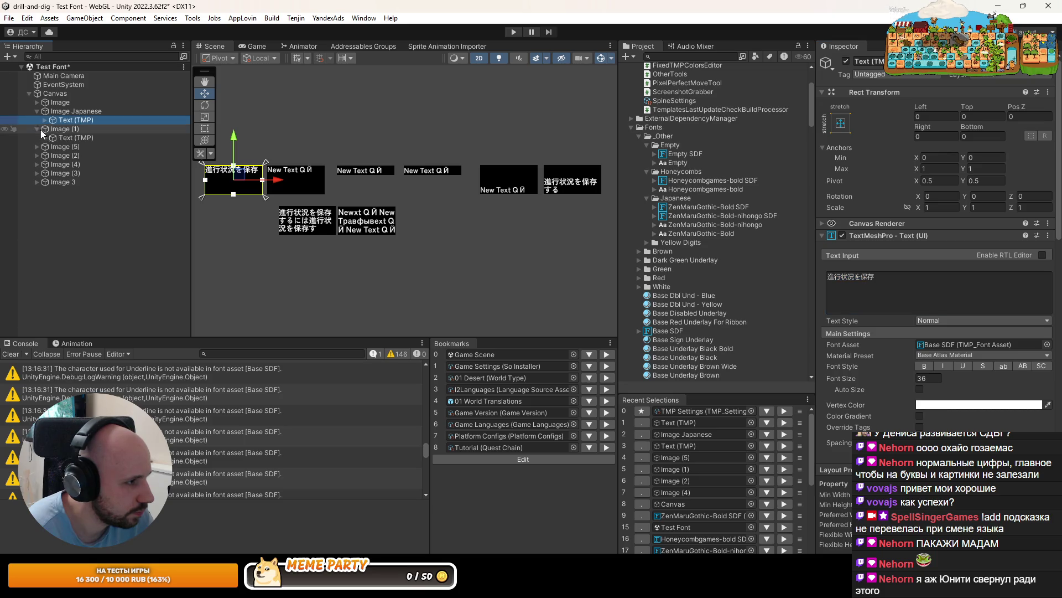
pyautogui.click(68, 137)
pyautogui.click(69, 147)
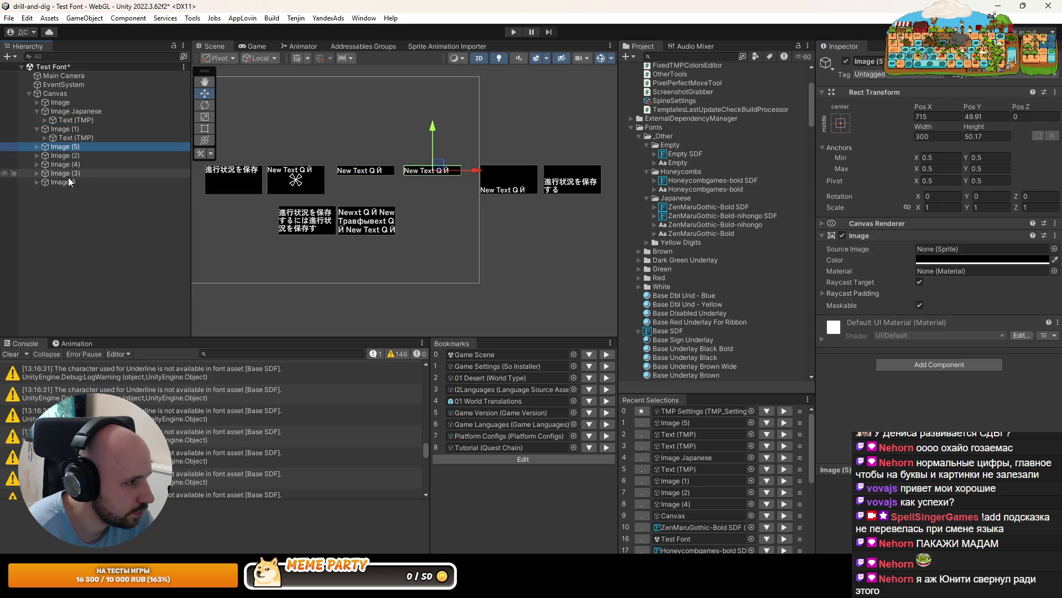
pyautogui.click(36, 146)
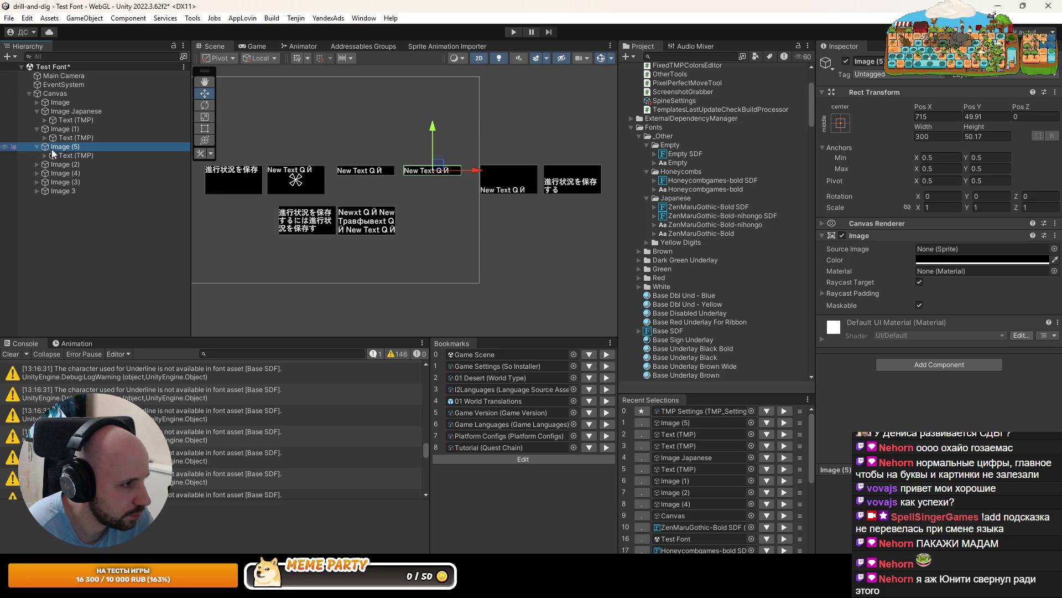
pyautogui.click(67, 155)
pyautogui.click(890, 292)
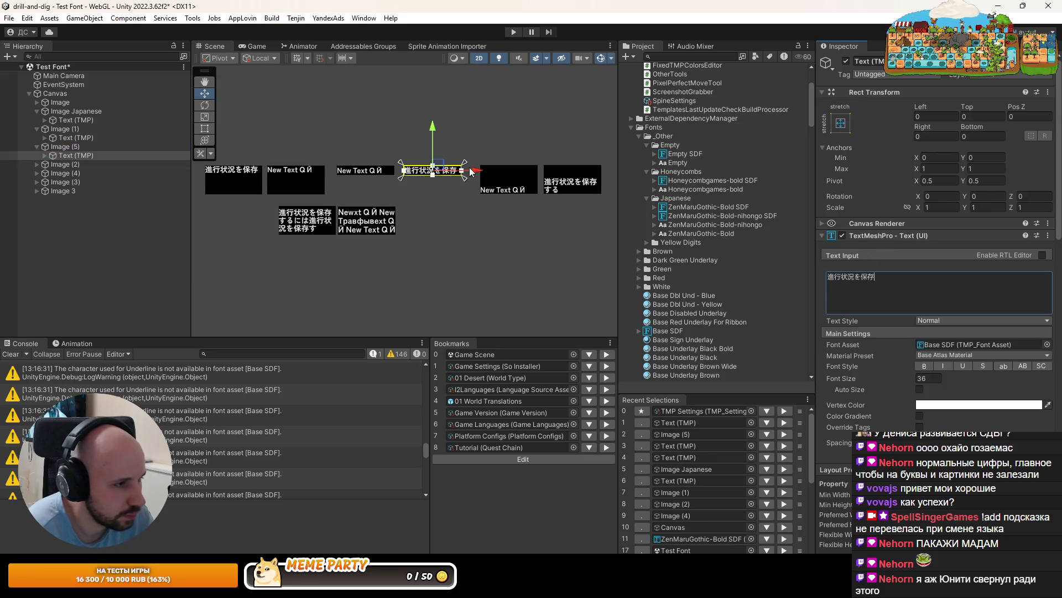
pyautogui.scroll(5, 437, 176)
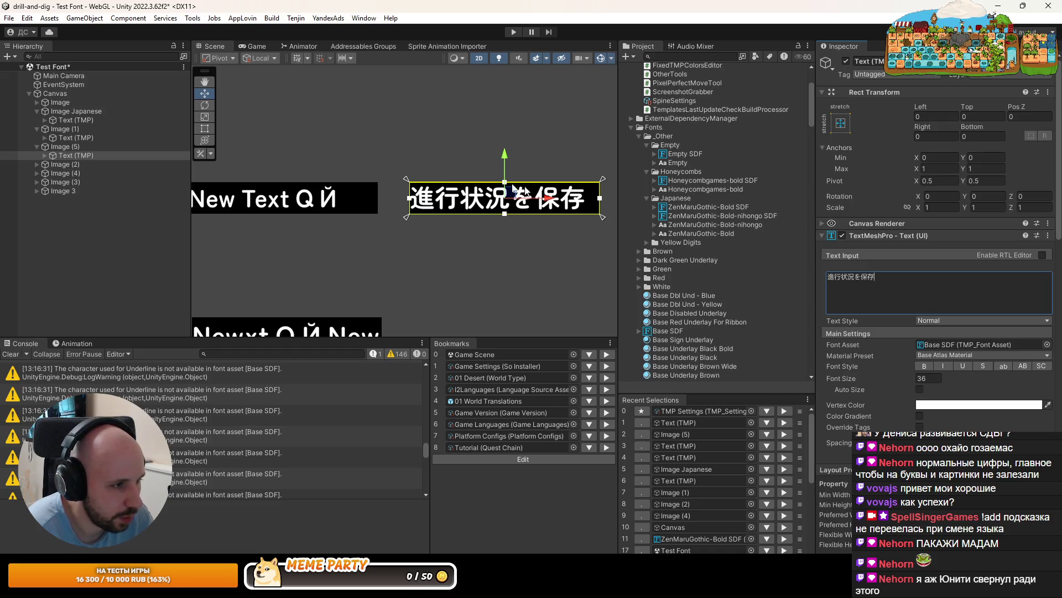
# Try Baseline 0 on ZenMaruGothic-Bold SDF, then cancel to keep -7
pyautogui.click(785, 538)
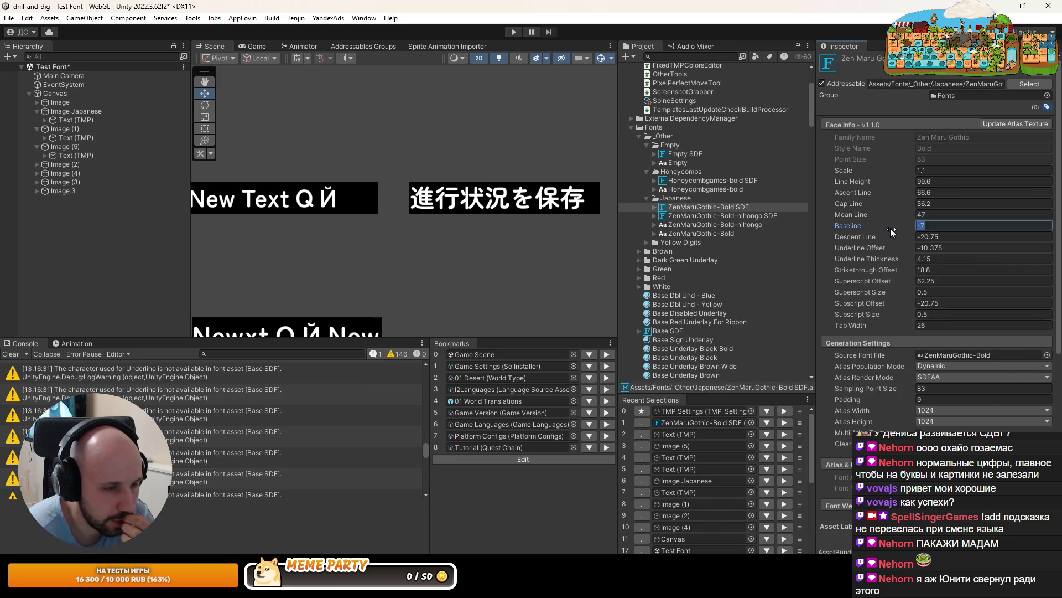
pyautogui.write('0')
pyautogui.press('Escape')
pyautogui.scroll(-4, 496, 262)
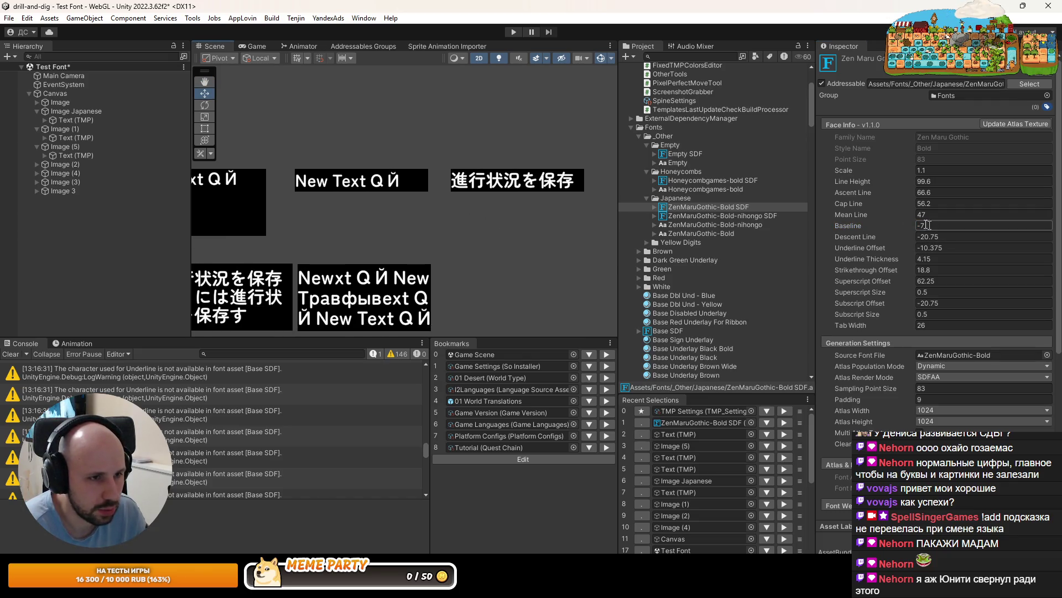
# Reselect ZenMaruGothic-Bold SDF, pan the scene, and bring up the TMP Settings asset
pyautogui.click(688, 189)
pyautogui.click(682, 208)
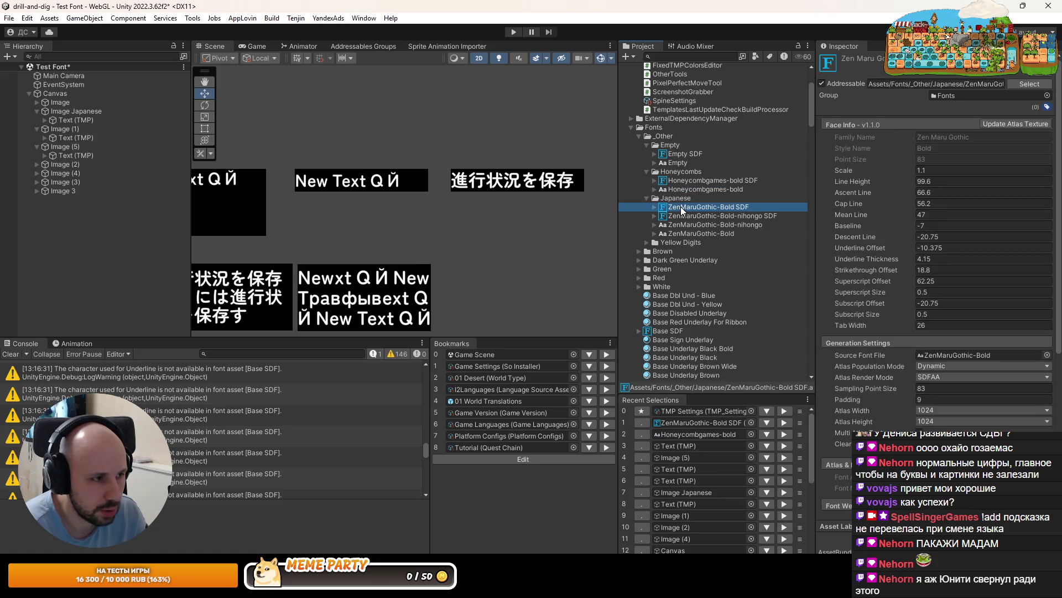
pyautogui.moveTo(420, 191); pyautogui.dragTo(475, 181)
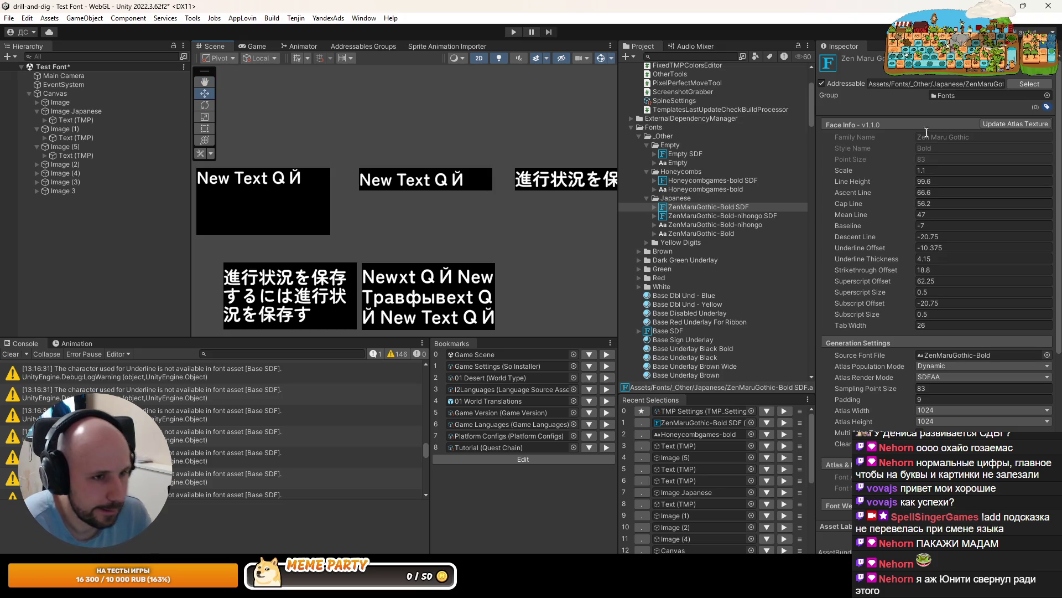
pyautogui.click(785, 411)
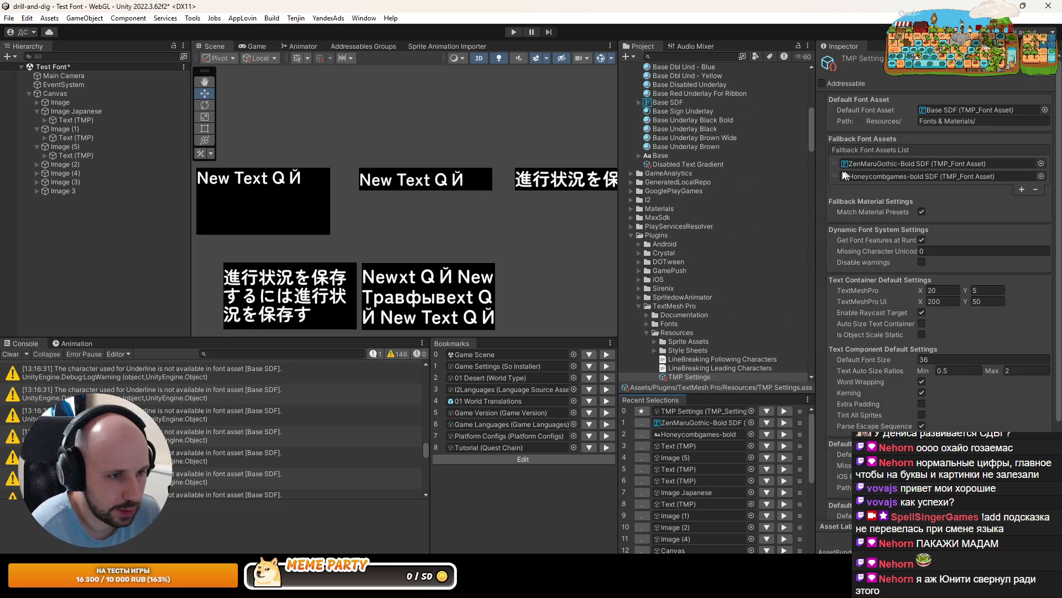
# Put Honeycombgames-bold SDF first in the fallback font list and save the scene
pyautogui.moveTo(843, 173); pyautogui.dragTo(835, 159)
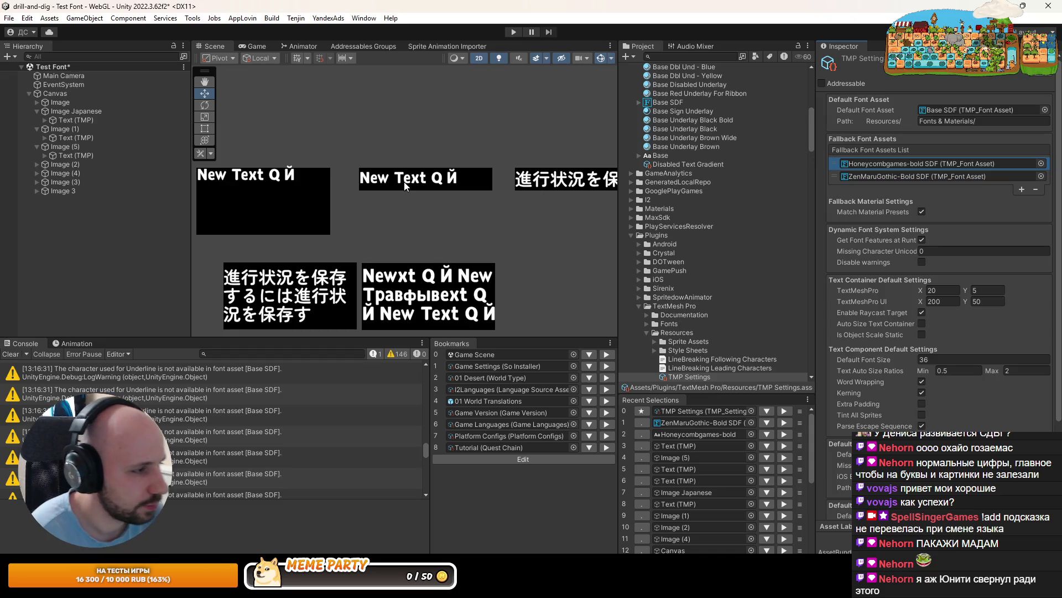
pyautogui.scroll(-2, 404, 182)
pyautogui.moveTo(350, 178); pyautogui.dragTo(420, 201)
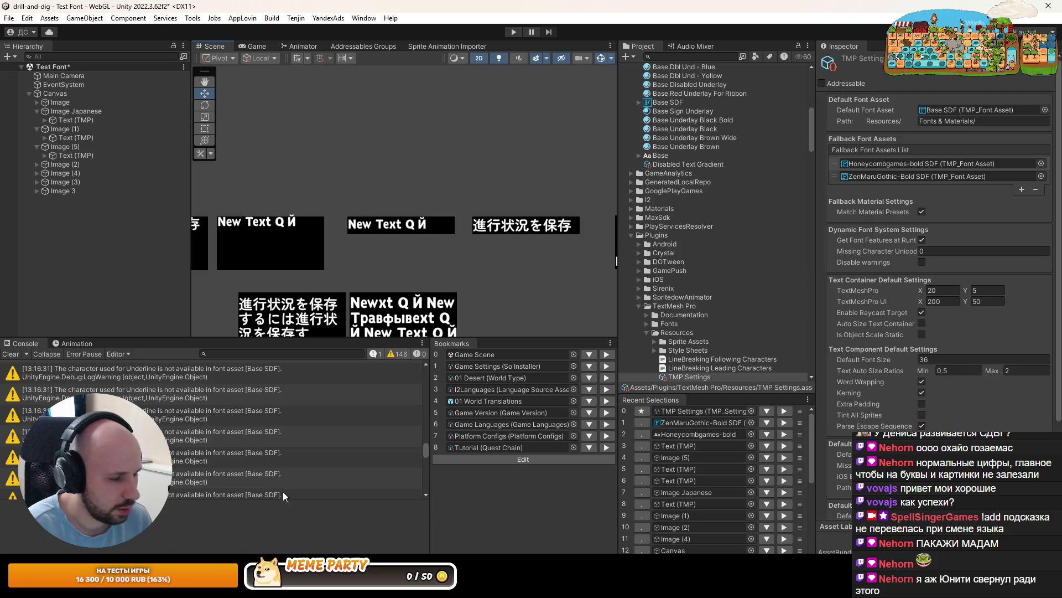
pyautogui.hotkey('ctrl', 's')
# Pan the Scene view over the sample texts, then switch to Rider
pyautogui.scroll(3, 458, 131)
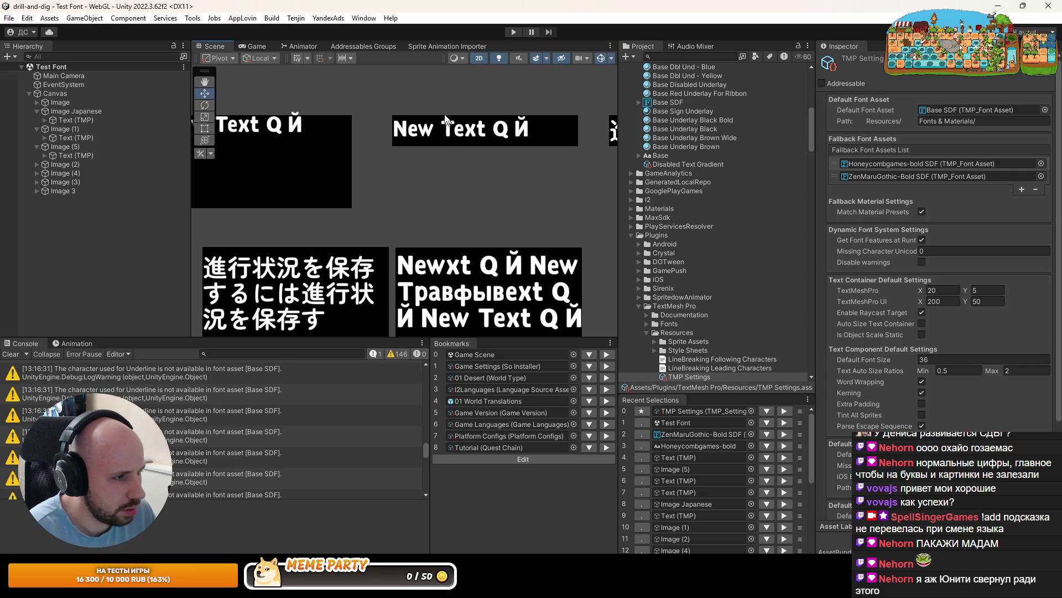
pyautogui.scroll(2, 469, 117)
pyautogui.scroll(2, 489, 116)
pyautogui.moveTo(489, 117)
pyautogui.mouseDown()
pyautogui.moveTo(396, 125)
pyautogui.moveTo(431, 127)
pyautogui.moveTo(328, 165)
pyautogui.moveTo(339, 185)
pyautogui.moveTo(382, 190)
pyautogui.mouseUp()
pyautogui.scroll(-5, 431, 126)
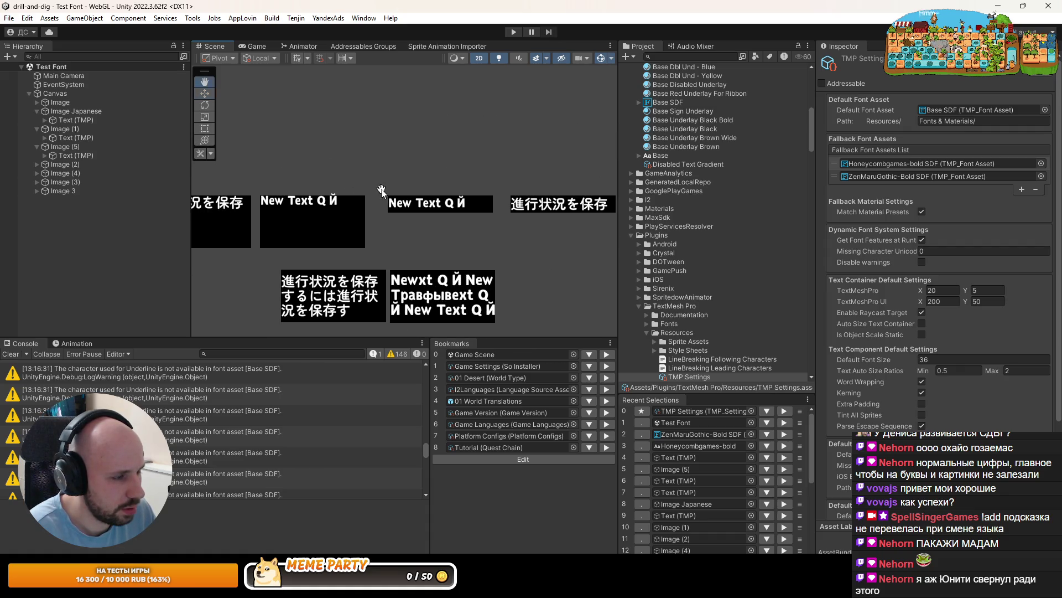
pyautogui.hotkey('alt', 'Tab')
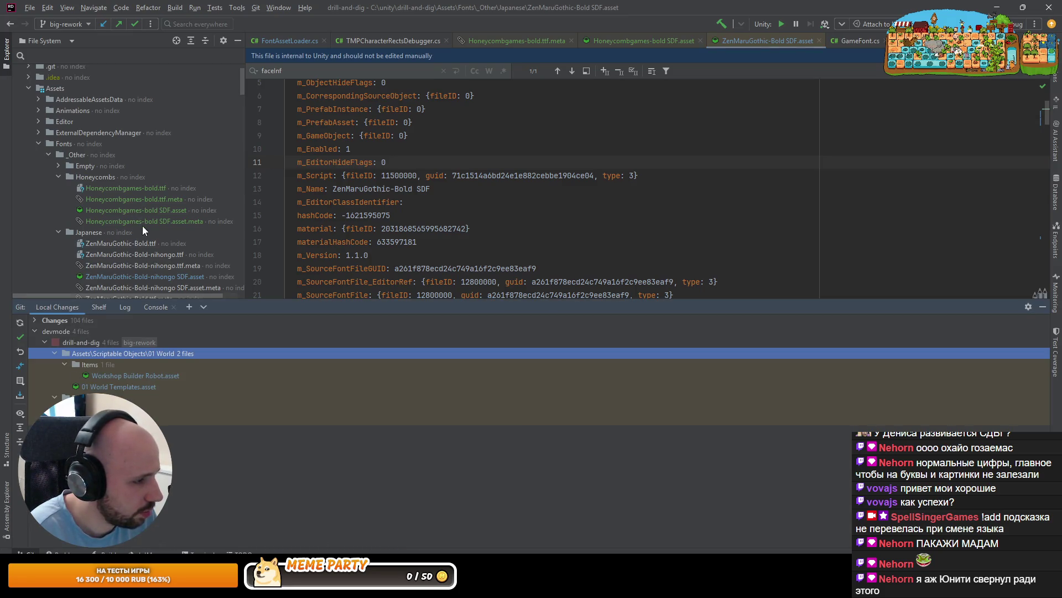
# Open Base SDF.asset and copy its m_FaceInfo block
pyautogui.scroll(-3, 142, 225)
pyautogui.click(1043, 309)
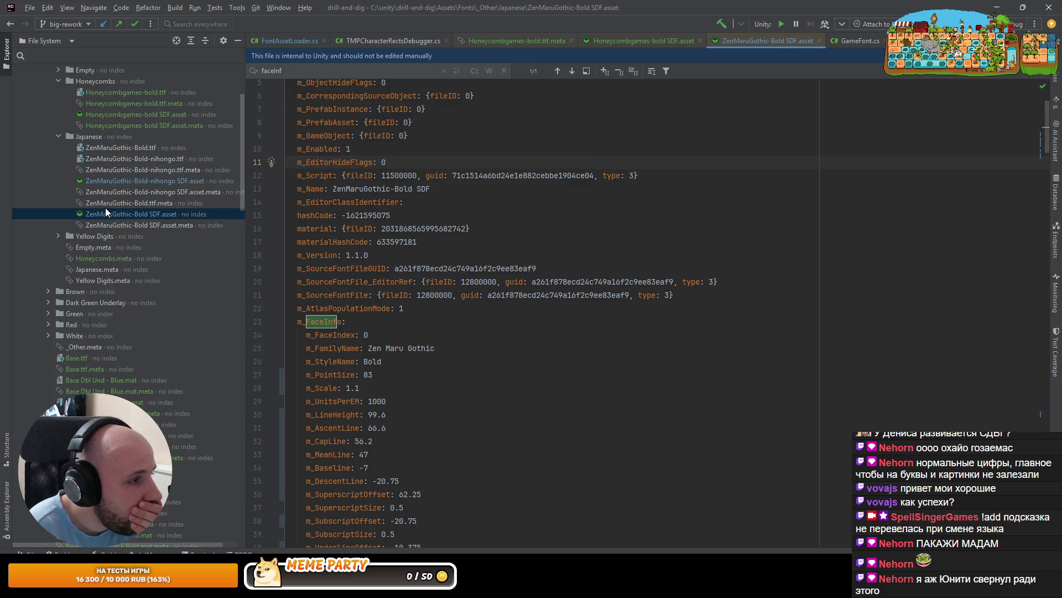
pyautogui.doubleClick(97, 259)
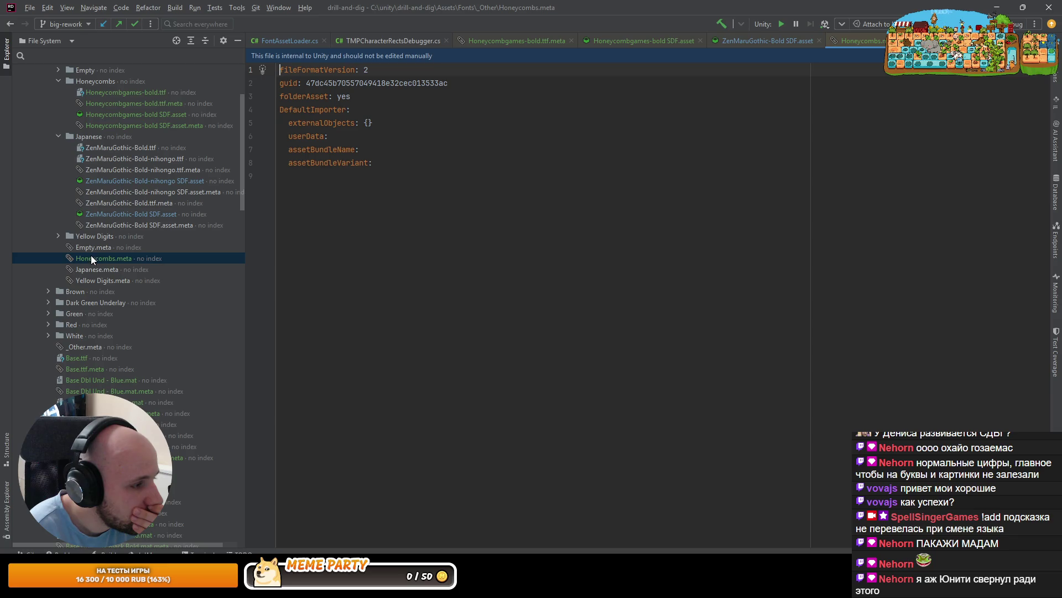
pyautogui.scroll(-5, 107, 342)
pyautogui.doubleClick(88, 271)
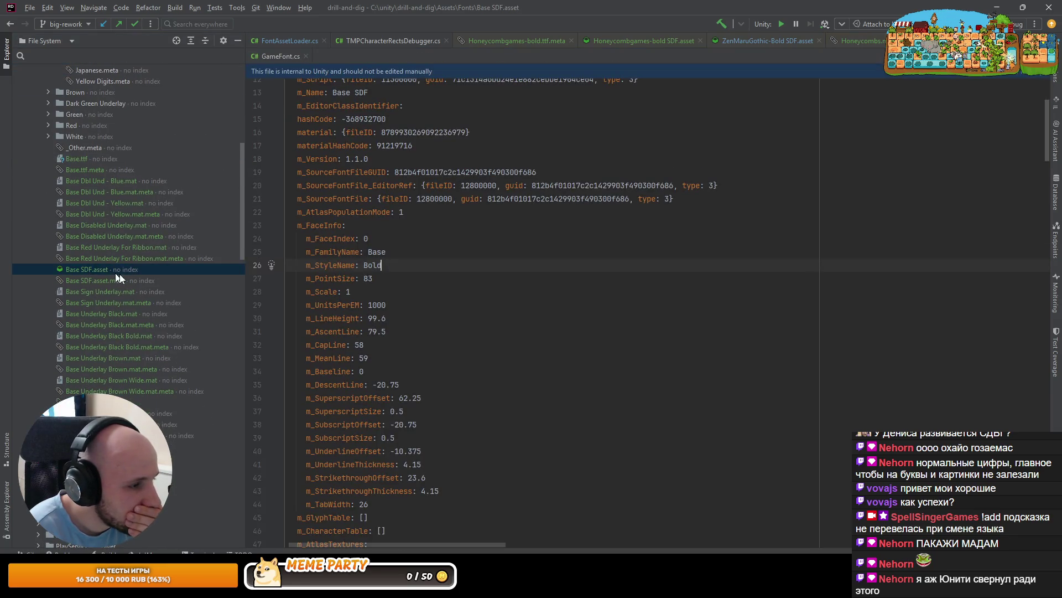
pyautogui.scroll(-2, 393, 334)
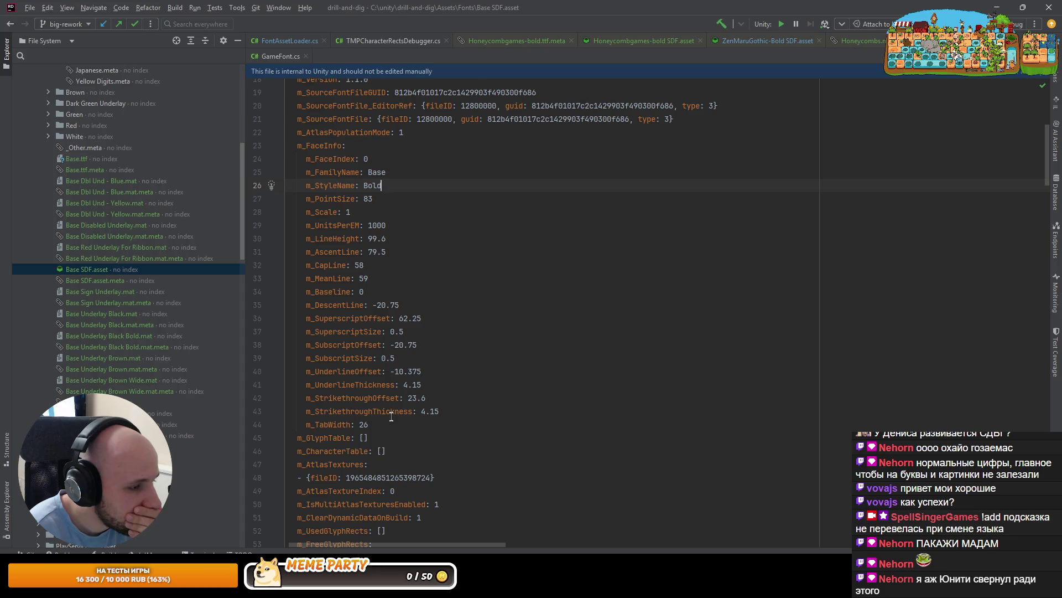
pyautogui.moveTo(380, 424)
pyautogui.mouseDown()
pyautogui.moveTo(310, 188)
pyautogui.moveTo(124, 145)
pyautogui.mouseUp()
pyautogui.scroll(7, 69, 215)
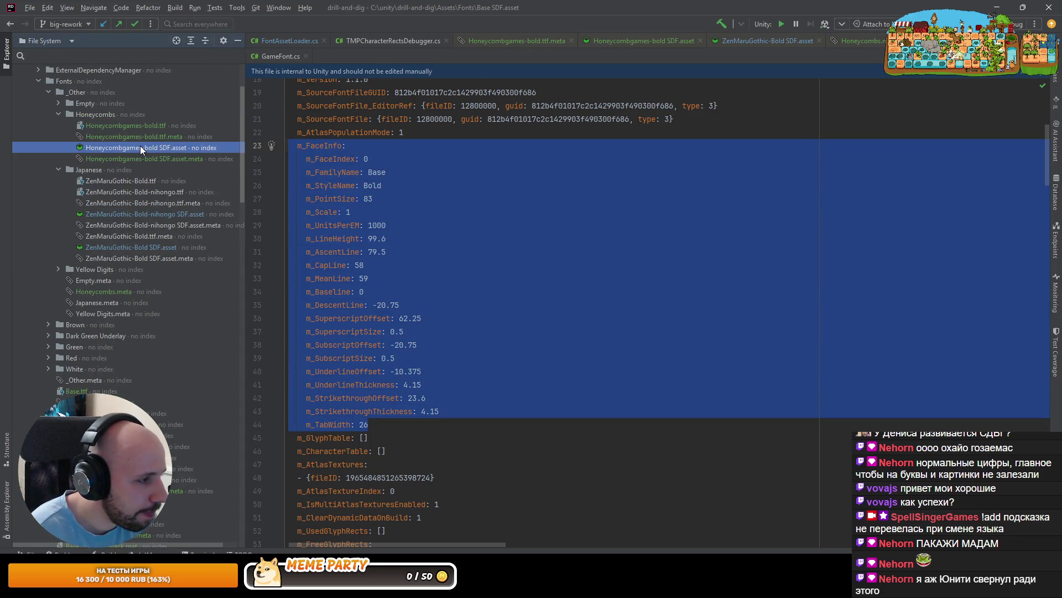
# Open Honeycombgames-bold SDF.asset and compare its m_FaceInfo with the clipboard
pyautogui.doubleClick(141, 147)
pyautogui.click(412, 390)
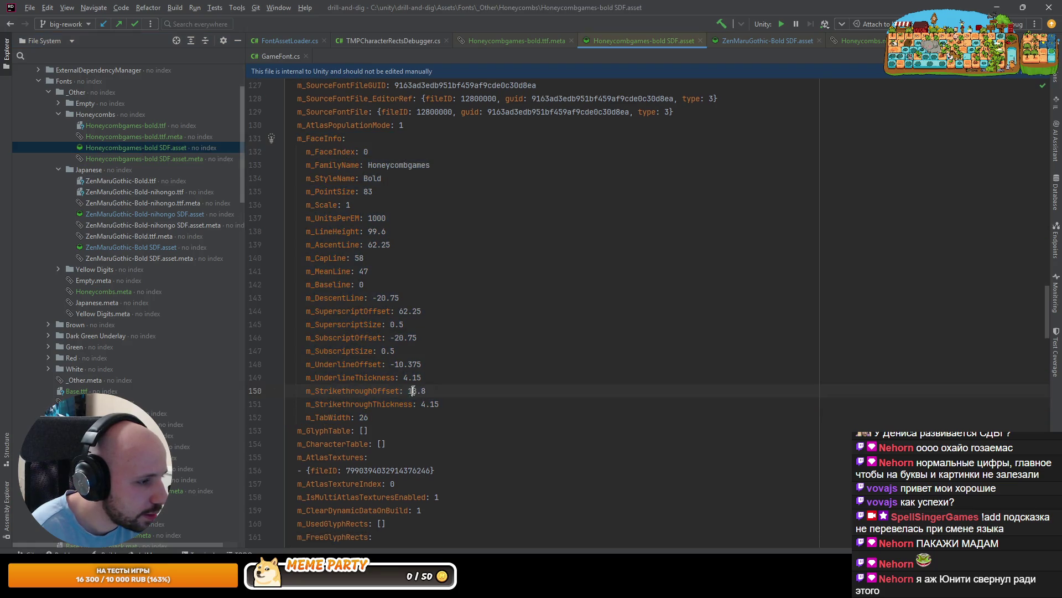
pyautogui.hotkey('ctrl', 'w')
pyautogui.hotkey('ctrl', 'w')
pyautogui.hotkey('ctrl', 'w')
pyautogui.rightClick(410, 228)
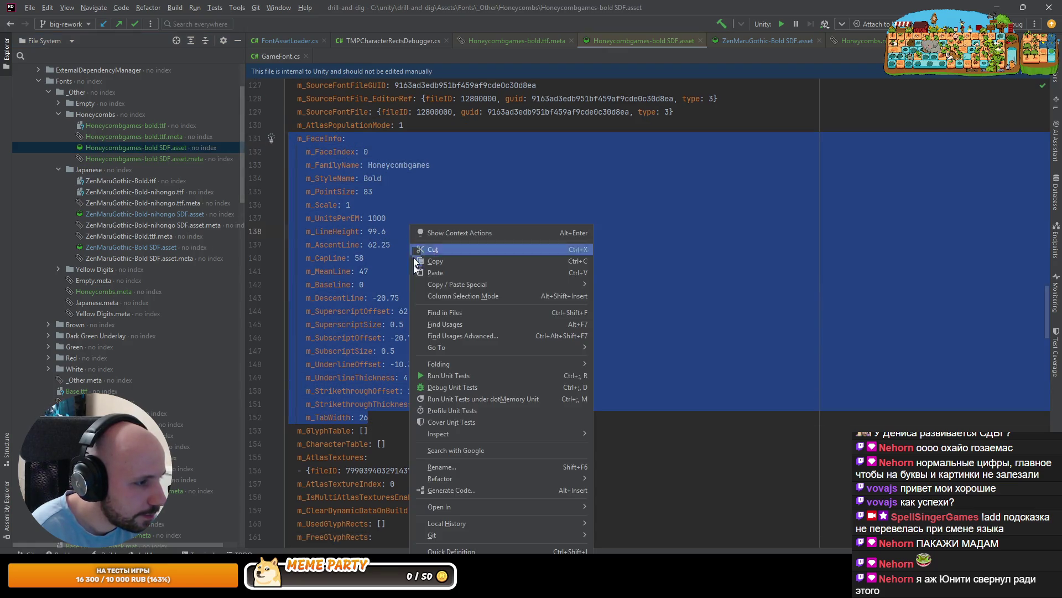
pyautogui.click(443, 562)
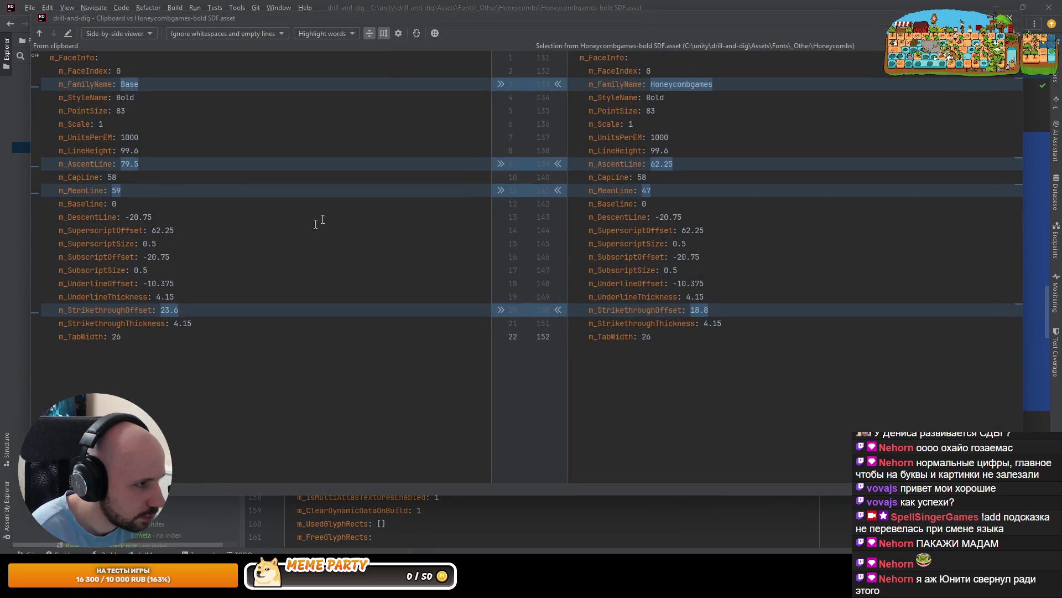
# Apply ascent line 79.5, mean line 59 and strikethrough offset 23.6, then return to Unity
pyautogui.click(501, 165)
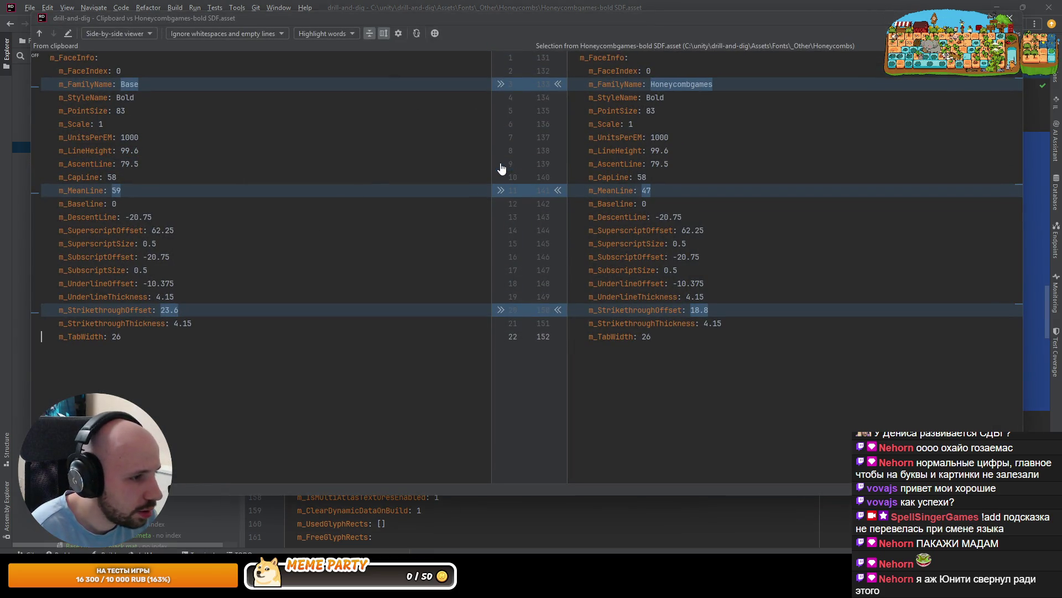
pyautogui.click(501, 192)
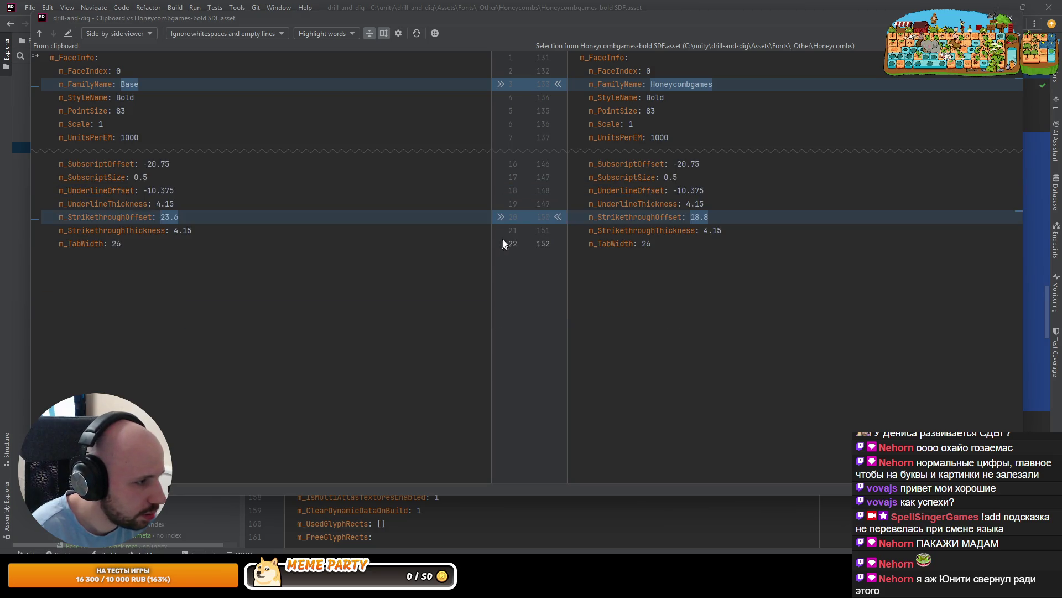
pyautogui.click(501, 216)
pyautogui.press('Escape')
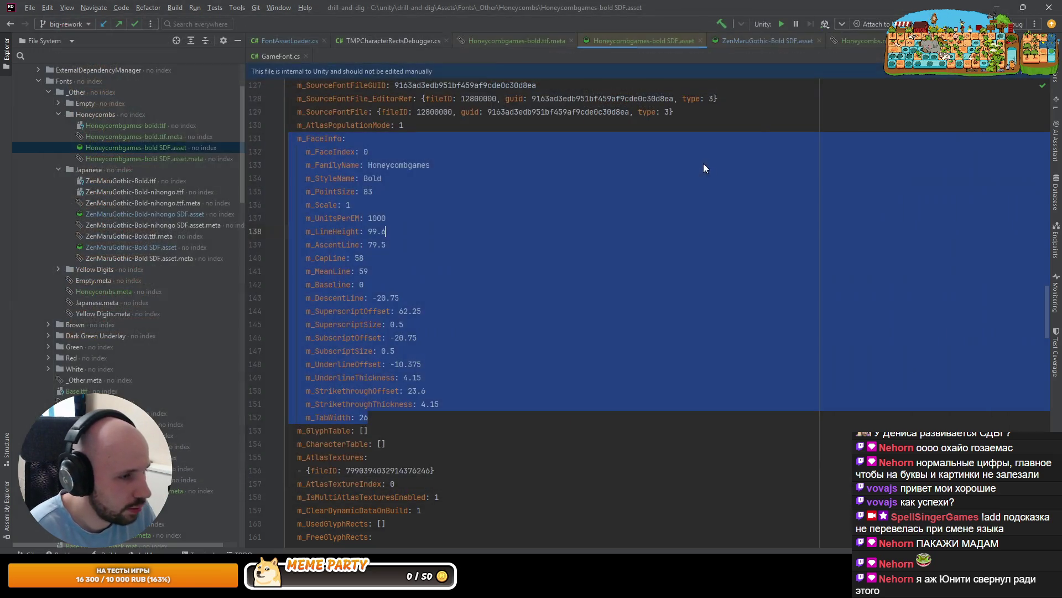
pyautogui.hotkey('alt', 'Tab')
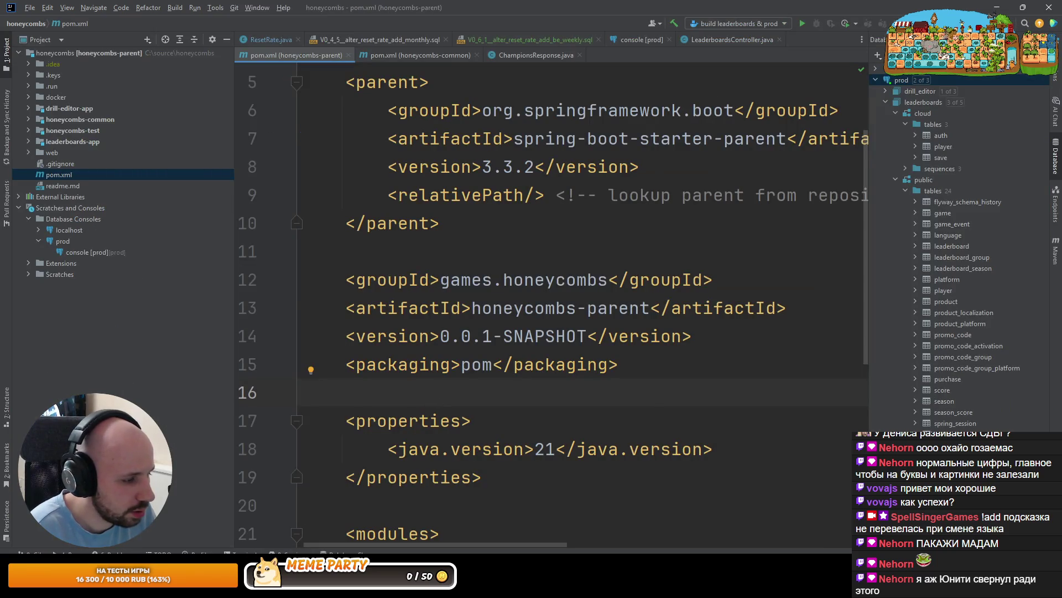
pyautogui.hotkey('alt', 'Tab')
pyautogui.scroll(-2, 381, 210)
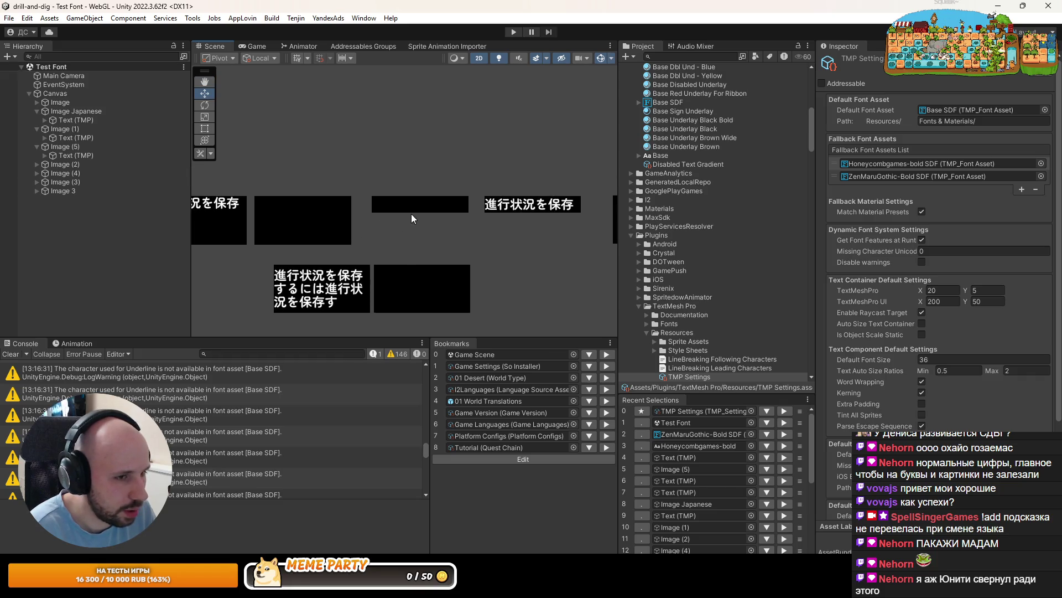
# Deselect Text (TMP) so the Test Font samples redraw, then go back to Rider
pyautogui.hotkey('alt', 'Tab')
pyautogui.hotkey('alt', 'Tab')
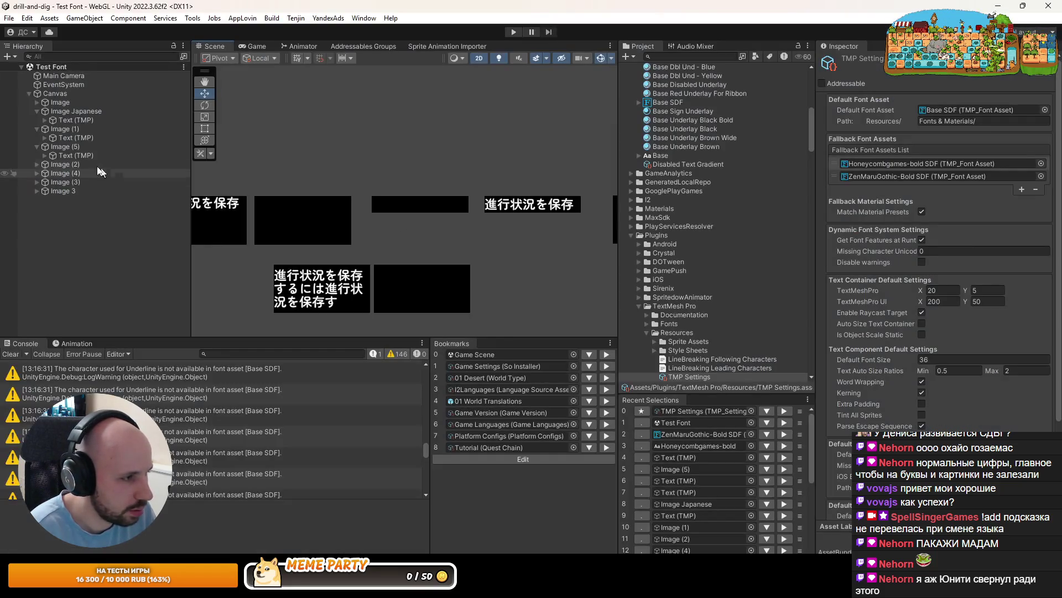
pyautogui.click(141, 205)
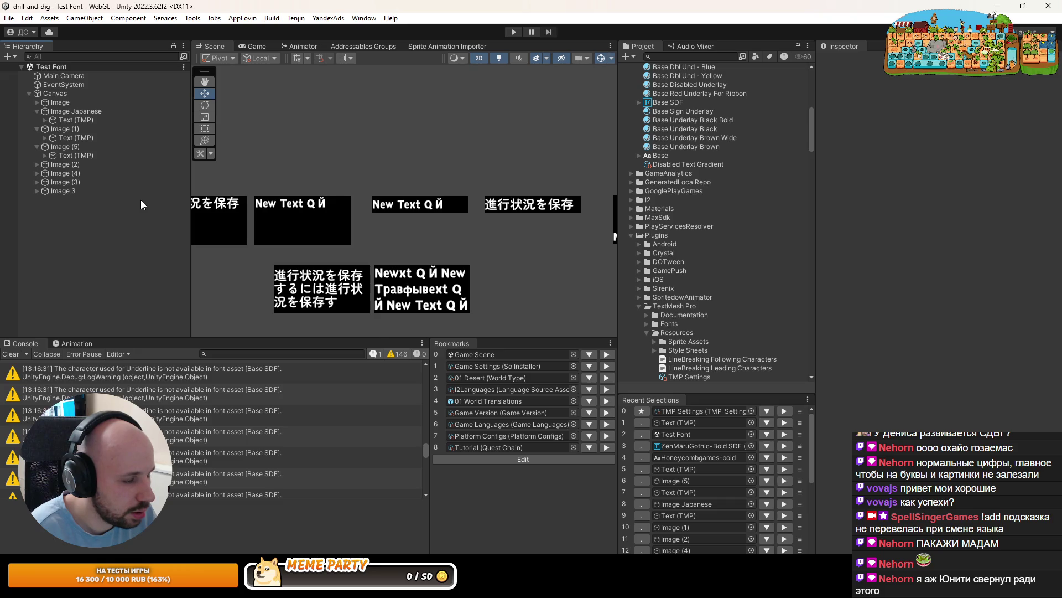
pyautogui.hotkey('alt', 'Tab')
pyautogui.hotkey('alt', 'Tab')
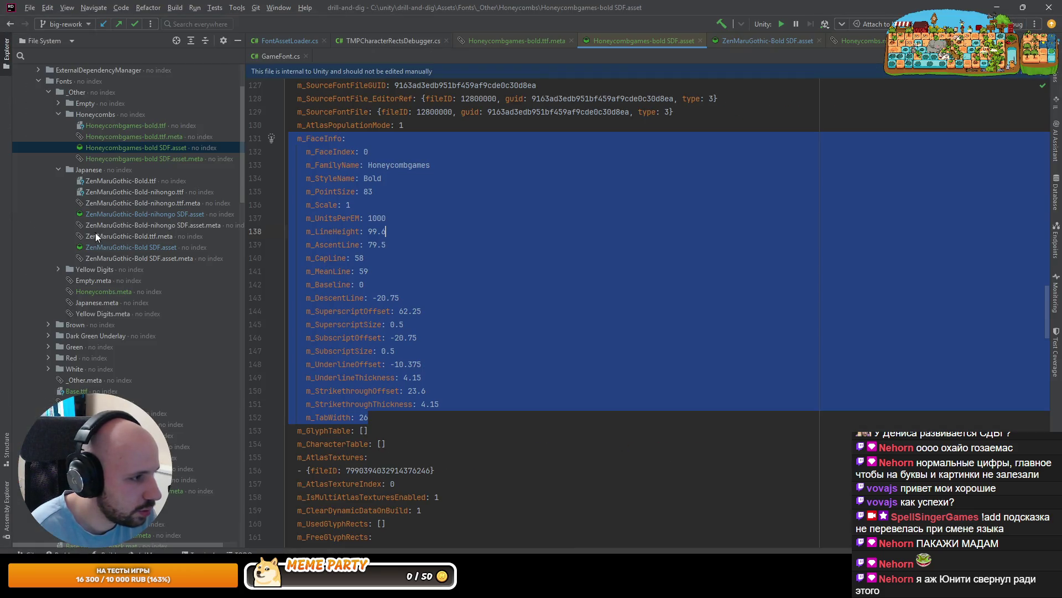
# Copy Base's metrics into ZenMaruGothic-Bold SDF.asset's m_FaceInfo: ascent 79.5, cap 58, mean 59, baseline 0, strikethrough 23.6
pyautogui.doubleClick(129, 247)
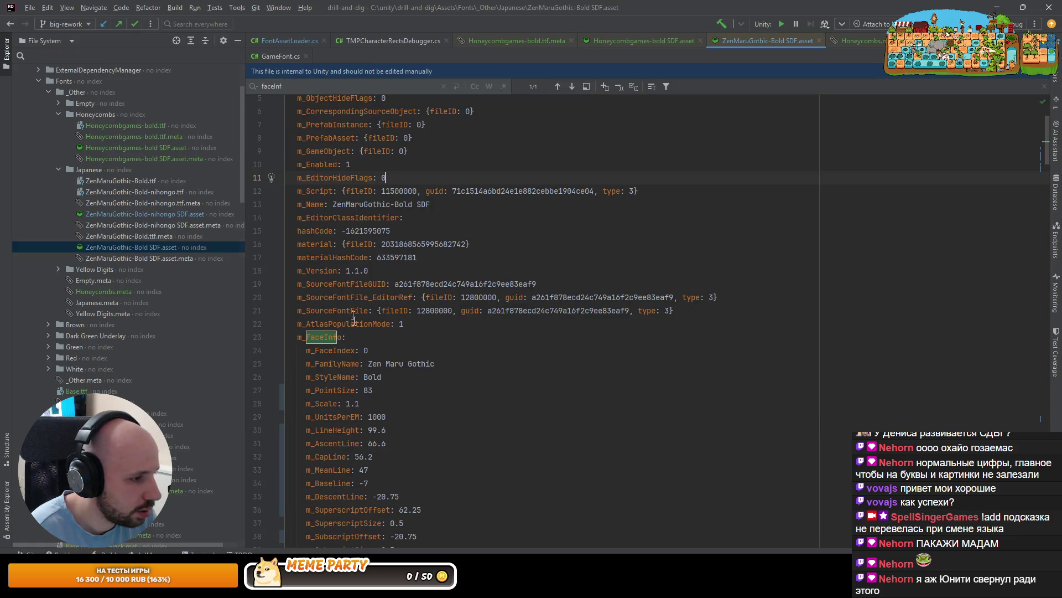
pyautogui.scroll(-5, 405, 383)
pyautogui.moveTo(425, 371); pyautogui.dragTo(224, 99)
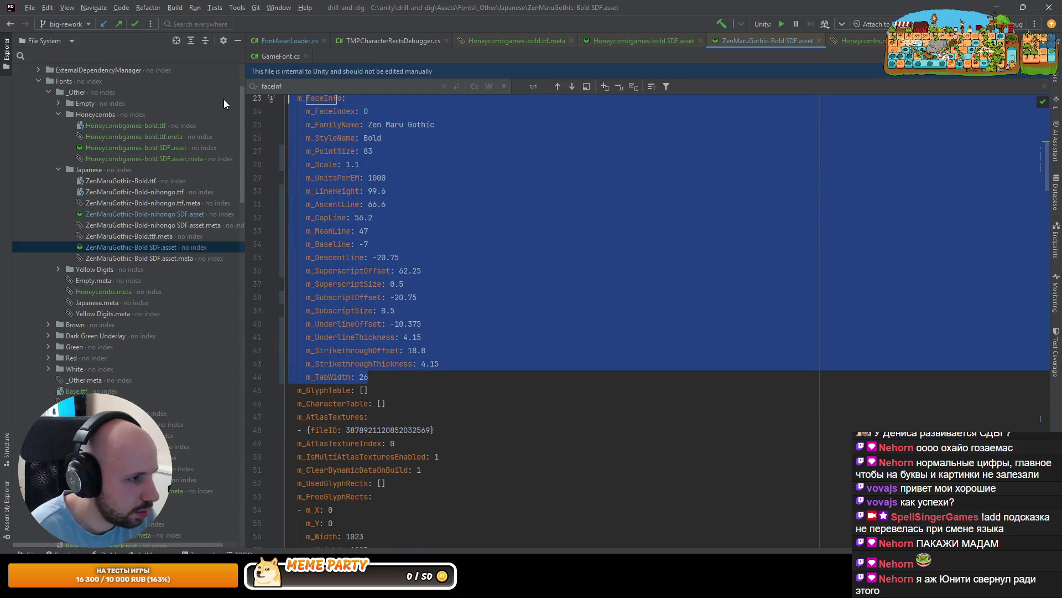
pyautogui.rightClick(423, 192)
pyautogui.click(475, 532)
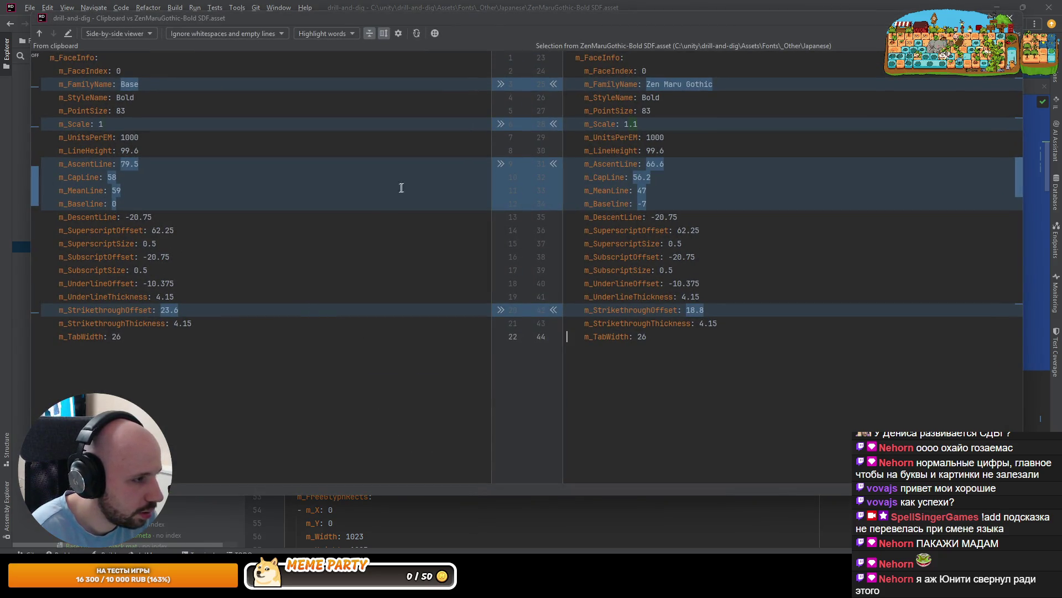
pyautogui.click(500, 164)
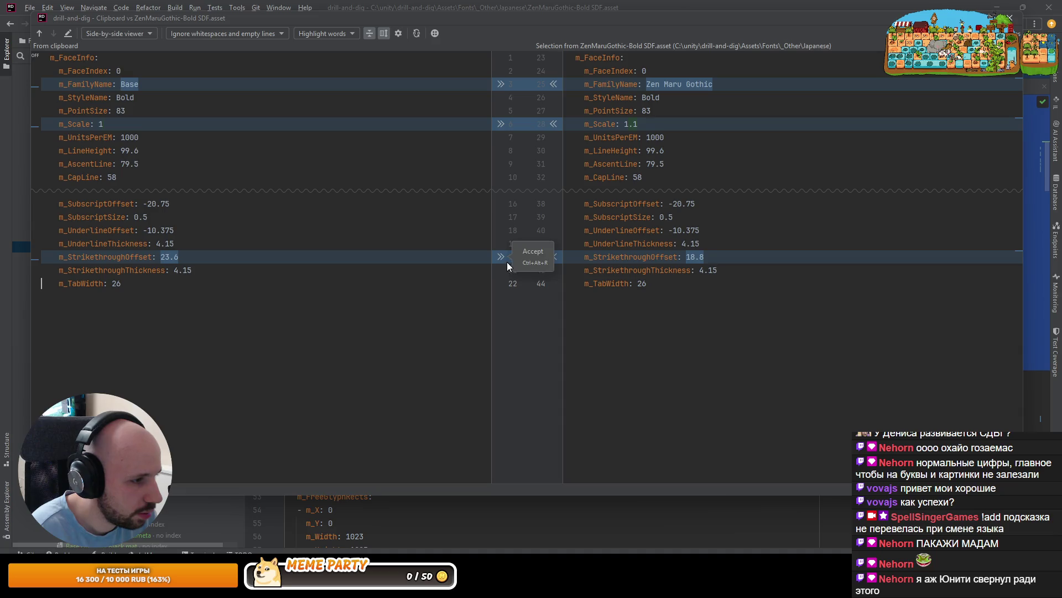
pyautogui.click(503, 259)
pyautogui.press('Escape')
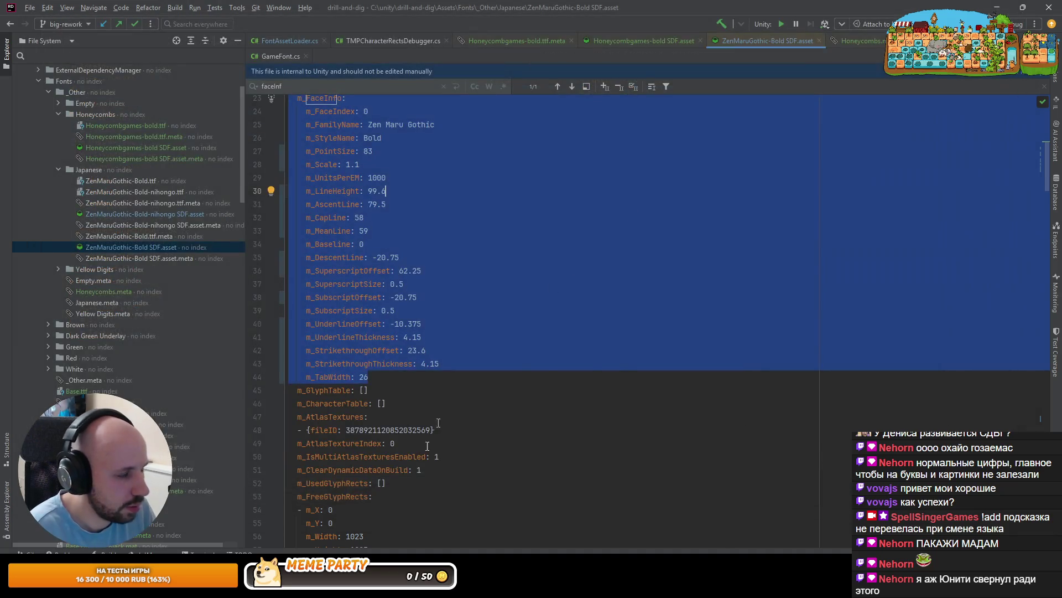
pyautogui.hotkey('alt', 'Tab')
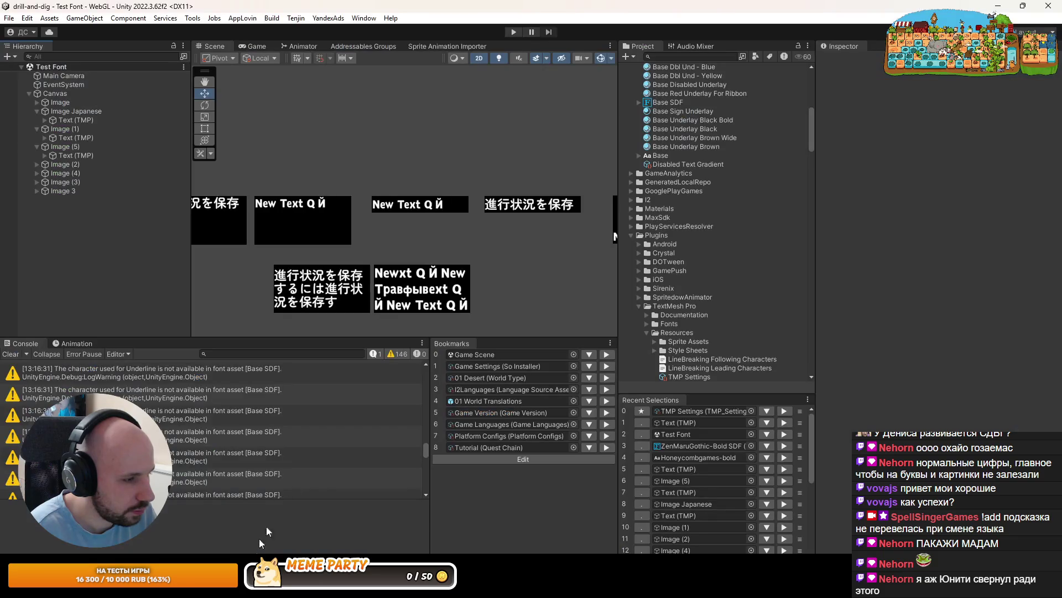
# Set Face Info > Baseline to -2 on the ZenMaruGothic-Bold SDF font asset in the Inspector
pyautogui.moveTo(430, 253); pyautogui.dragTo(429, 253)
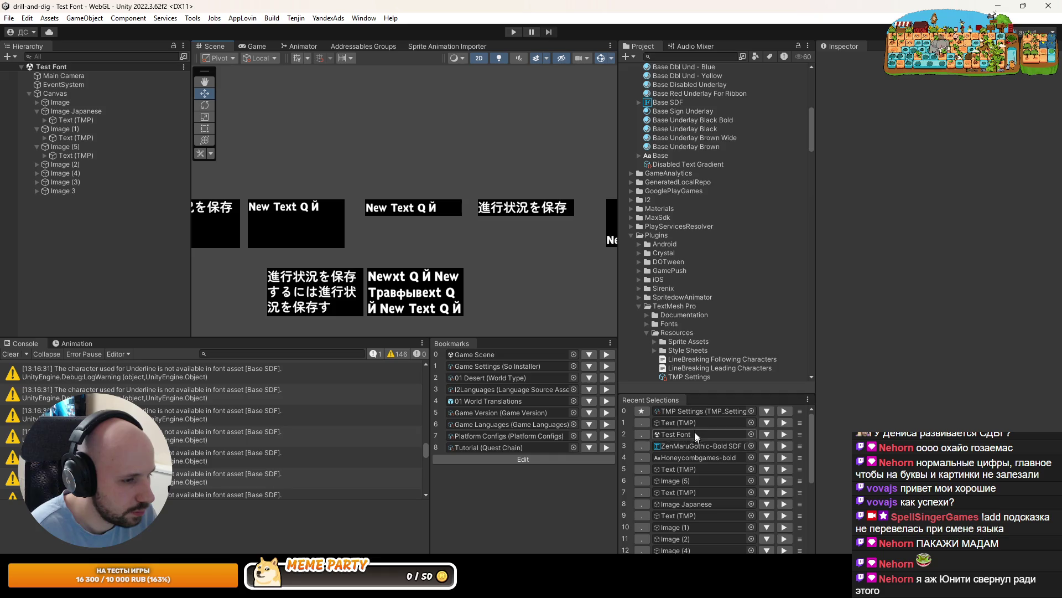
pyautogui.click(783, 446)
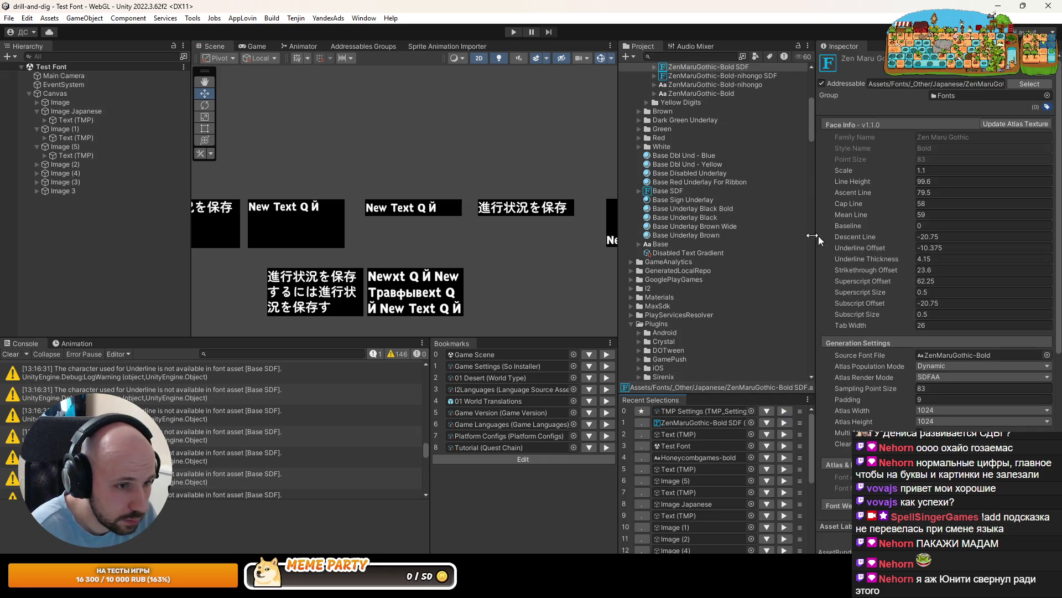
pyautogui.scroll(5, 668, 169)
pyautogui.scroll(2, 529, 192)
pyautogui.scroll(2, 529, 192)
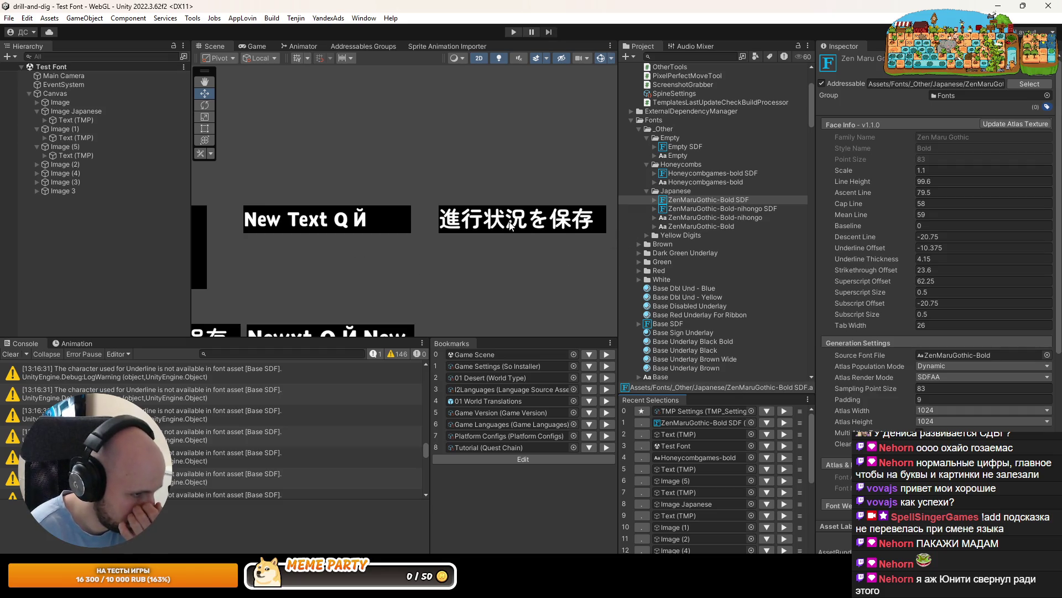
pyautogui.click(883, 231)
pyautogui.write('-1')
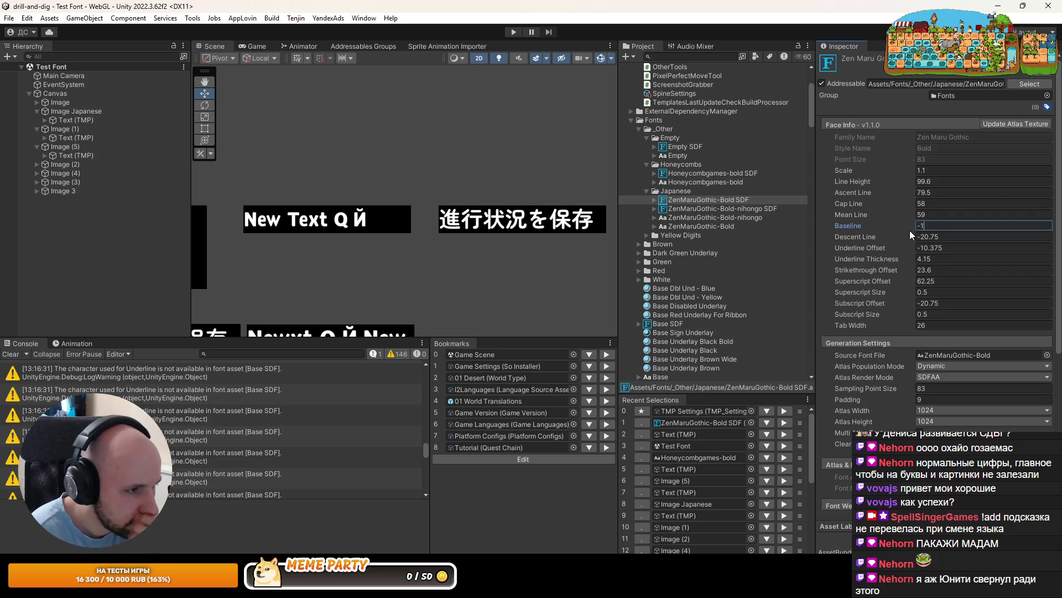
pyautogui.press('BackSpace')
pyautogui.write('2')
pyautogui.scroll(-5, 437, 231)
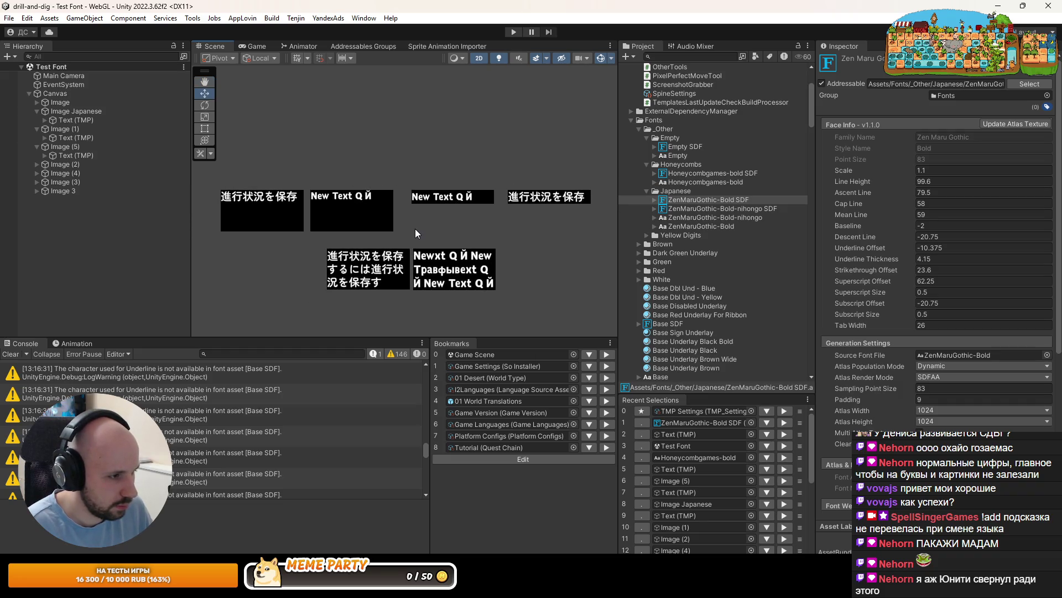
pyautogui.click(9, 18)
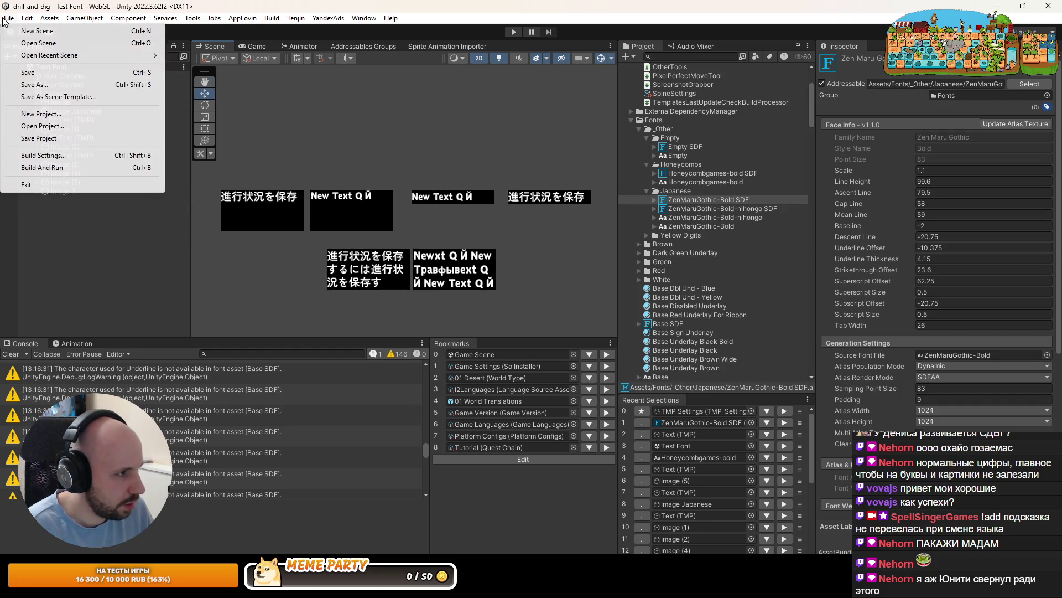
# Load the Game Scene from recent scenes and run it with the Game view maximized
pyautogui.moveTo(83, 55)
pyautogui.click(222, 67)
pyautogui.click(513, 32)
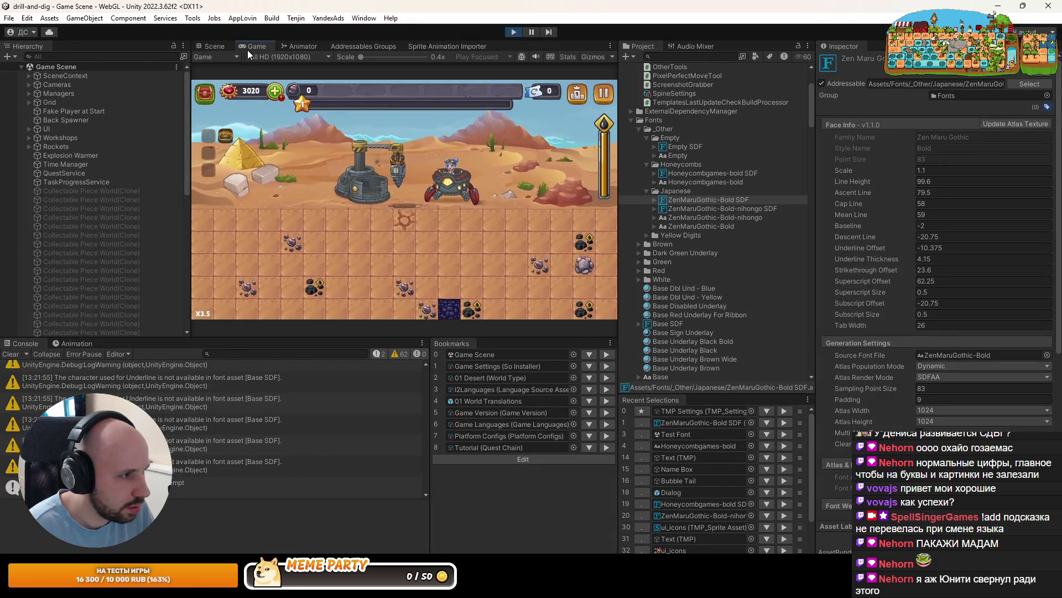
pyautogui.doubleClick(248, 48)
pyautogui.press('Down')
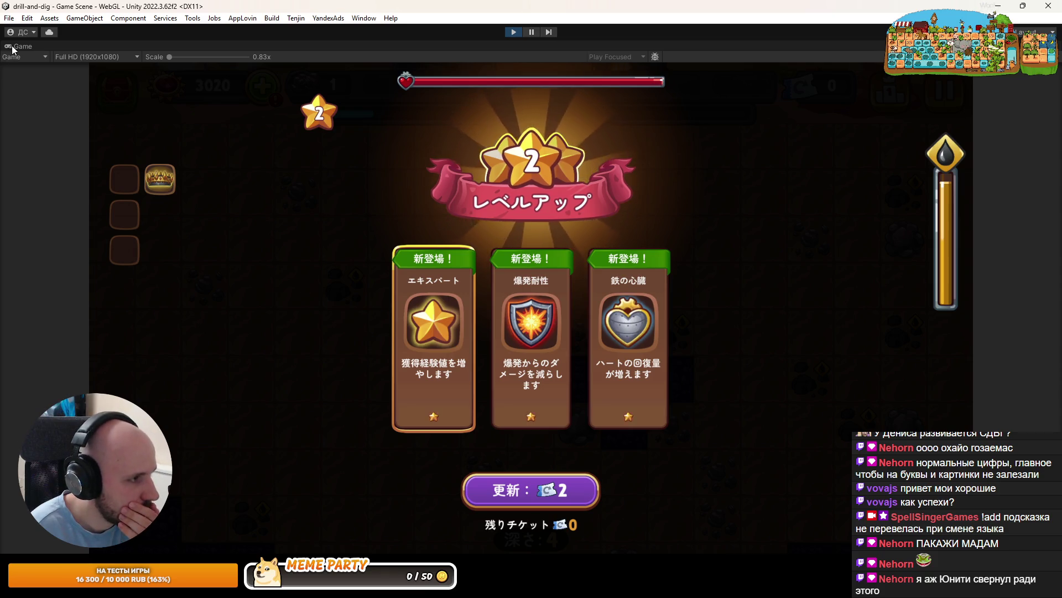
# Check the ZenMaruGothic fallback font entry in TMP Settings, then maximize the running game again
pyautogui.hotkey('shift', 'space')
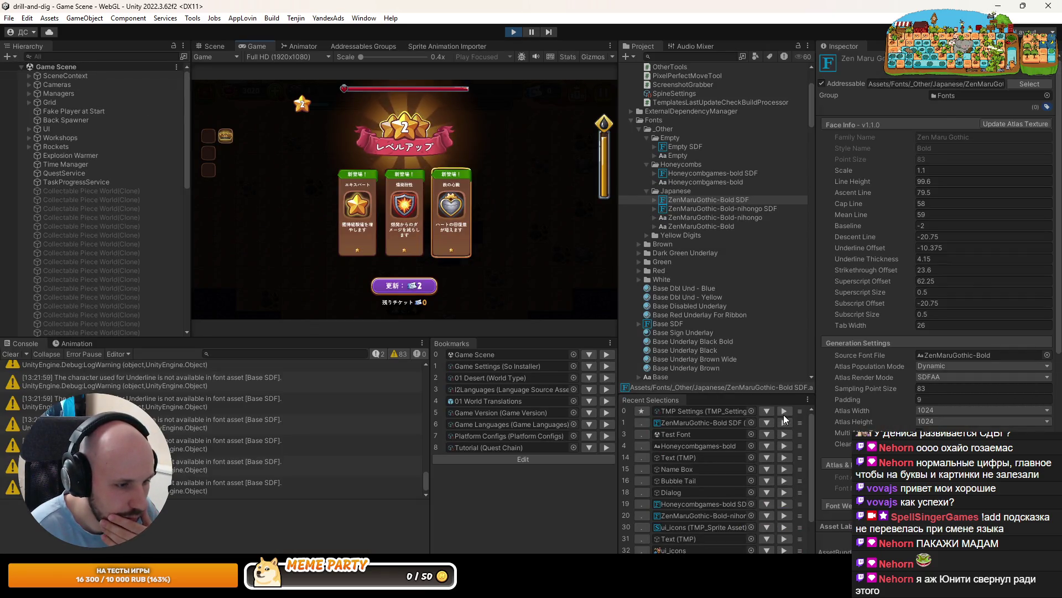
pyautogui.click(783, 411)
pyautogui.click(841, 177)
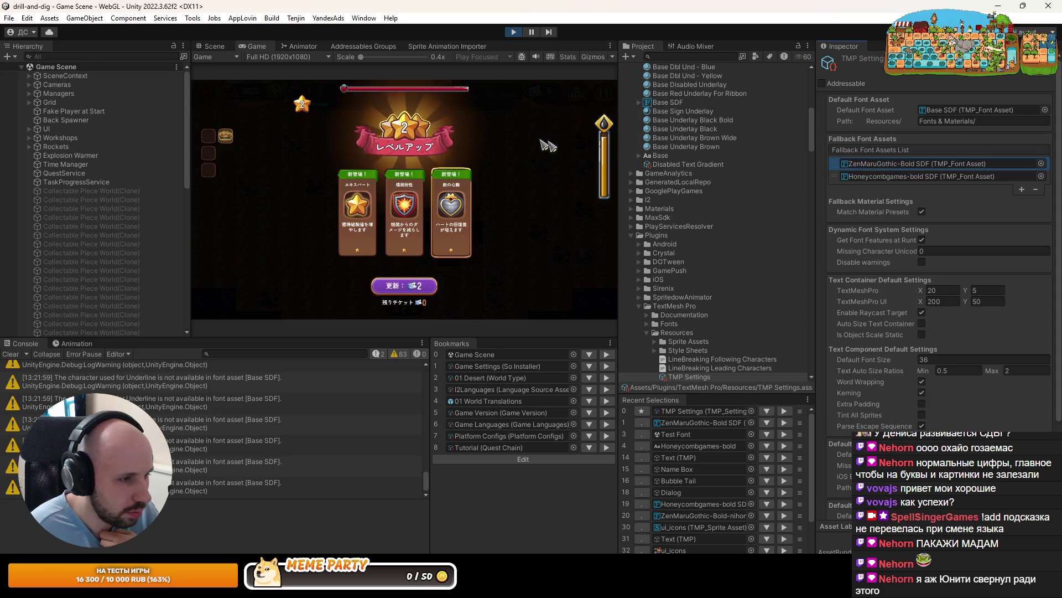
pyautogui.doubleClick(248, 44)
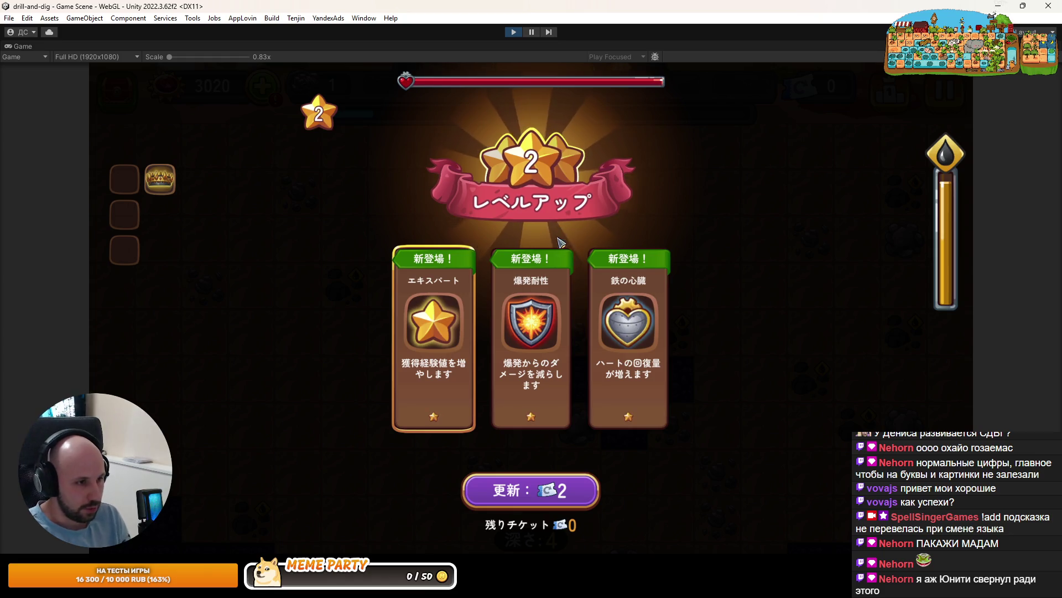
# Take the heart skill card, dismiss the relic offer, stop Play mode and clear the Console
pyautogui.click(626, 337)
pyautogui.press('Down')
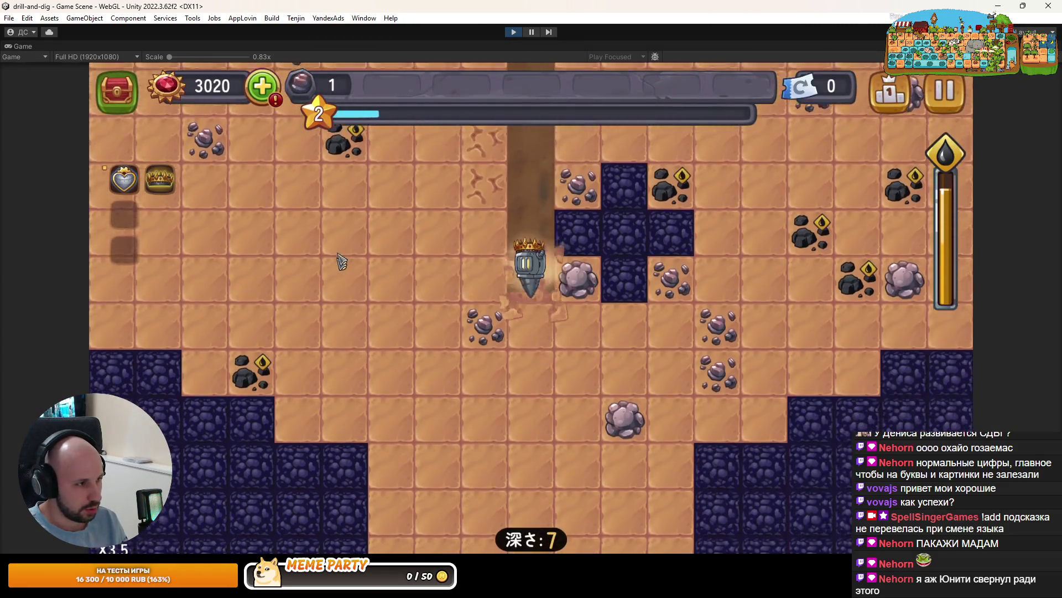
pyautogui.click(264, 90)
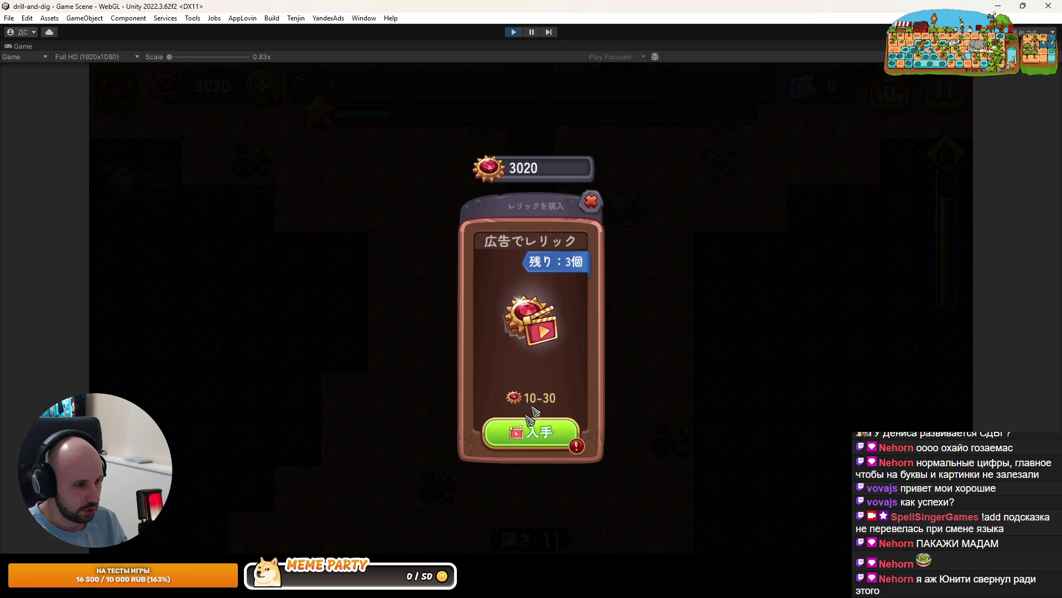
pyautogui.click(589, 203)
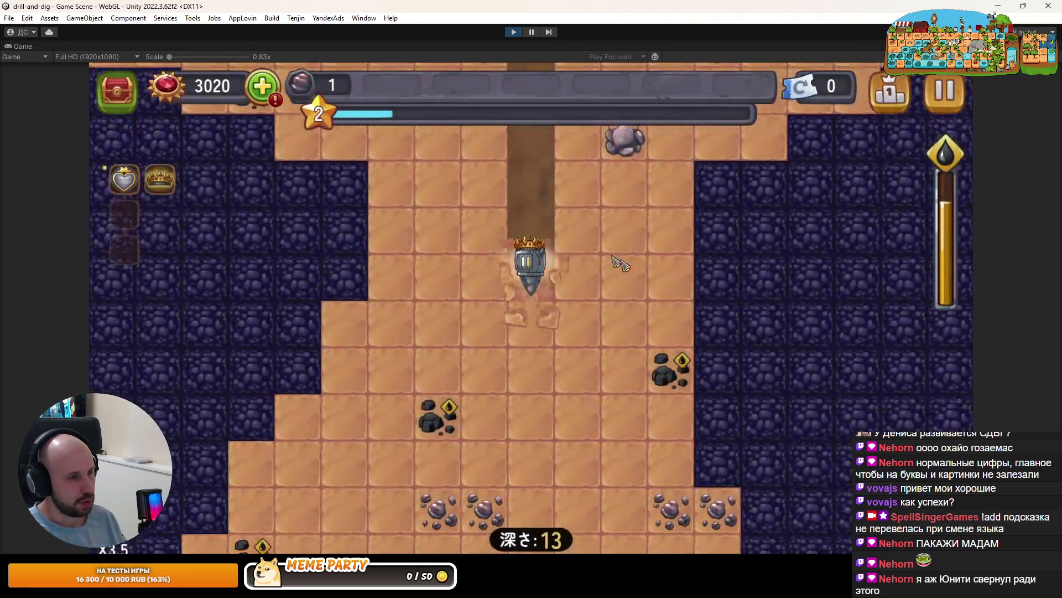
pyautogui.click(514, 32)
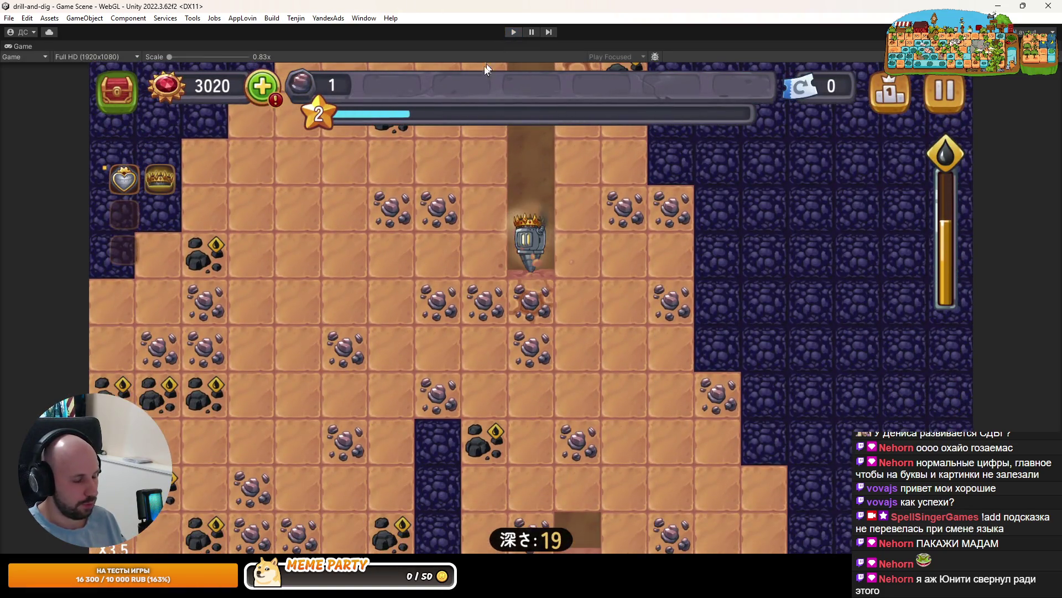
pyautogui.click(12, 357)
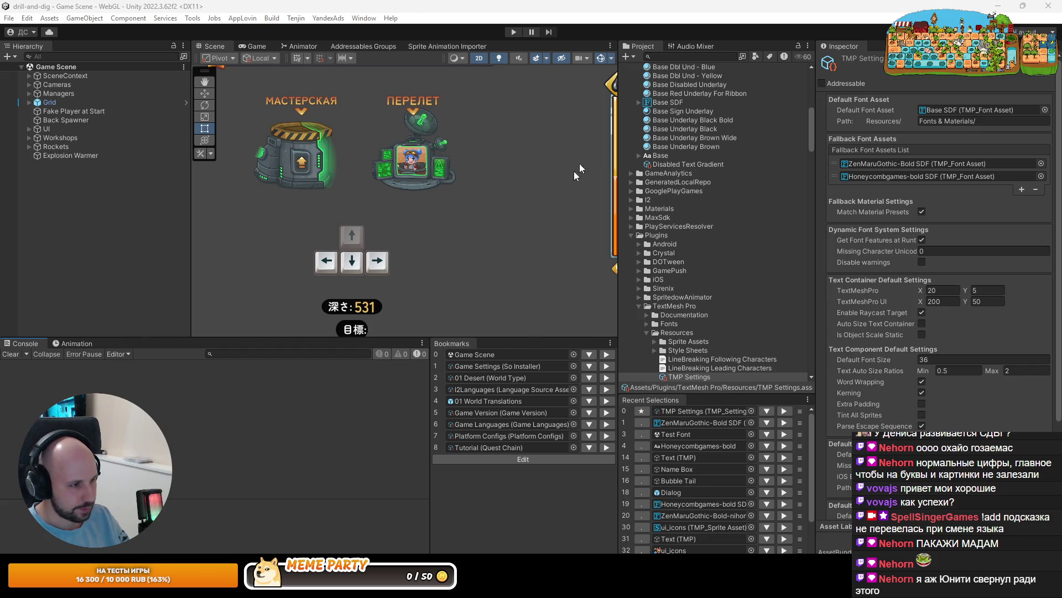
# Toggle Play repeatedly to restart the Game Scene fresh, then continue past the loading screen
pyautogui.click(511, 32)
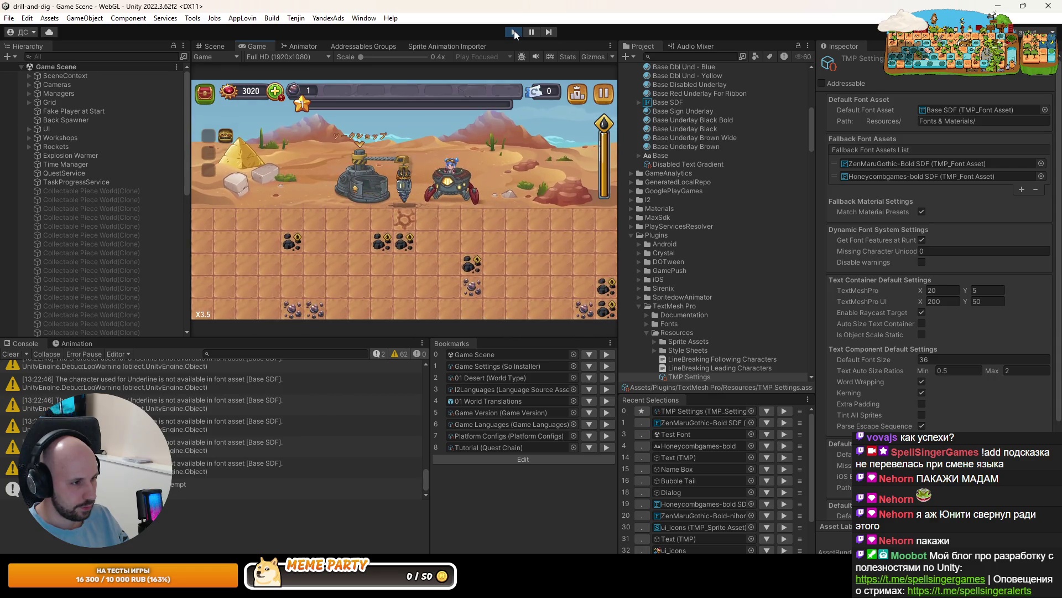
pyautogui.click(514, 31)
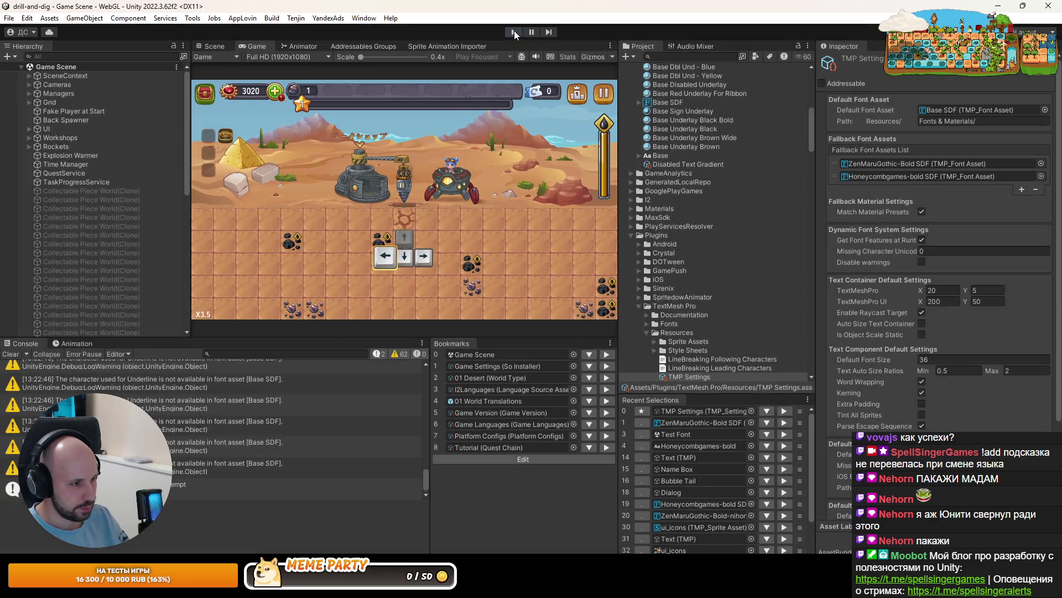
pyautogui.click(514, 31)
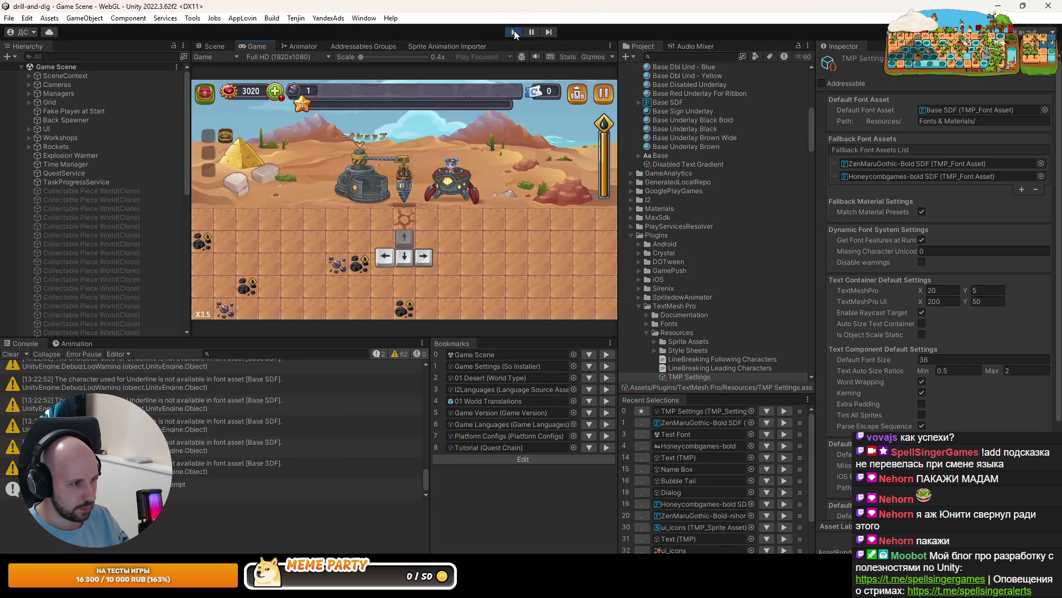
pyautogui.click(514, 31)
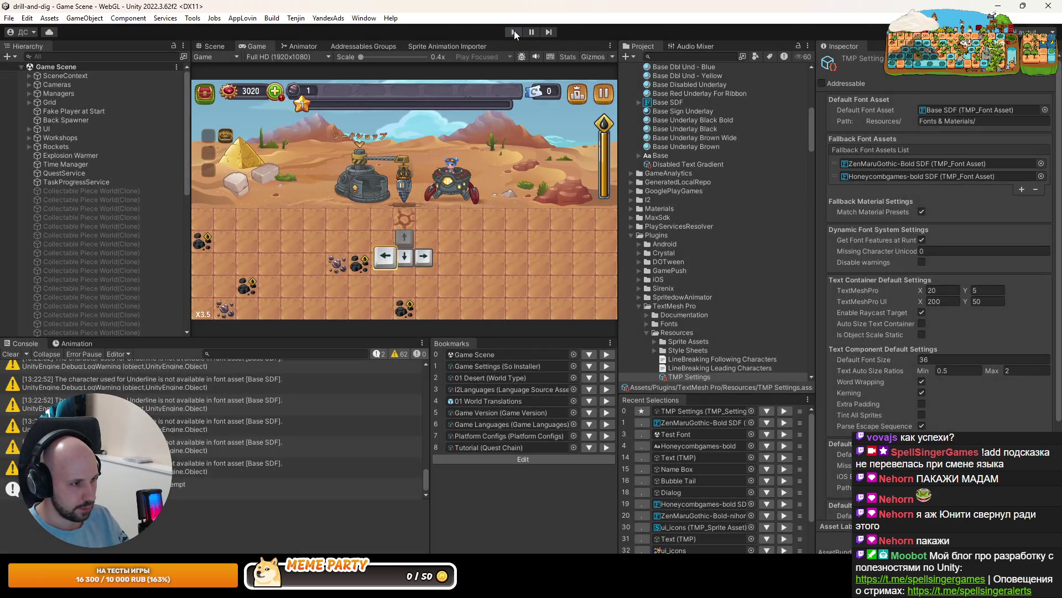
pyautogui.click(514, 31)
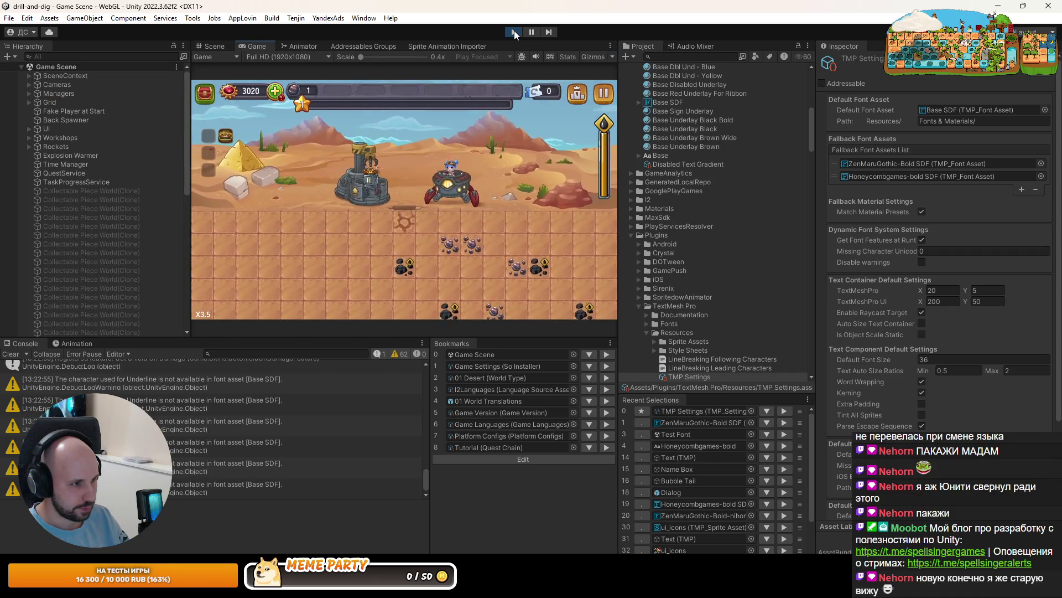
pyautogui.click(514, 31)
pyautogui.click(513, 31)
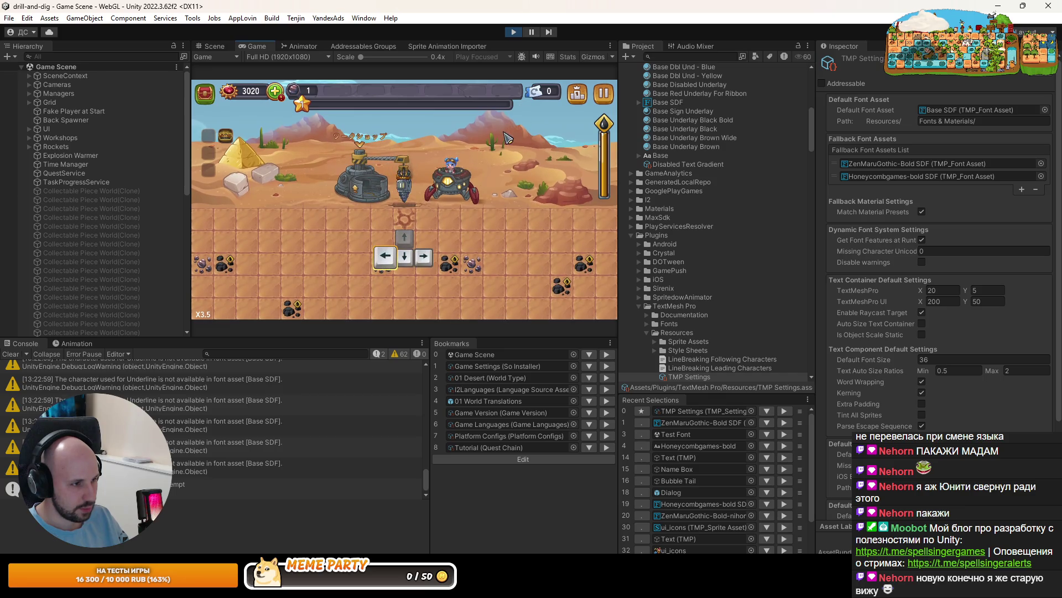
pyautogui.click(515, 32)
pyautogui.click(513, 31)
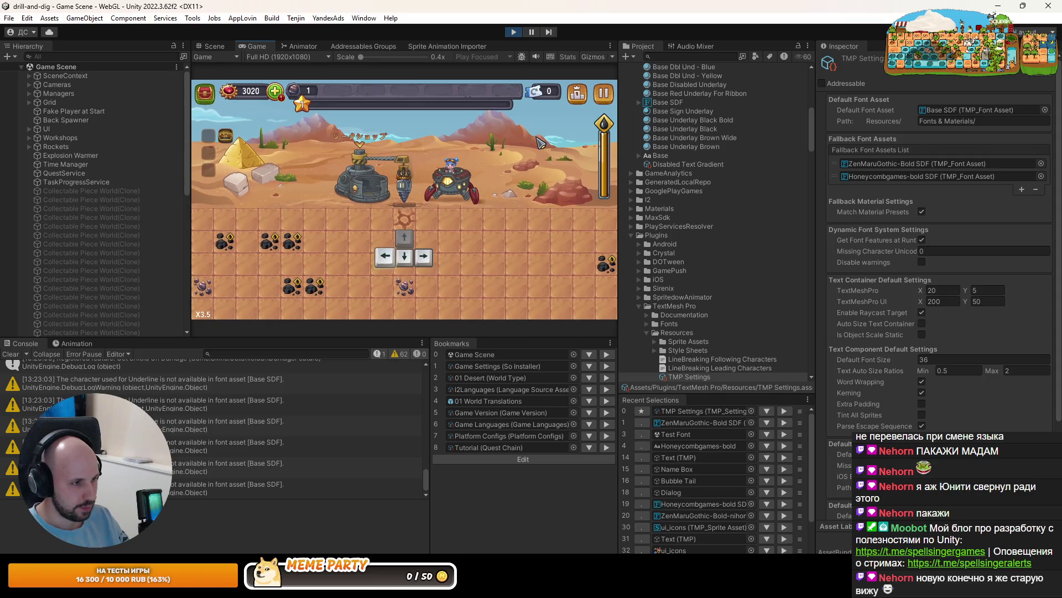
pyautogui.click(576, 83)
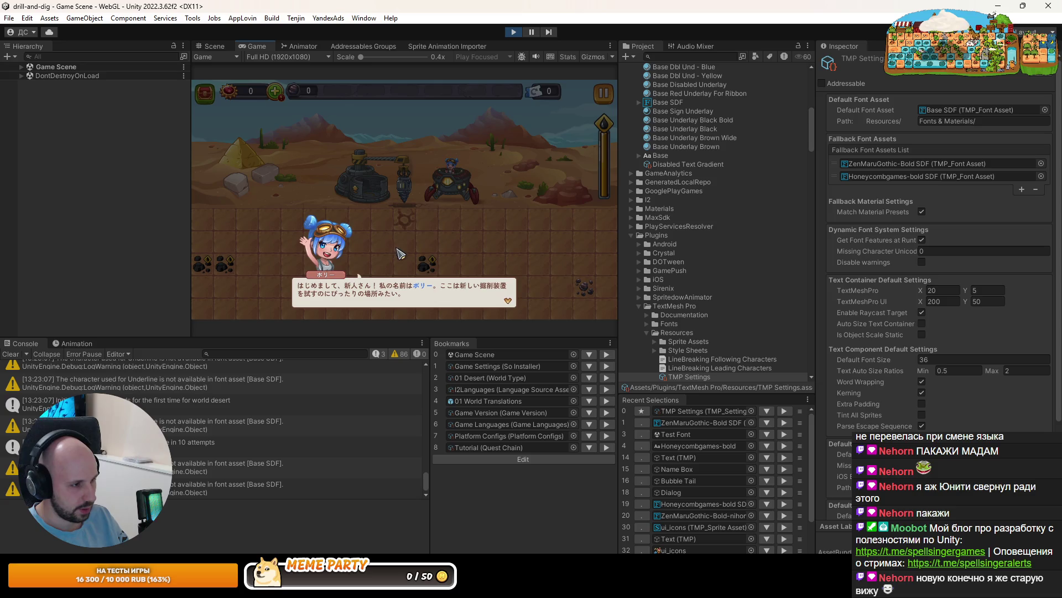
# Click through the Japanese tutorial dialogues, reach the dig goal and return to the surface
pyautogui.click(417, 253)
pyautogui.click(418, 253)
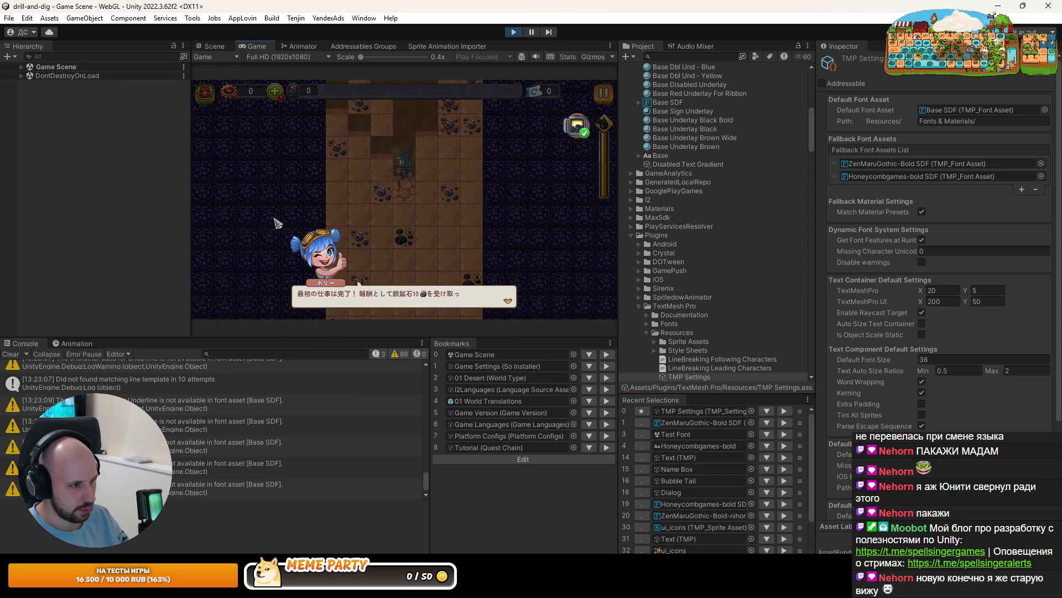
pyautogui.click(418, 239)
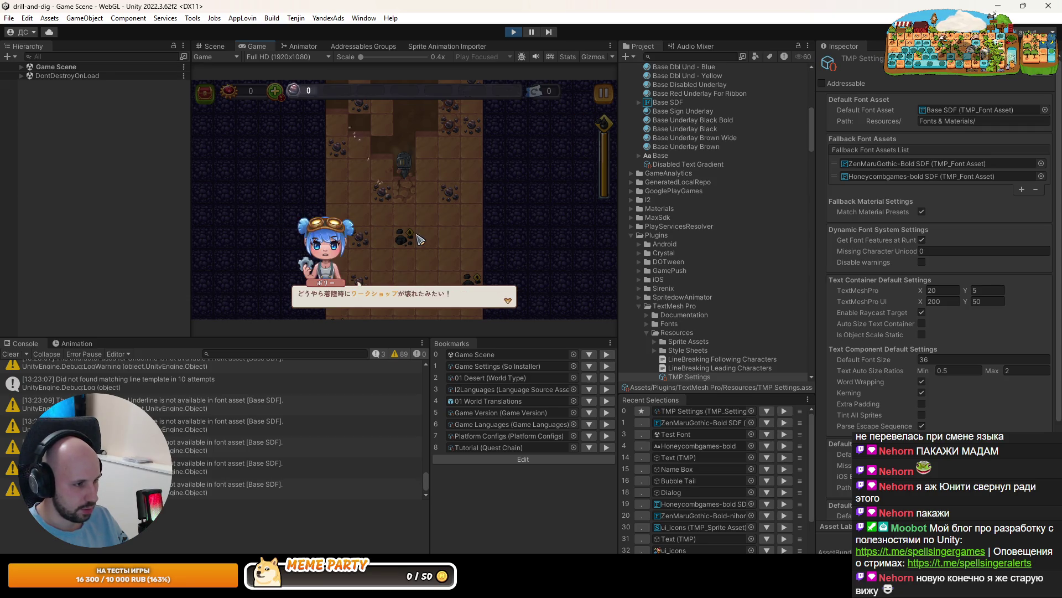
pyautogui.click(413, 239)
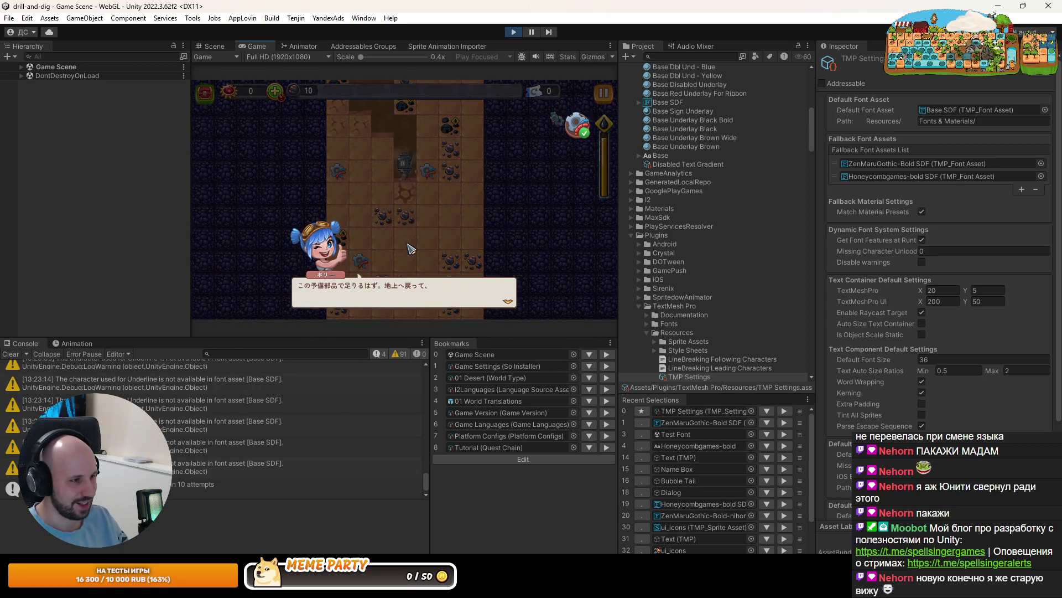
pyautogui.click(413, 247)
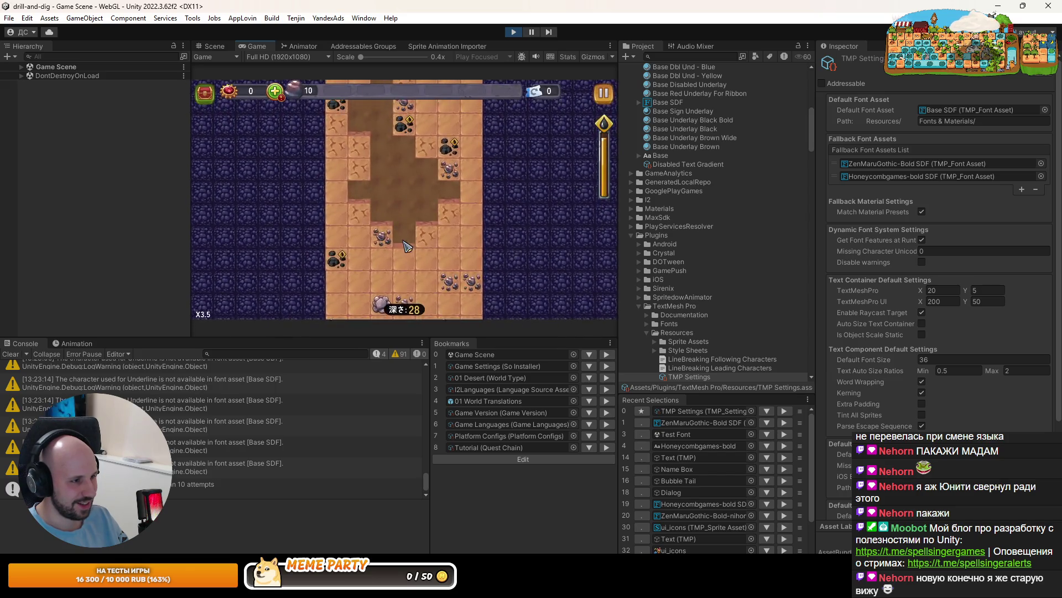
pyautogui.click(406, 242)
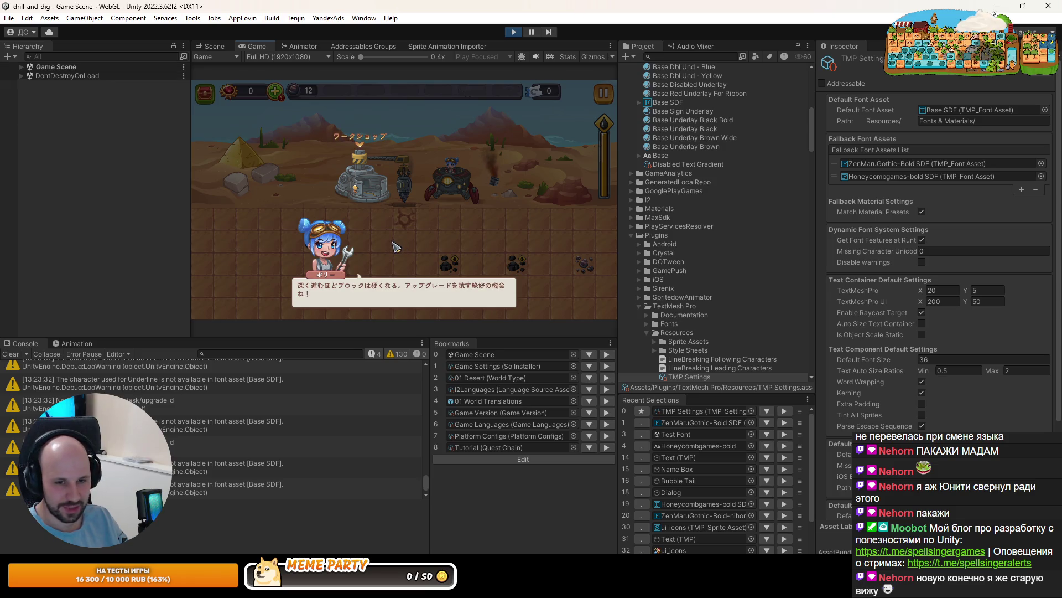
# Switch to the Scene tab to examine the ワークショップ label and snap Unity's window
pyautogui.click(213, 46)
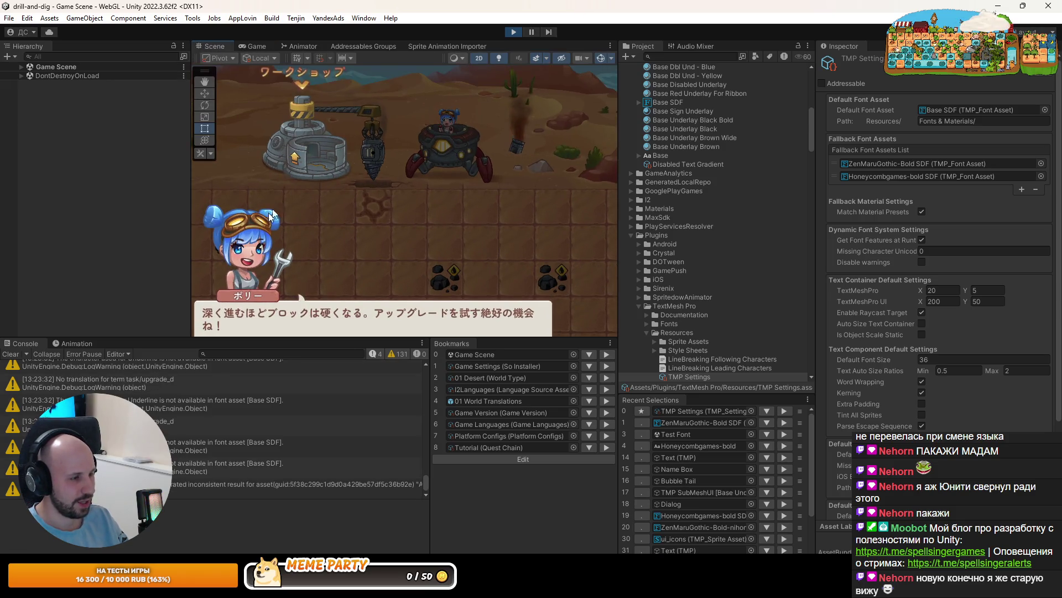
pyautogui.press('super+Left')
pyautogui.press('super+Up')
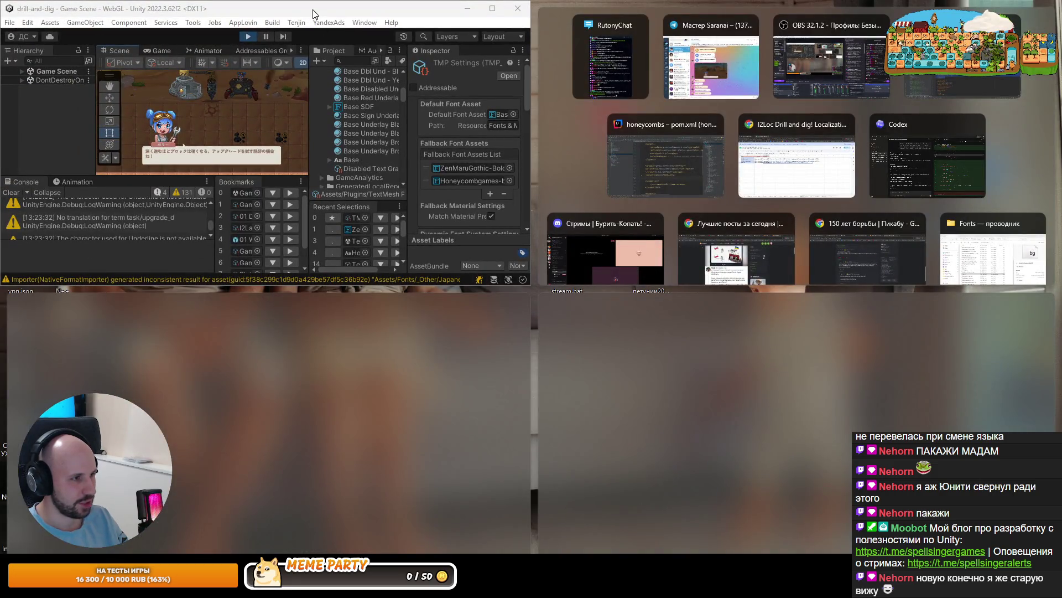
# Snap Unity to the left half and maximize its Scene view framed on ポリー's Japanese dialogue
pyautogui.press('super+Down')
pyautogui.press('super+Left')
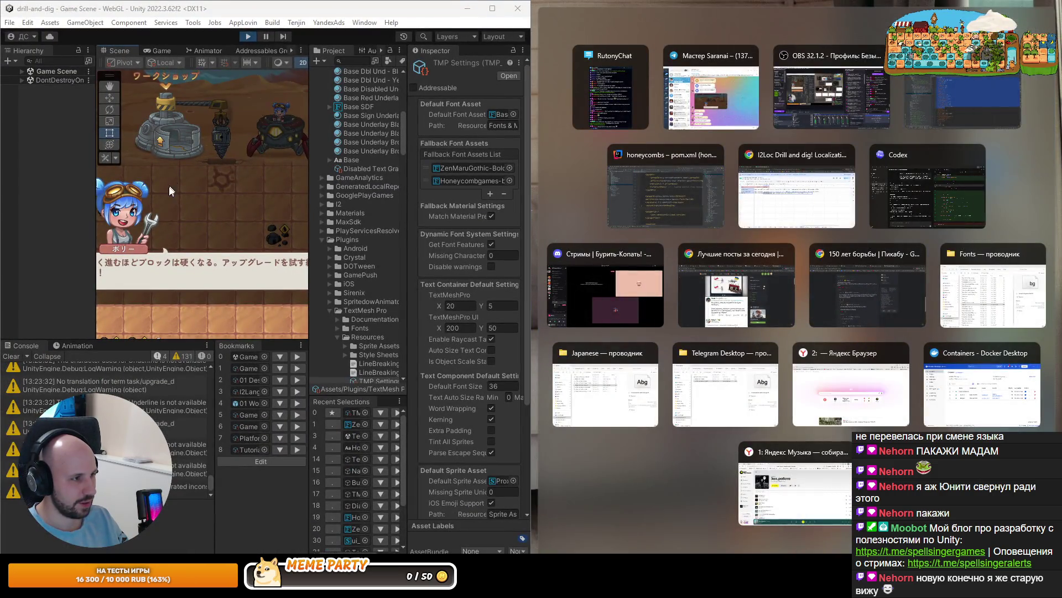
pyautogui.scroll(5, 168, 185)
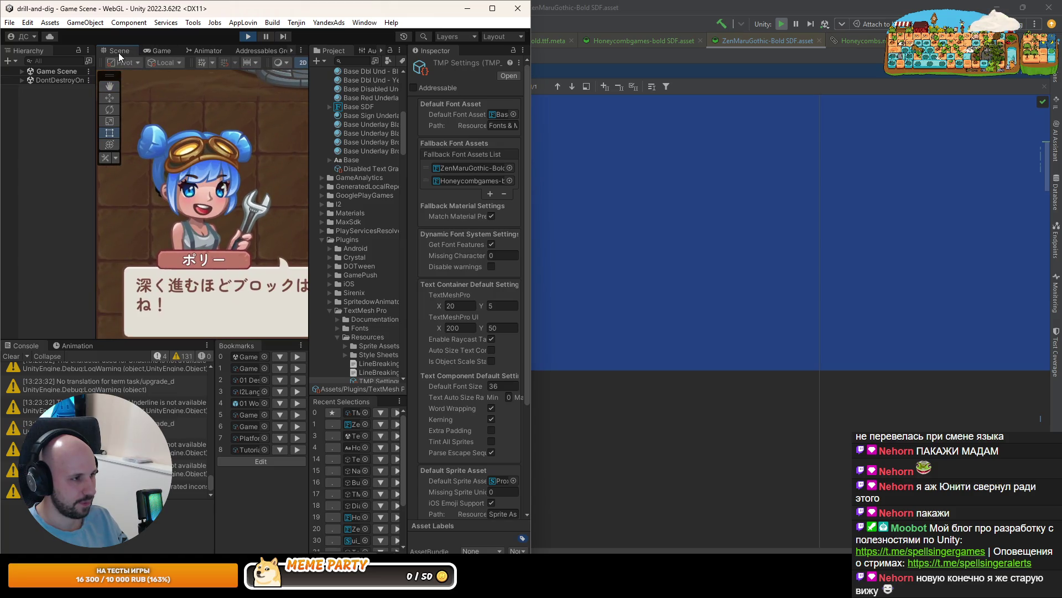
pyautogui.doubleClick(118, 52)
pyautogui.scroll(-4, 253, 223)
pyautogui.moveTo(244, 155); pyautogui.dragTo(225, 259)
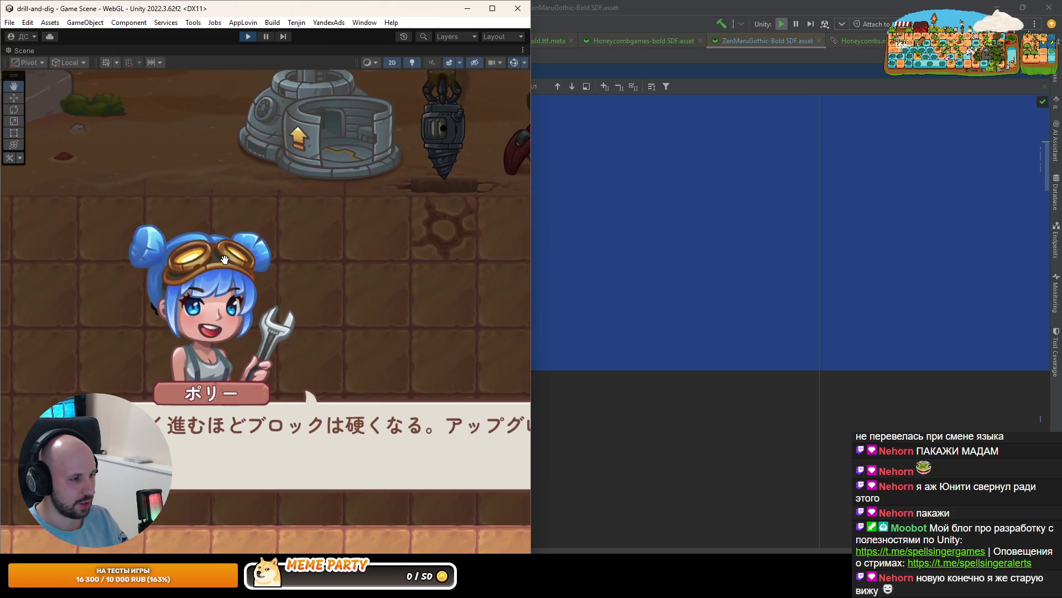
pyautogui.scroll(1, 225, 259)
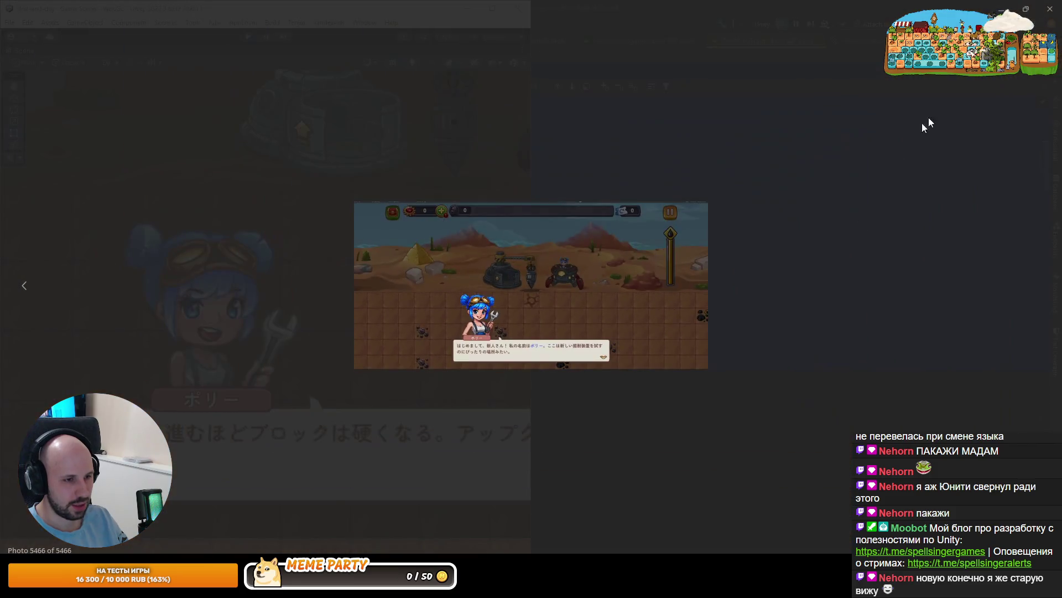
# Snap the screenshot viewer to the right half, zoomed and panned onto the mechanic girl
pyautogui.scroll(3, 526, 217)
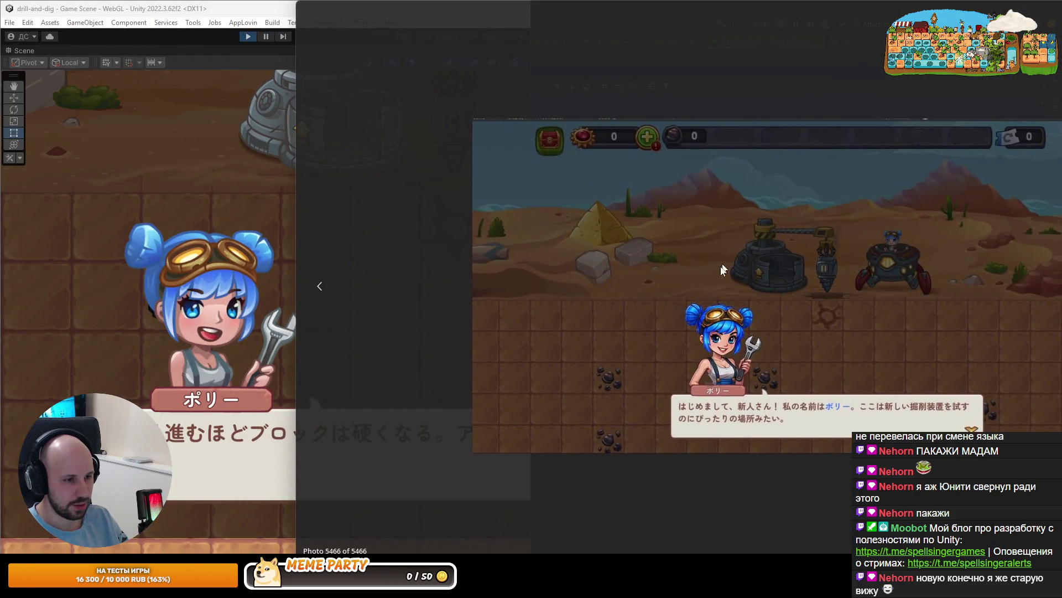
pyautogui.scroll(1, 694, 327)
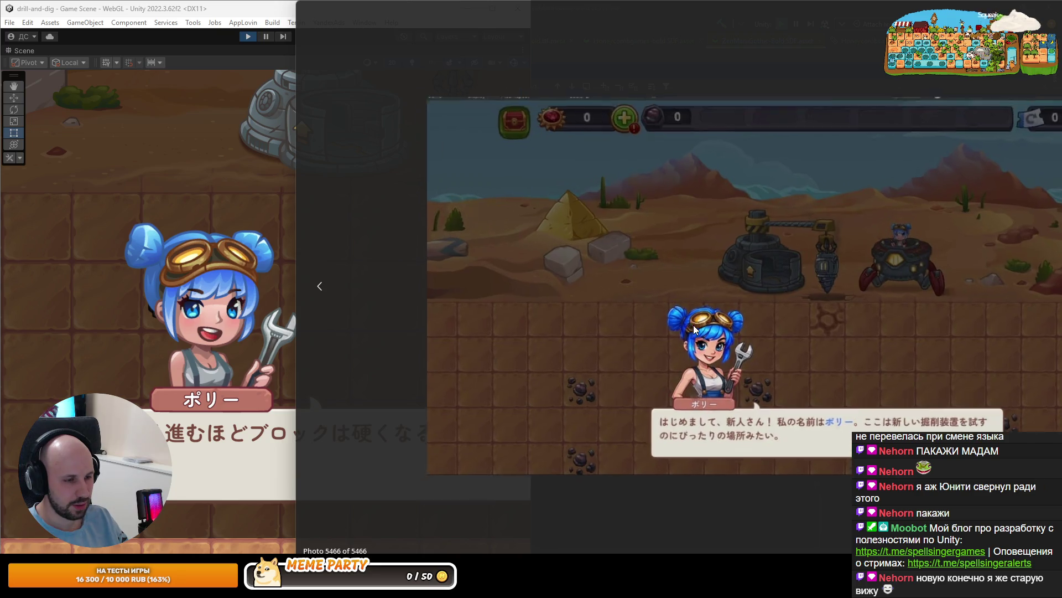
pyautogui.scroll(2, 693, 324)
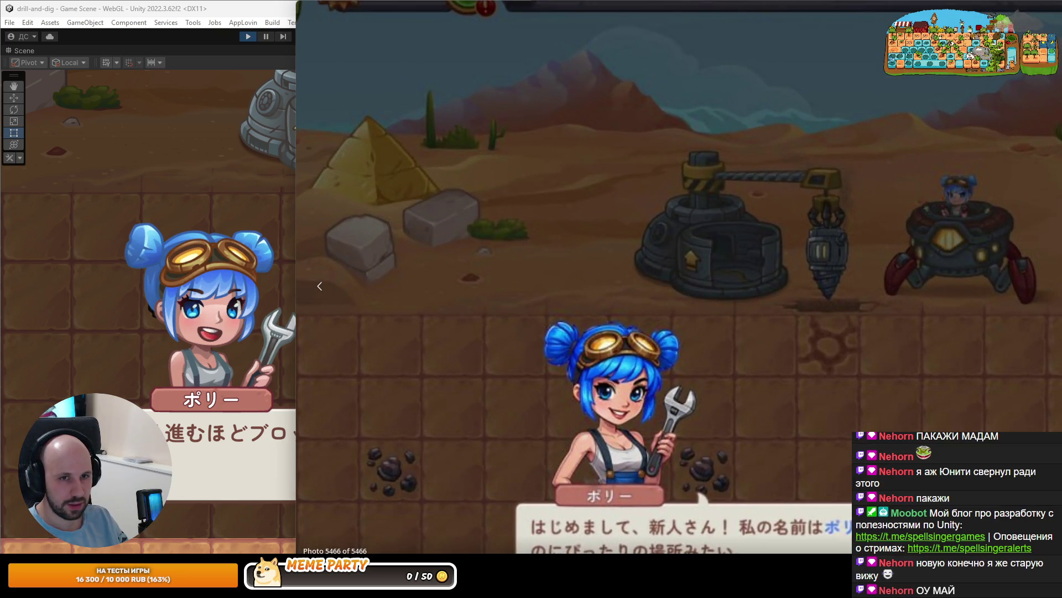
pyautogui.scroll(-5, 693, 324)
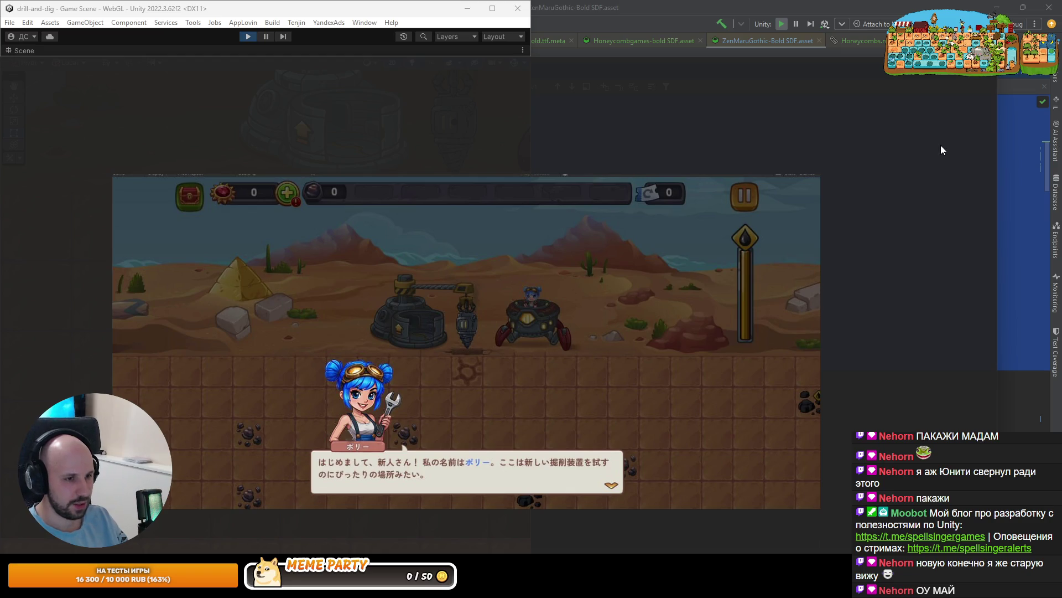
pyautogui.press('super+Right')
pyautogui.scroll(3, 711, 333)
pyautogui.moveTo(710, 334); pyautogui.dragTo(890, 205)
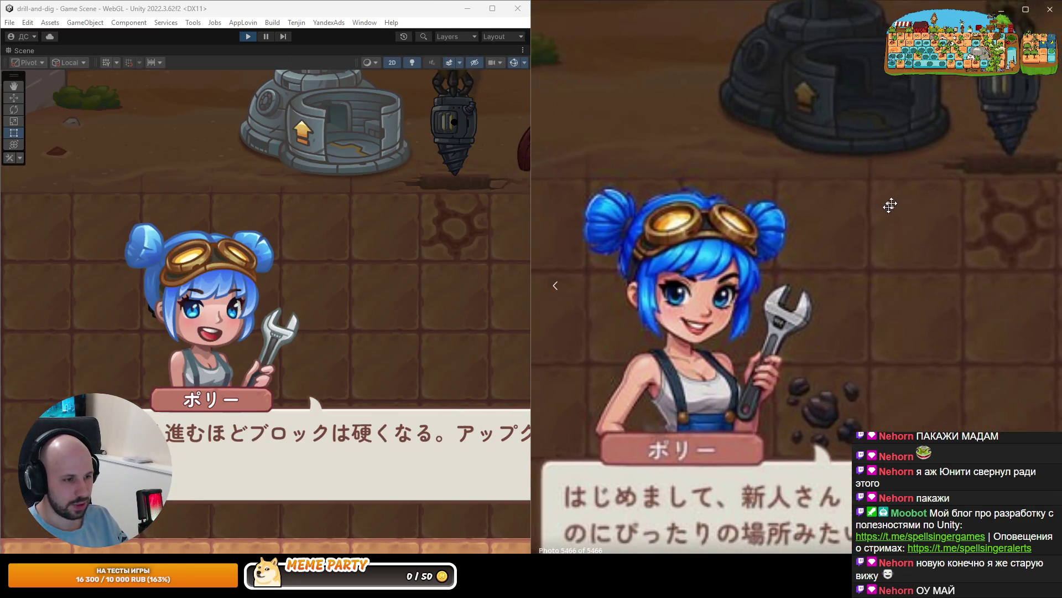
# Zoom and pan the reference screenshot to compare the mechanic girl with Unity's scene, then zoom out
pyautogui.scroll(-3, 843, 260)
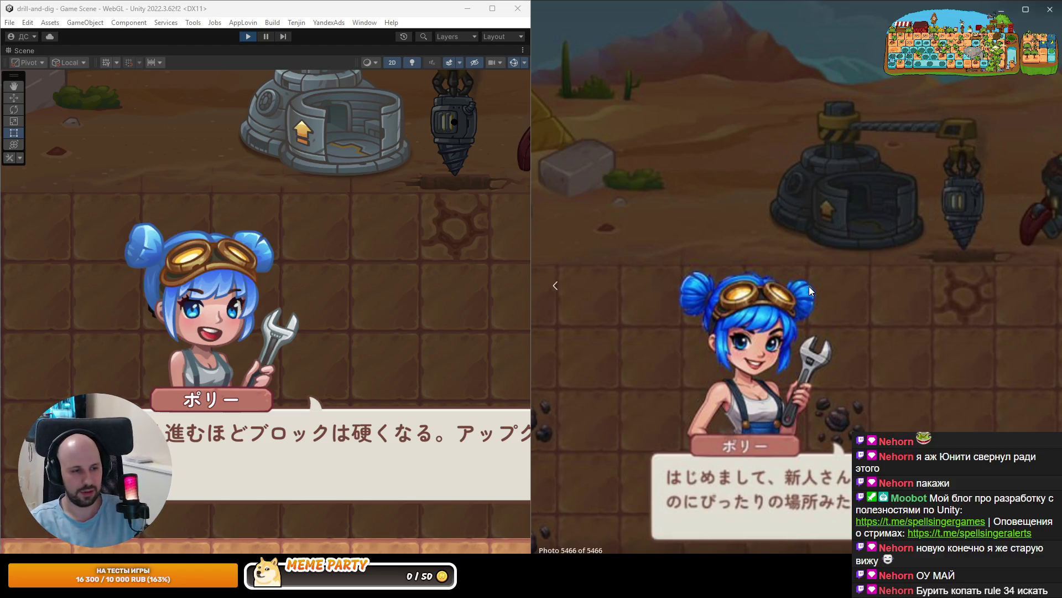
pyautogui.scroll(2, 807, 271)
pyautogui.moveTo(806, 271); pyautogui.dragTo(826, 205)
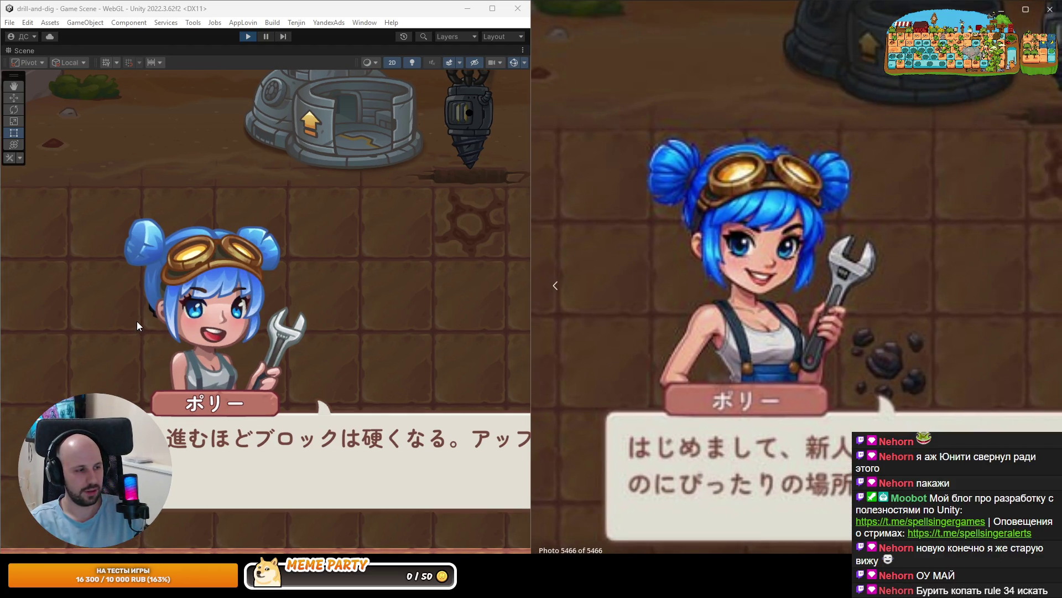
pyautogui.scroll(1, 105, 387)
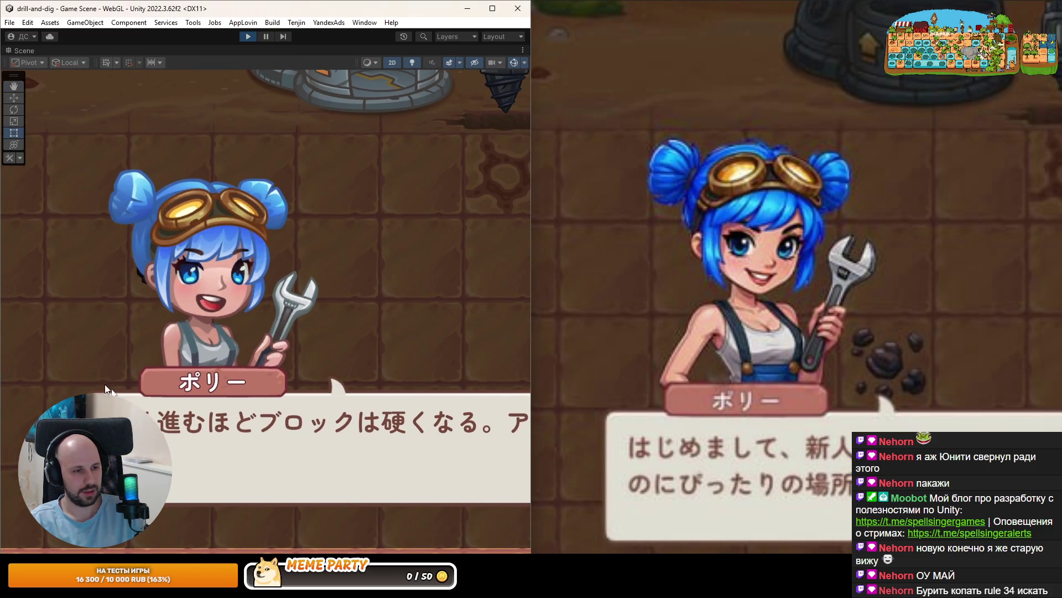
pyautogui.scroll(3, 206, 287)
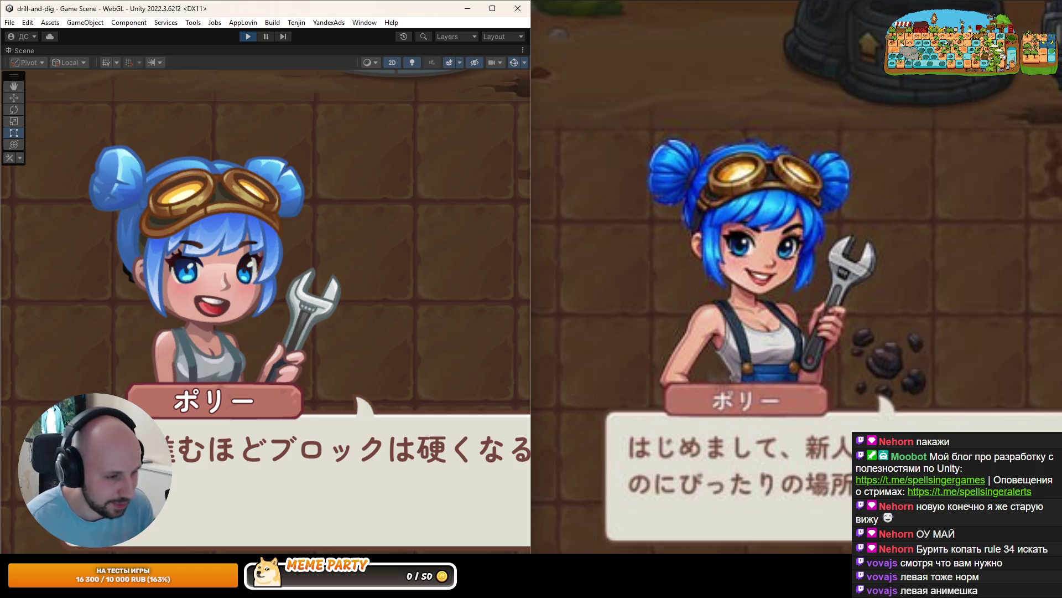
pyautogui.scroll(-5, 708, 314)
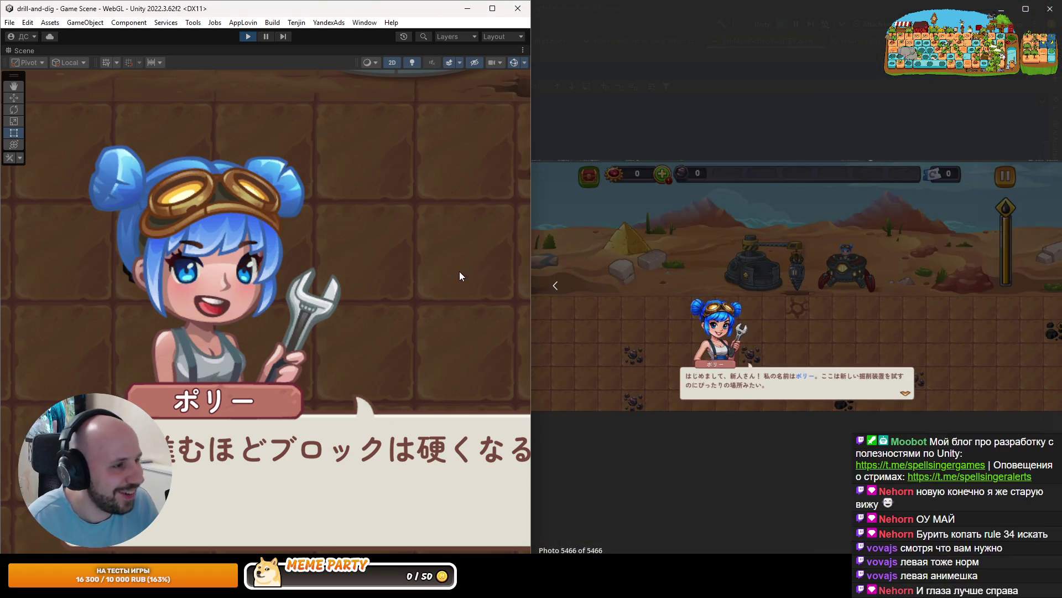
# Close the reference screenshot, maximize the Unity window, and exit Play mode
pyautogui.click(1050, 9)
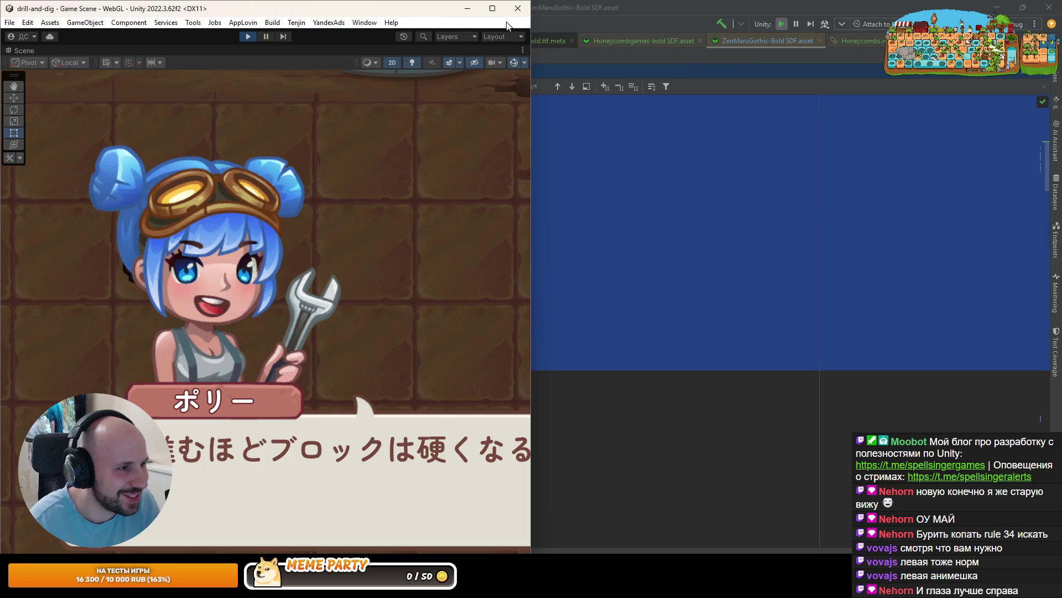
pyautogui.click(495, 11)
pyautogui.scroll(-5, 359, 84)
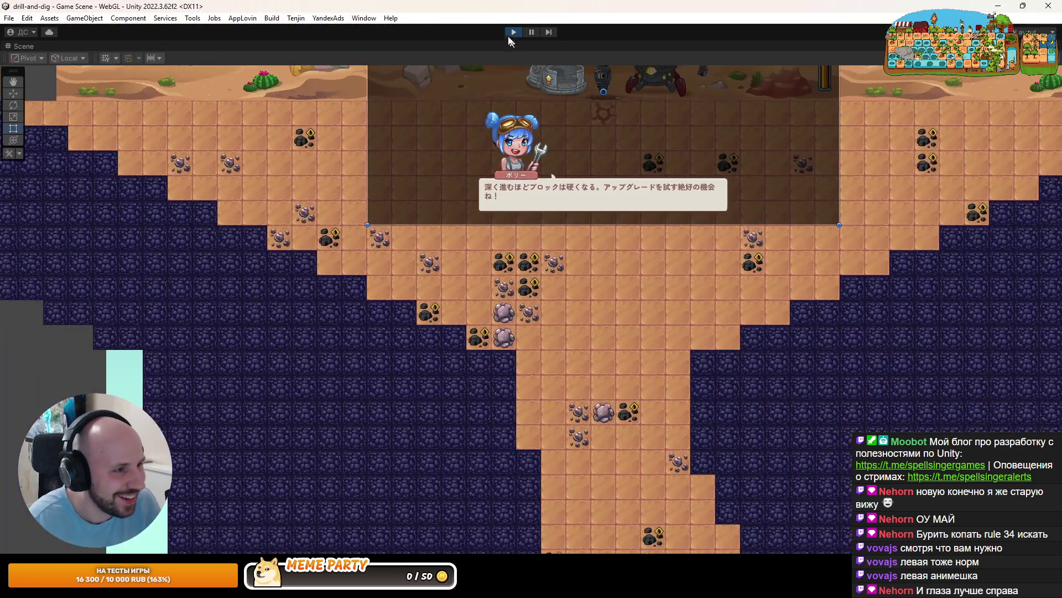
pyautogui.click(512, 32)
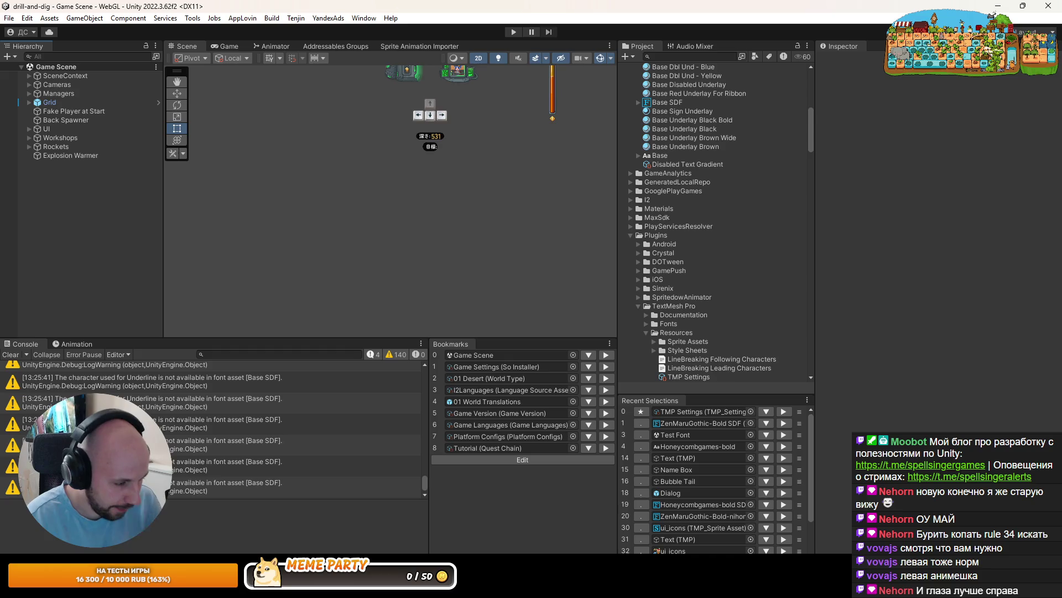
# Cycle from IntelliJ through the Rider font asset to the browser and open a new tab
pyautogui.click(332, 584)
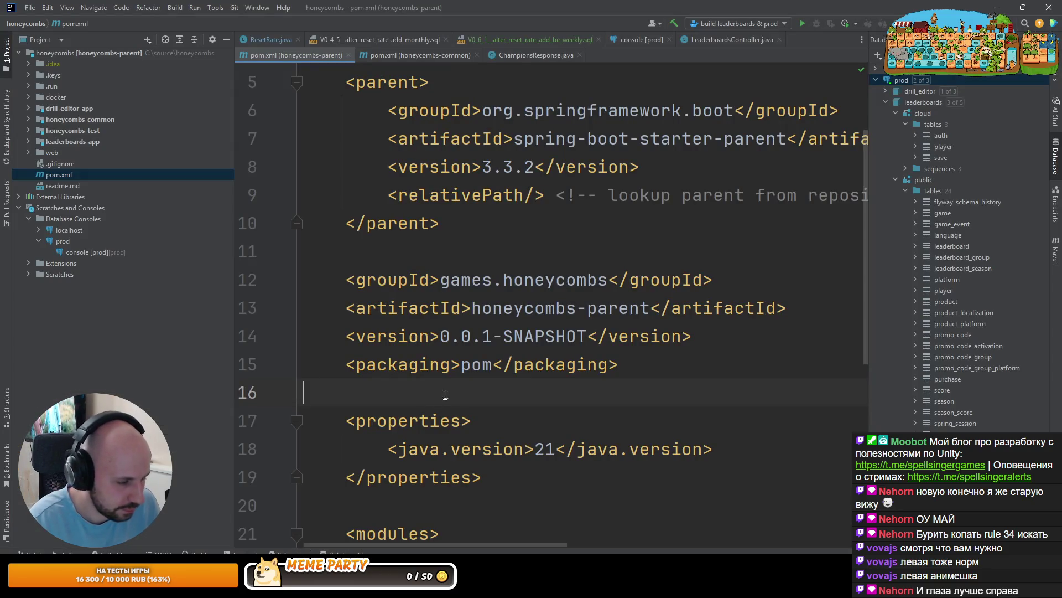
pyautogui.hotkey('alt', 'Tab')
pyautogui.click(332, 417)
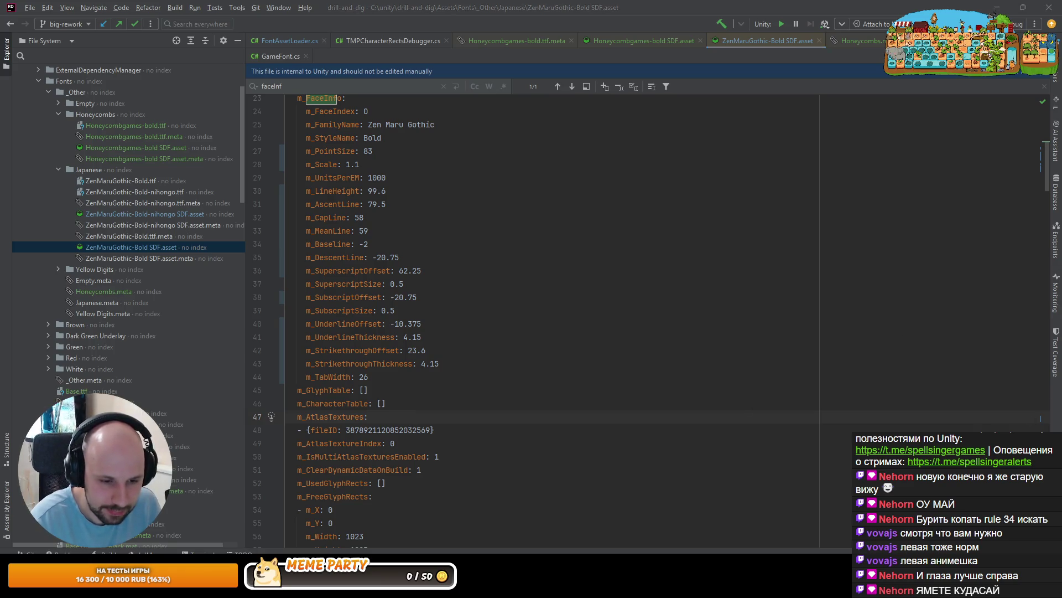
pyautogui.hotkey('alt', 'Tab')
pyautogui.click(288, 15)
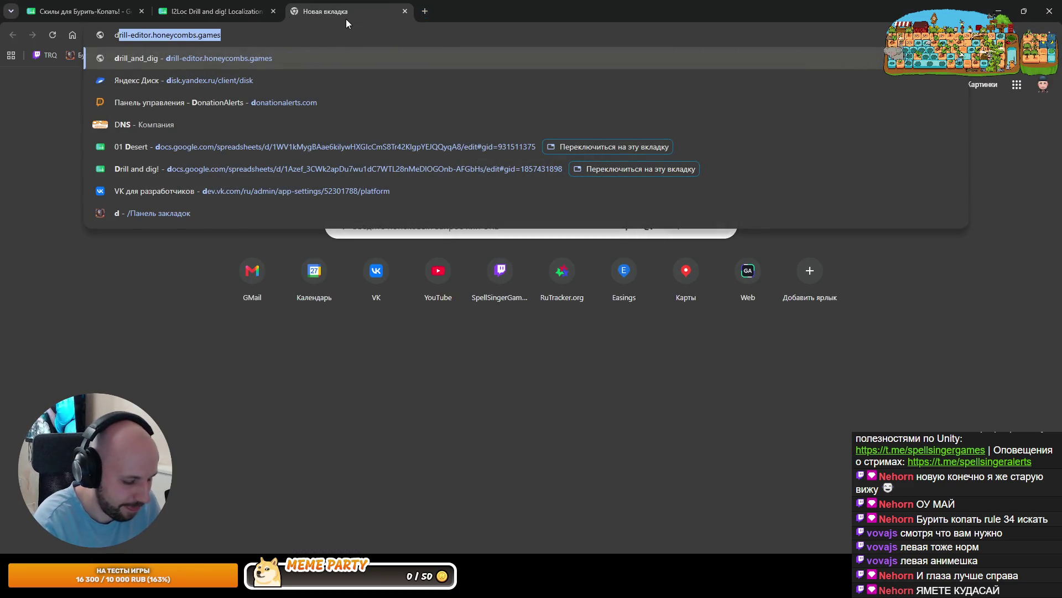
# Load donationalerts.com, check zoom at 110% then back to 100%, and return to IntelliJ
pyautogui.write('dona')
pyautogui.press('Return')
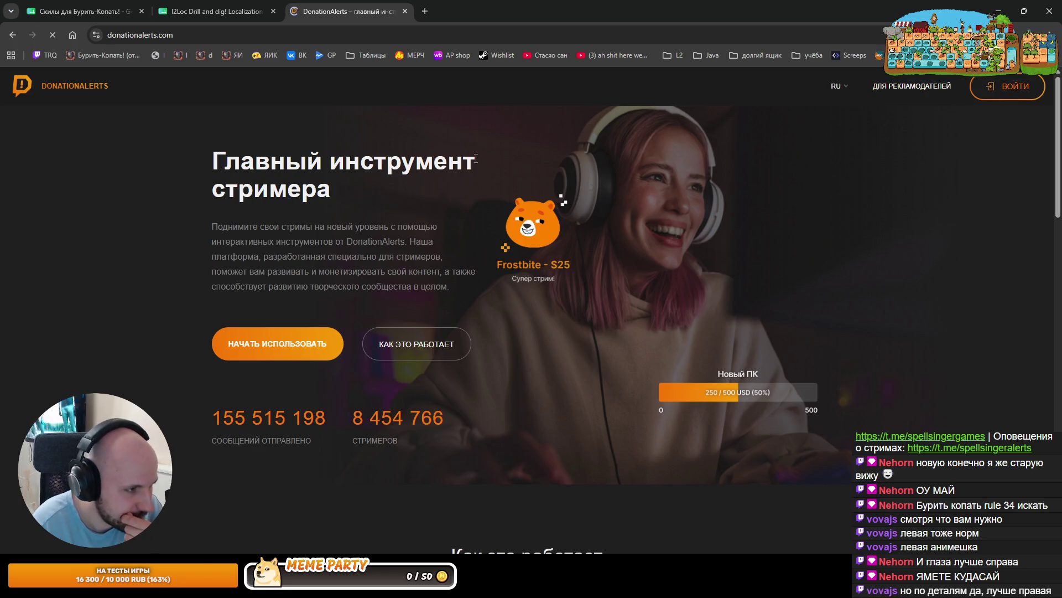
pyautogui.hotkey('ctrl', '+')
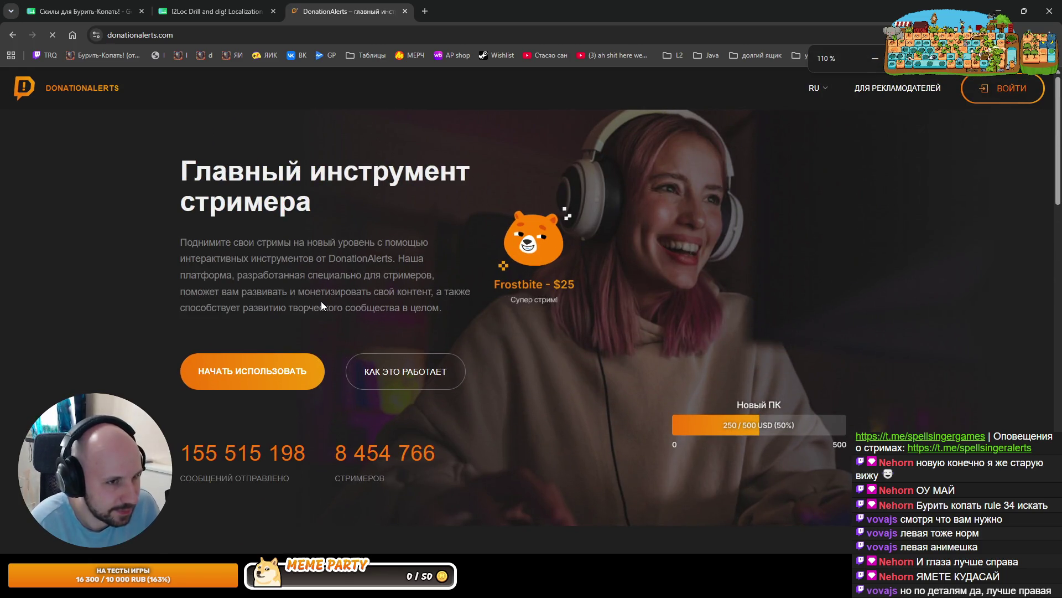
pyautogui.hotkey('ctrl', '-')
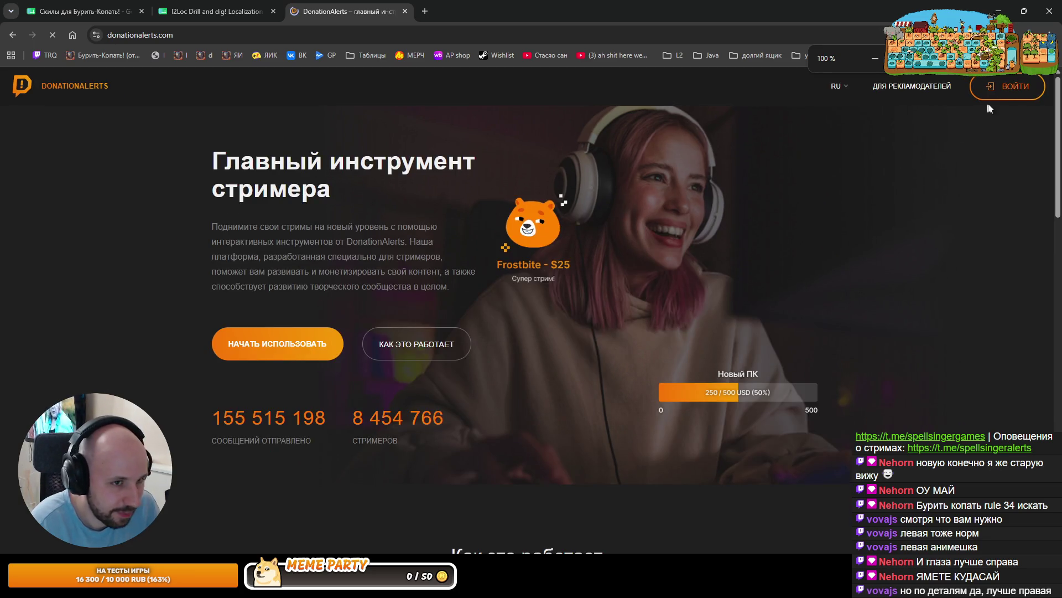
pyautogui.hotkey('alt', 'Tab')
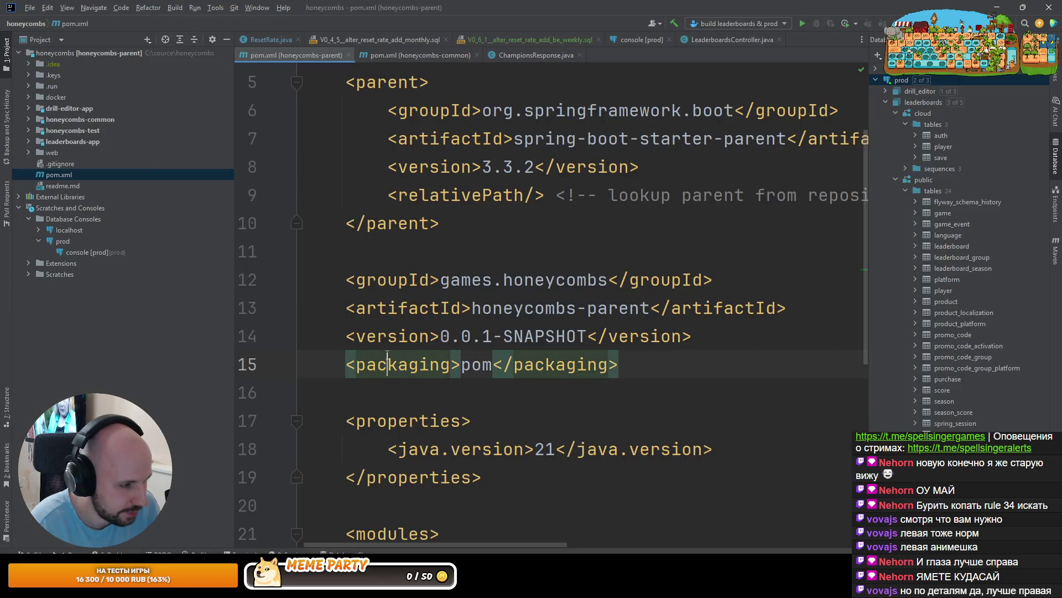
# Review and cancel the leaderboards commit, then start a commit of the font changes in Rider
pyautogui.scroll(-10, 387, 355)
pyautogui.hotkey('ctrl', 'k')
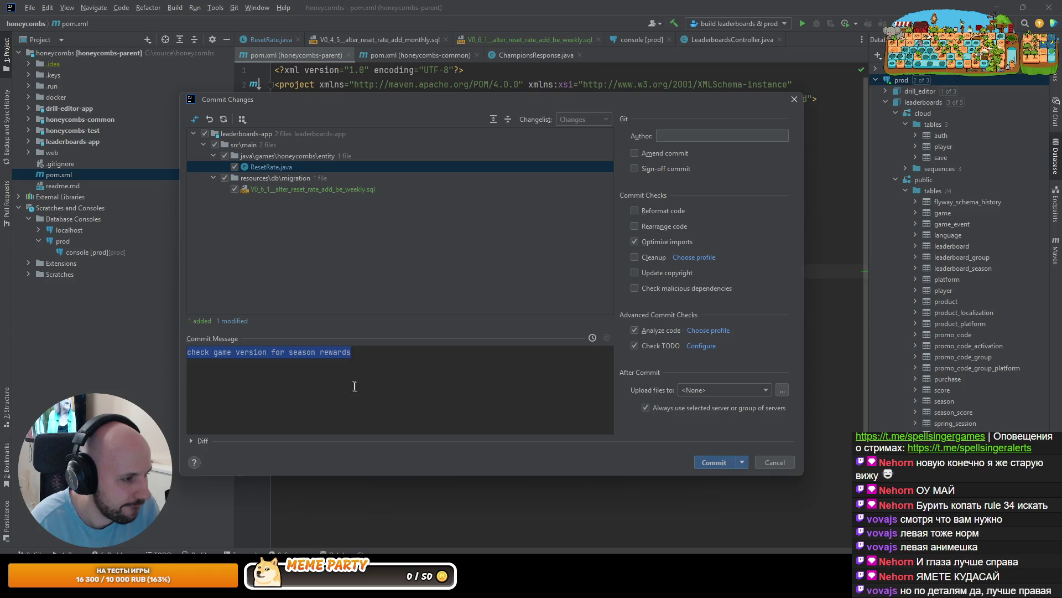
pyautogui.click(367, 387)
pyautogui.hotkey('ctrl', 'a')
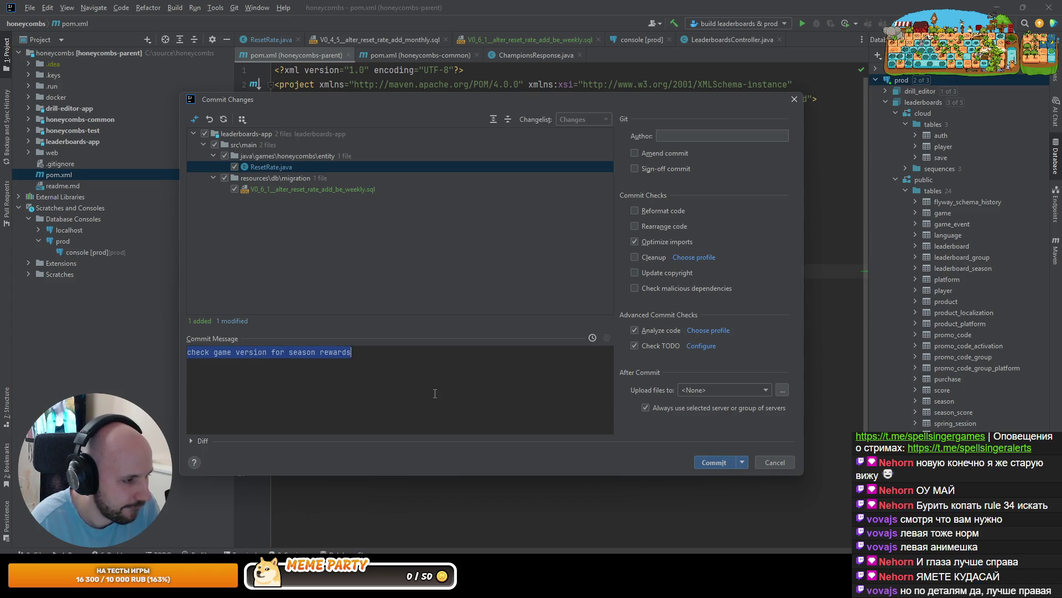
pyautogui.click(781, 464)
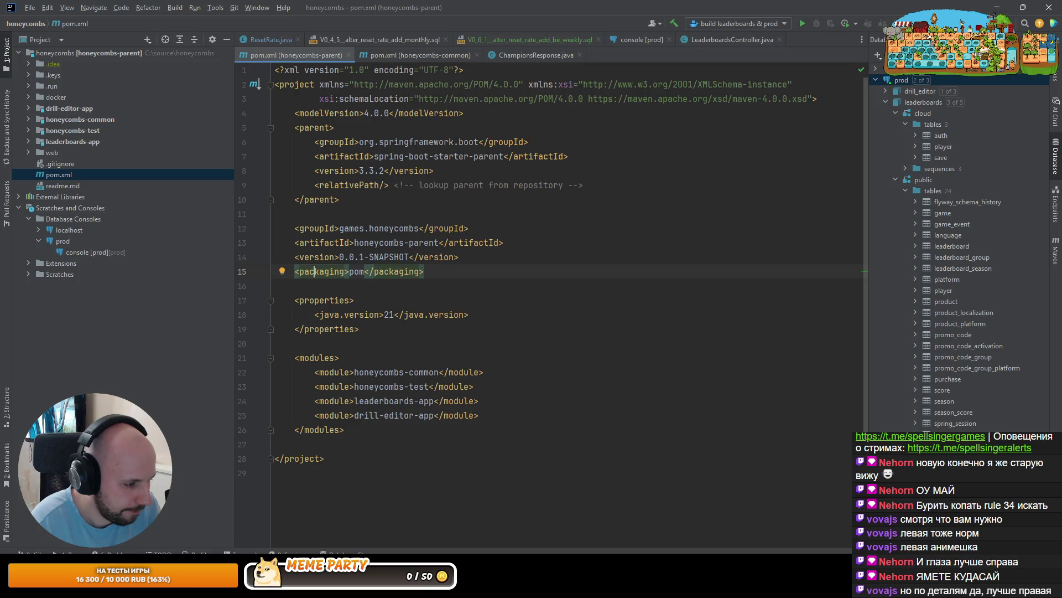
pyautogui.hotkey('alt', 'Tab')
pyautogui.hotkey('ctrl', 'k')
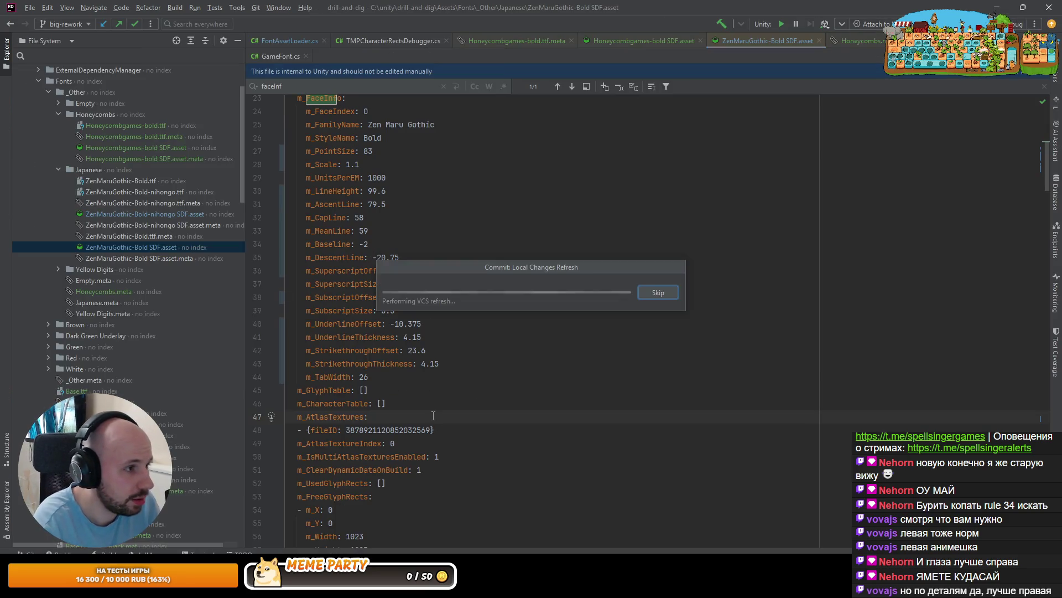
# Expand the changed-files tree and review the GameInitializer.cs and SettingsLanguageManager.cs diffs
pyautogui.scroll(-10, 484, 255)
pyautogui.scroll(10, 476, 277)
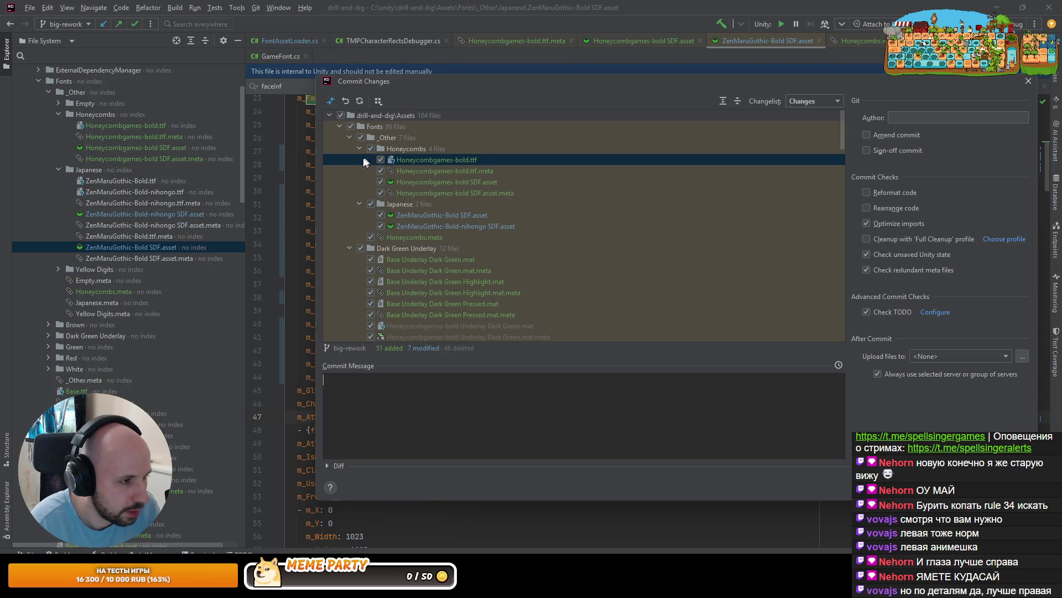
pyautogui.click(329, 115)
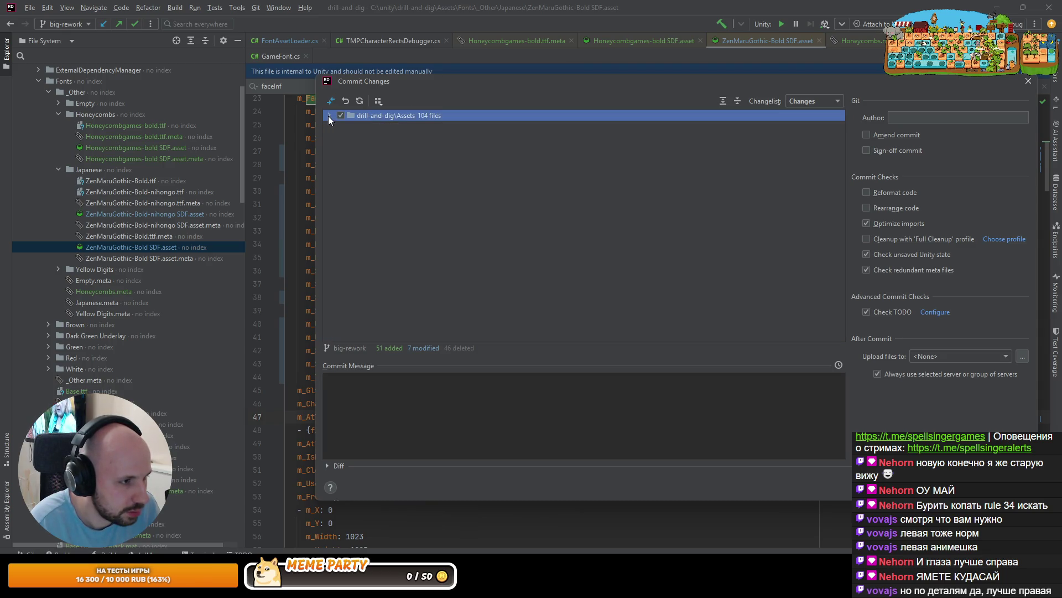
pyautogui.click(330, 115)
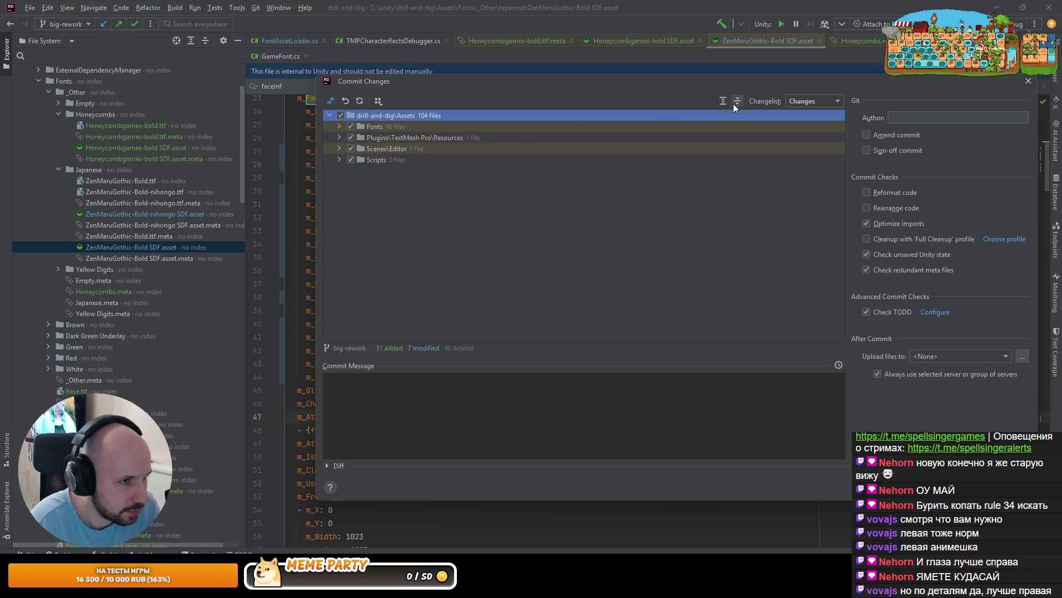
pyautogui.click(722, 100)
pyautogui.scroll(-20, 486, 280)
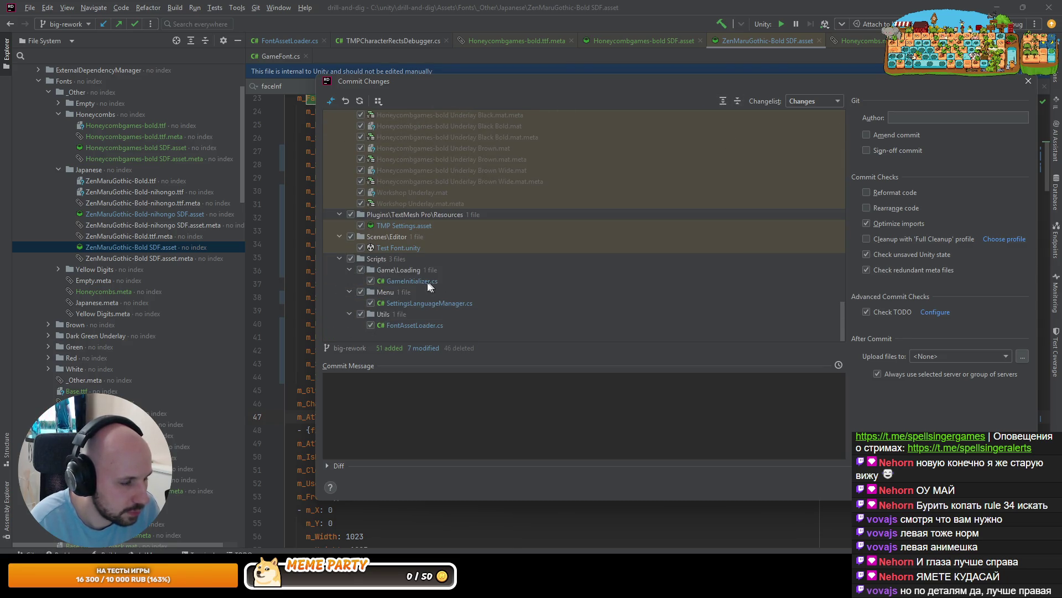
pyautogui.doubleClick(427, 282)
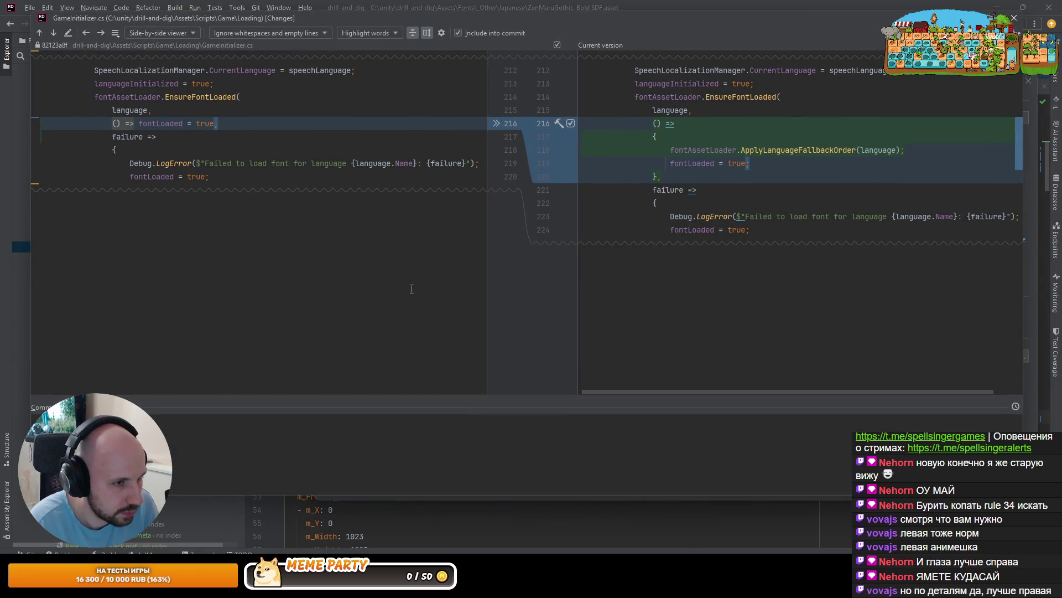
pyautogui.press('Escape')
pyautogui.doubleClick(398, 299)
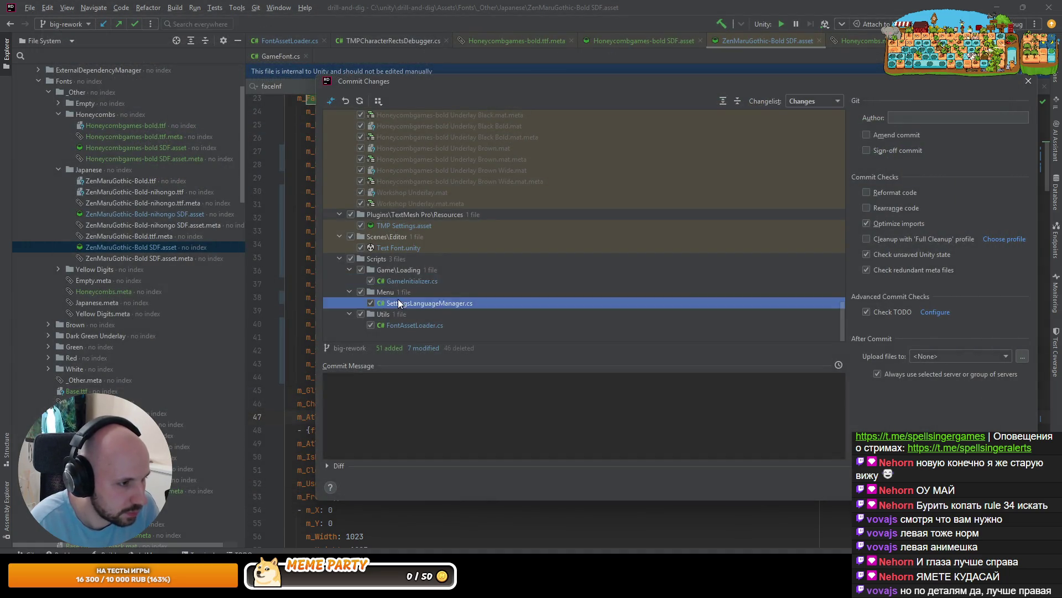
pyautogui.press('Escape')
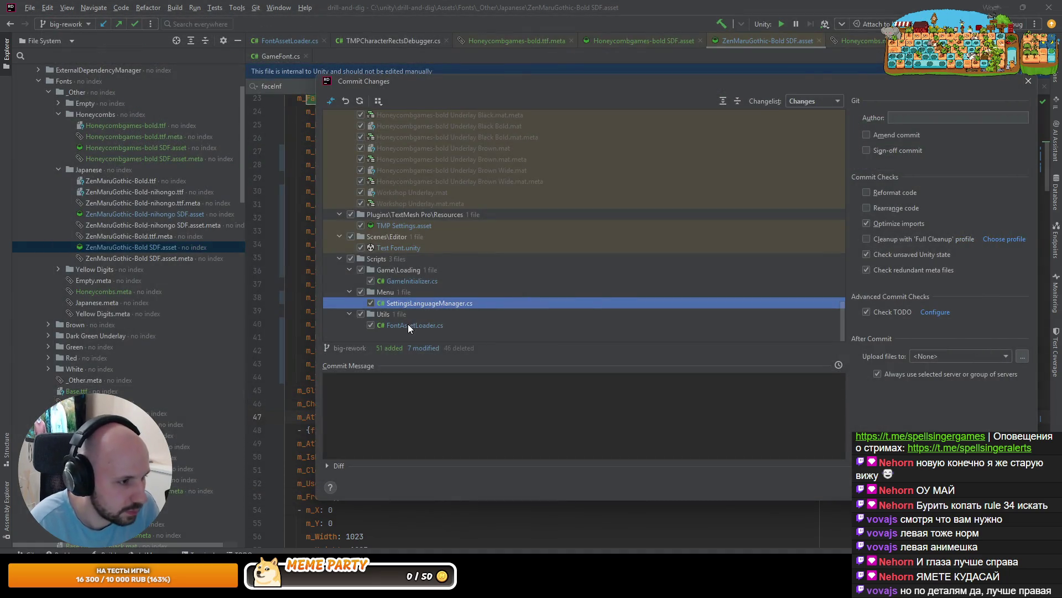
# In the FontAssetLoader.cs diff, convert the constructor into an inline initialFallbackFonts member initializer
pyautogui.click(408, 325)
pyautogui.doubleClick(408, 325)
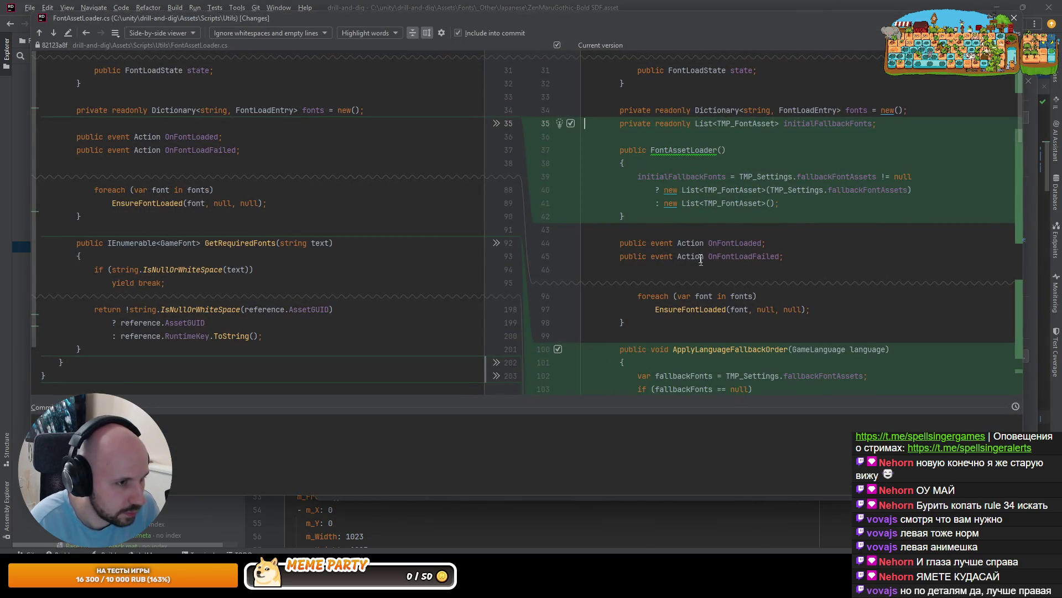
pyautogui.click(686, 150)
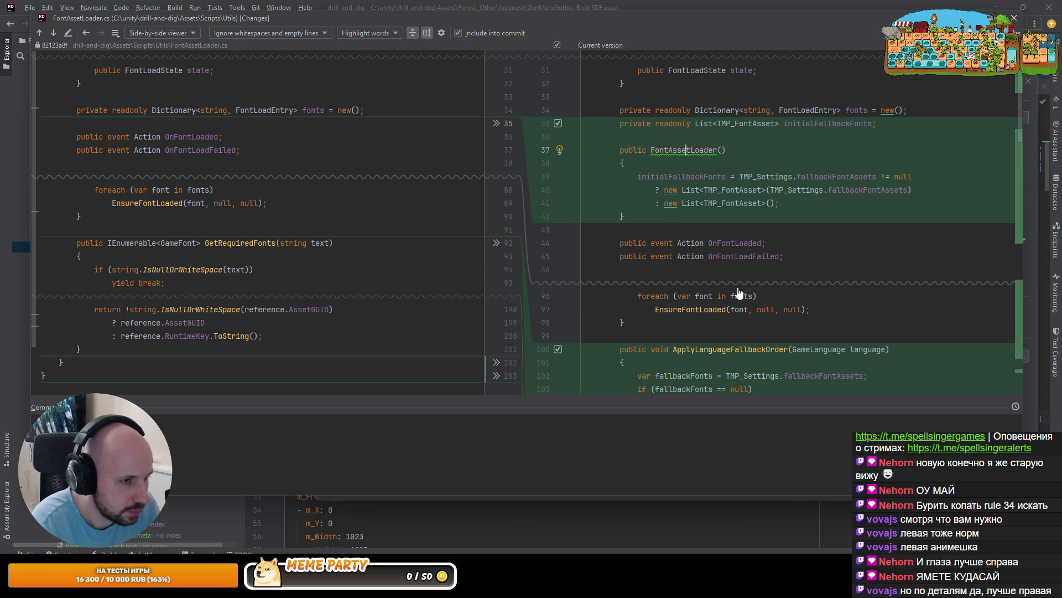
pyautogui.hotkey('alt', 'Return')
pyautogui.press('Return')
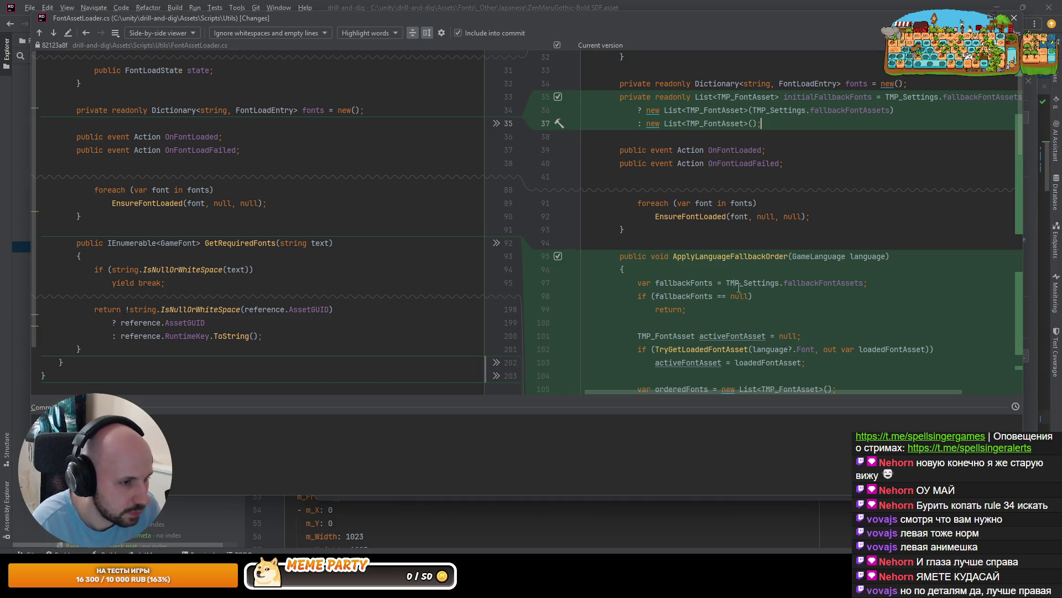
pyautogui.scroll(-5, 738, 287)
pyautogui.click(719, 181)
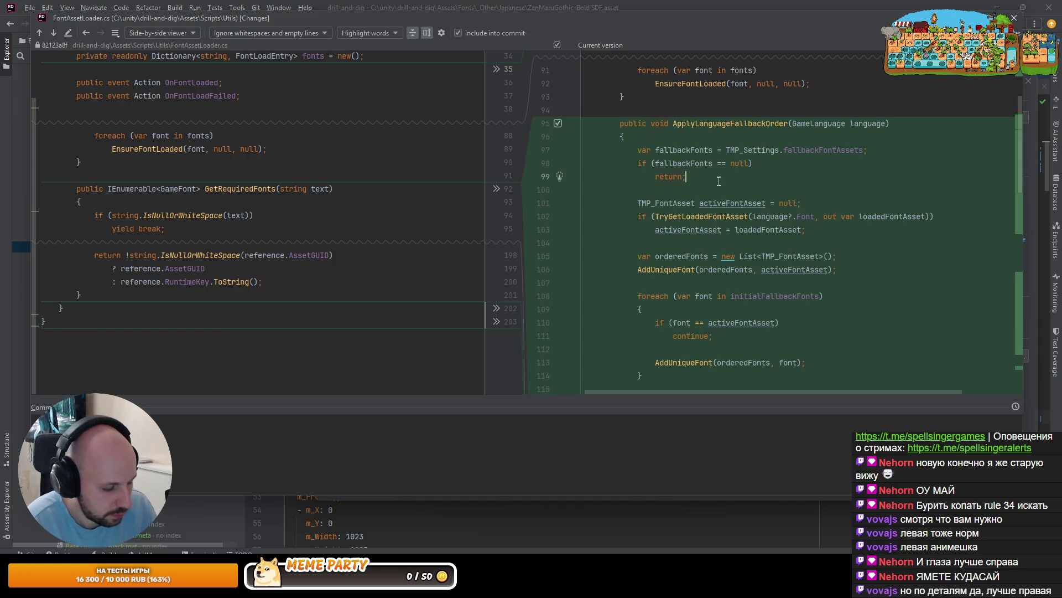
pyautogui.press('F4')
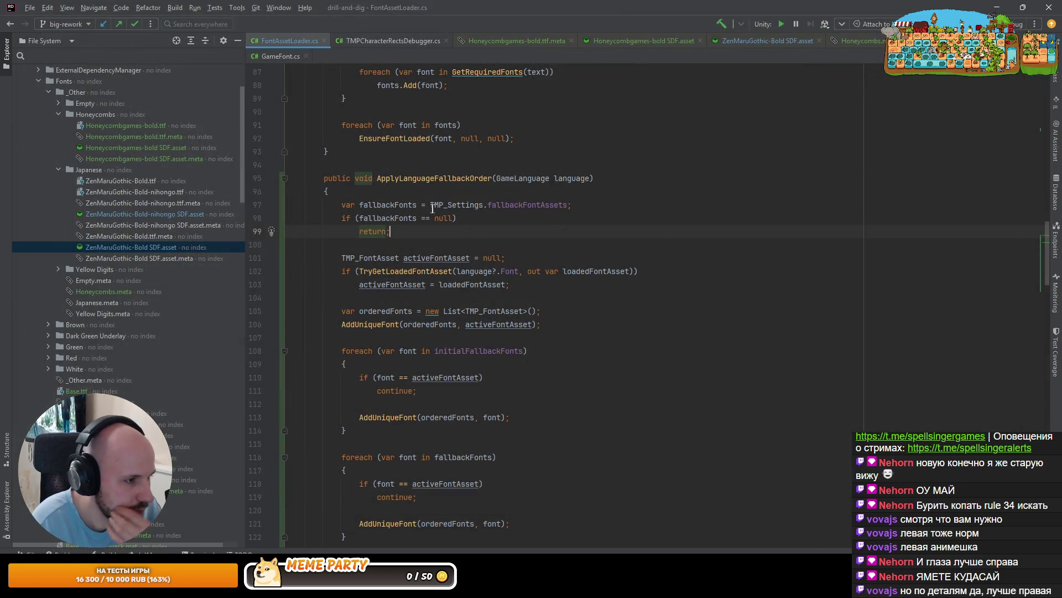
# Inspect the TryGetLoadedFontAsset declaration and read through FontAssetLoader.cs to the end of the file
pyautogui.click(426, 271)
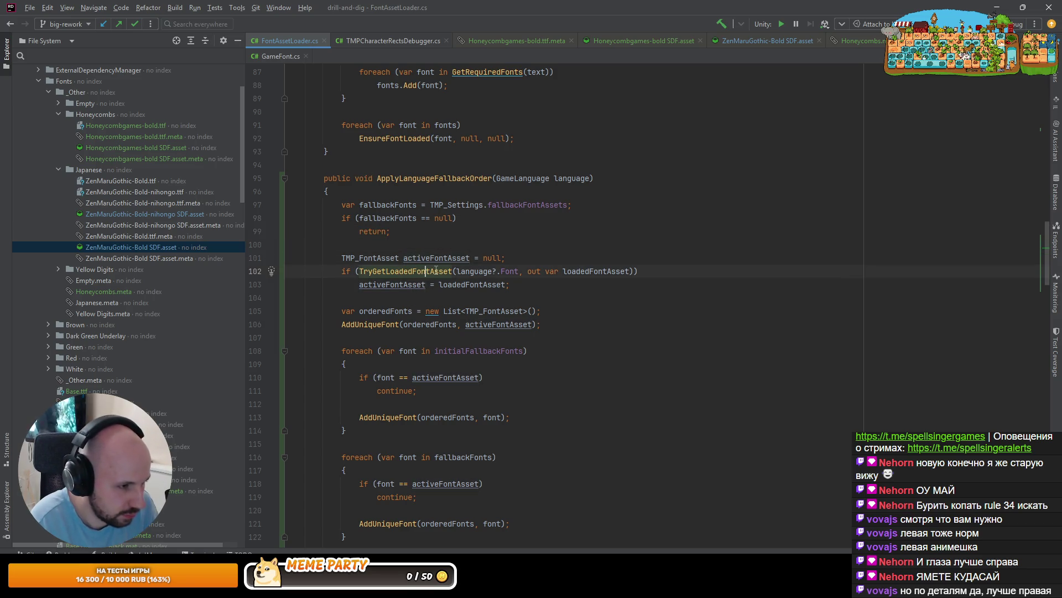
pyautogui.keyDown('ctrl'); pyautogui.click(417, 274); pyautogui.keyUp('ctrl')
pyautogui.hotkey('ctrl', 'alt', 'Left')
pyautogui.scroll(-1, 385, 259)
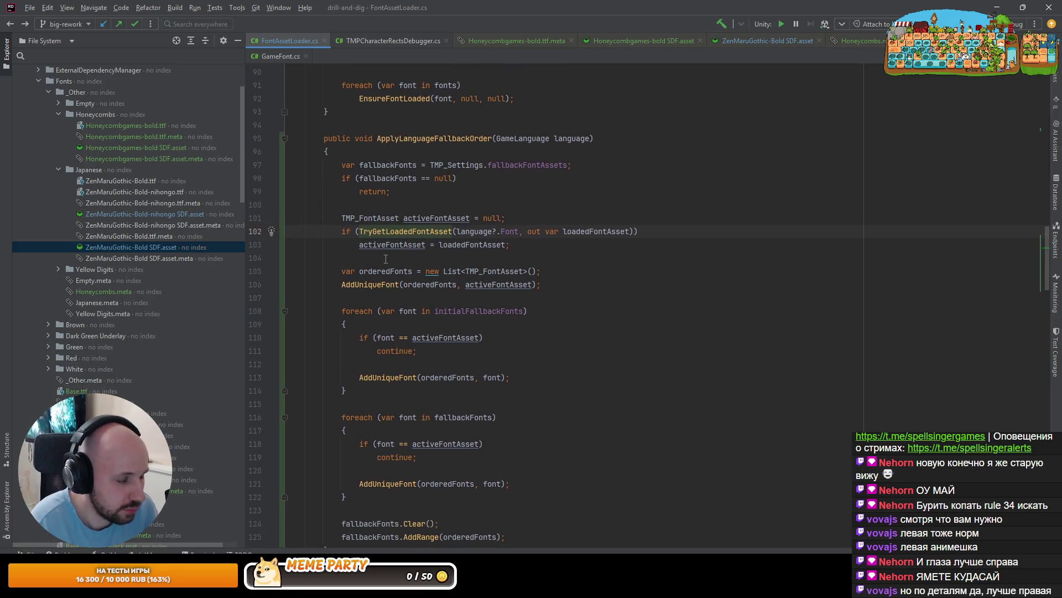
pyautogui.scroll(-2, 355, 292)
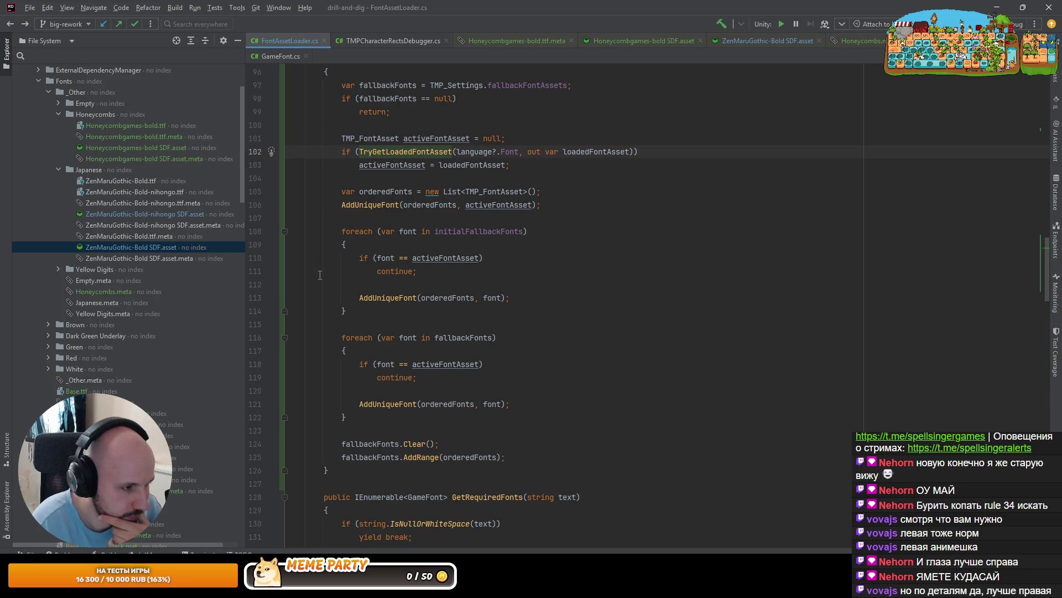
pyautogui.scroll(-2, 359, 289)
pyautogui.scroll(-4, 349, 284)
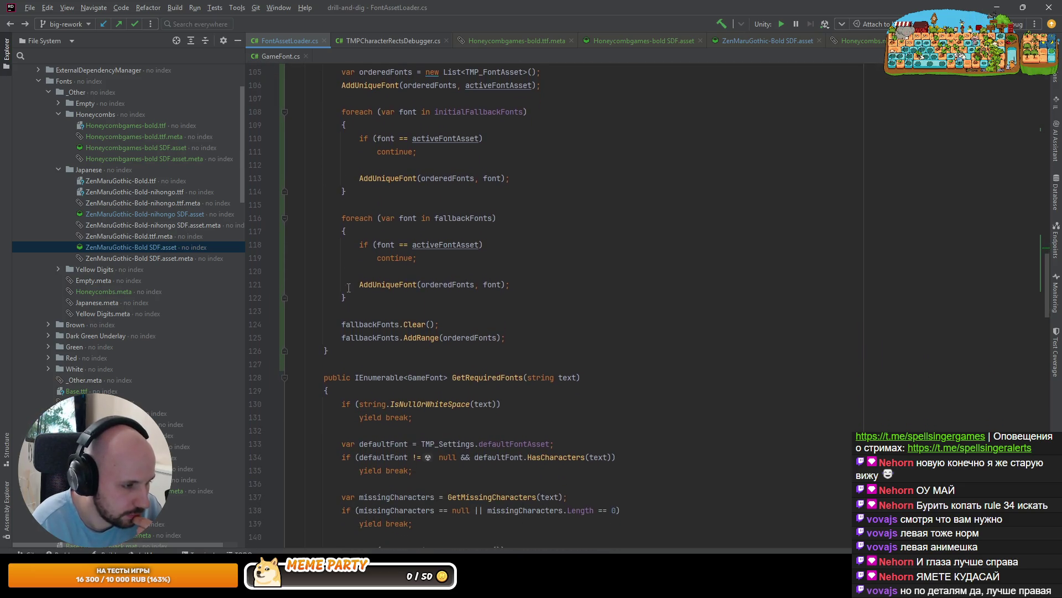
pyautogui.scroll(-20, 346, 284)
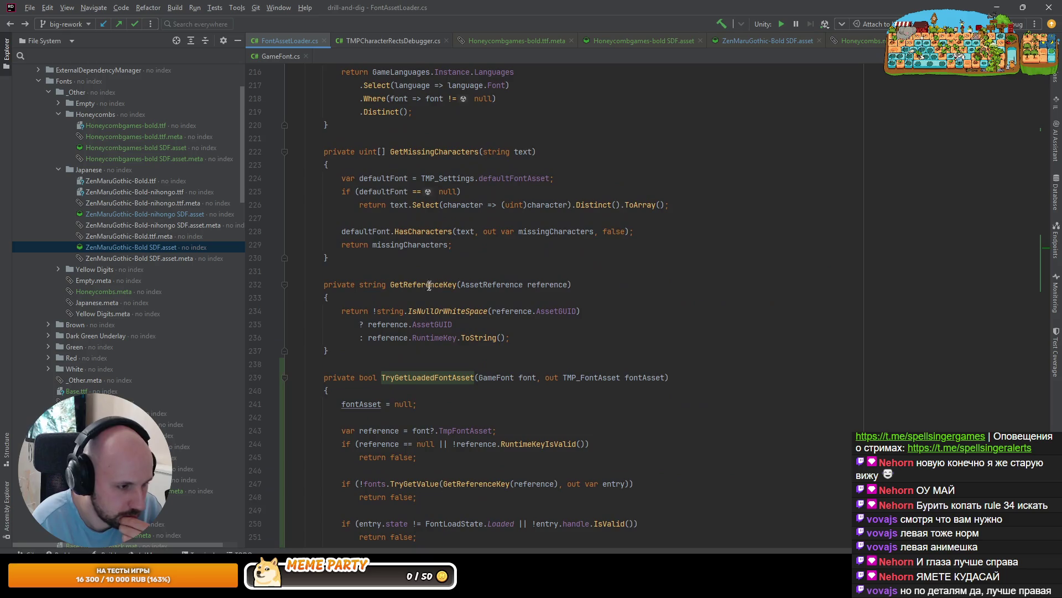
pyautogui.scroll(-5, 412, 297)
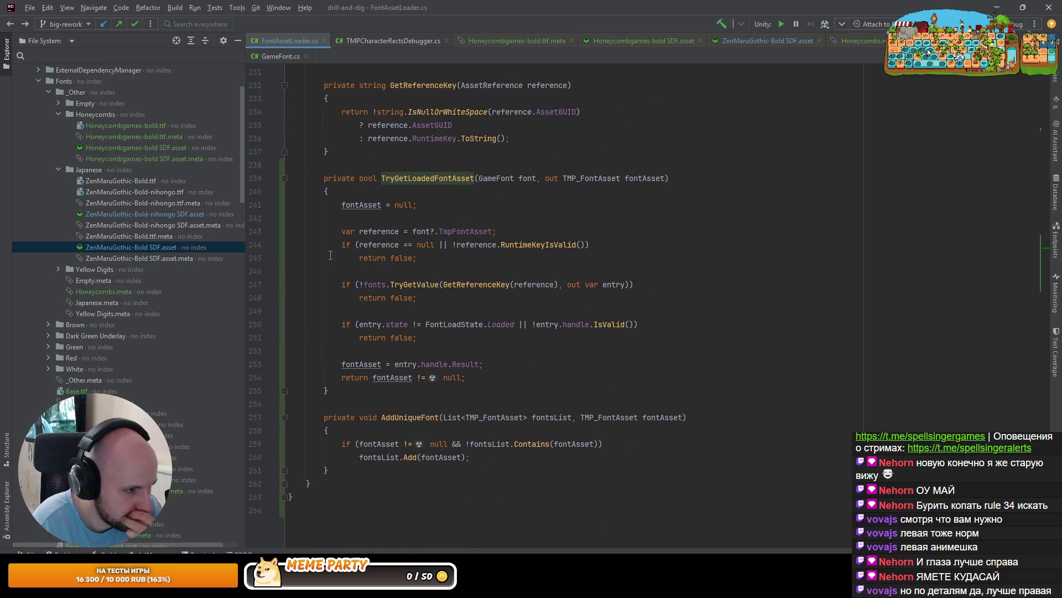
pyautogui.scroll(-2, 330, 255)
pyautogui.scroll(9, 330, 255)
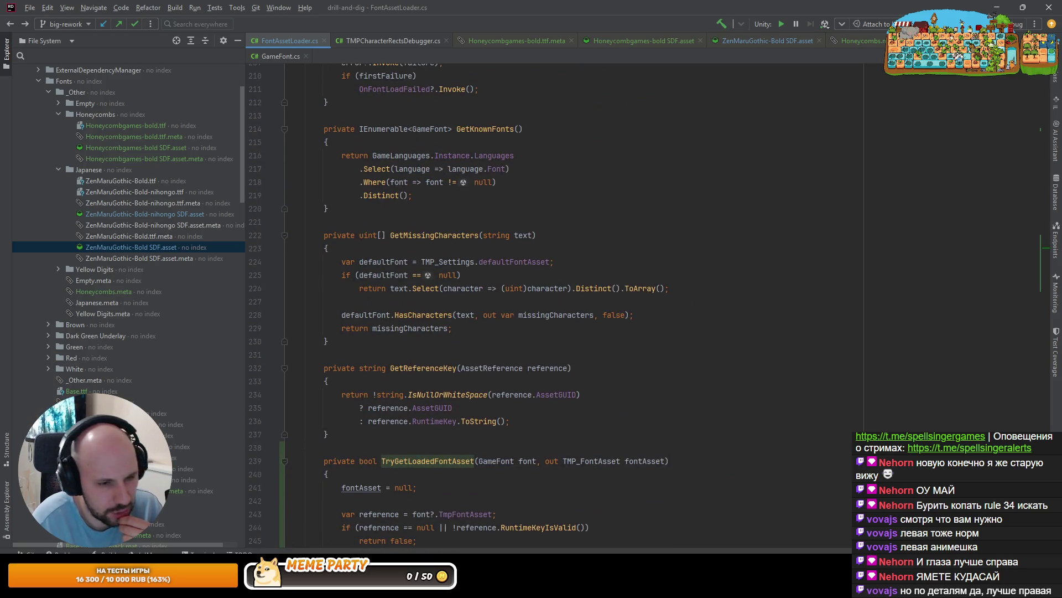
pyautogui.scroll(20, 1002, 118)
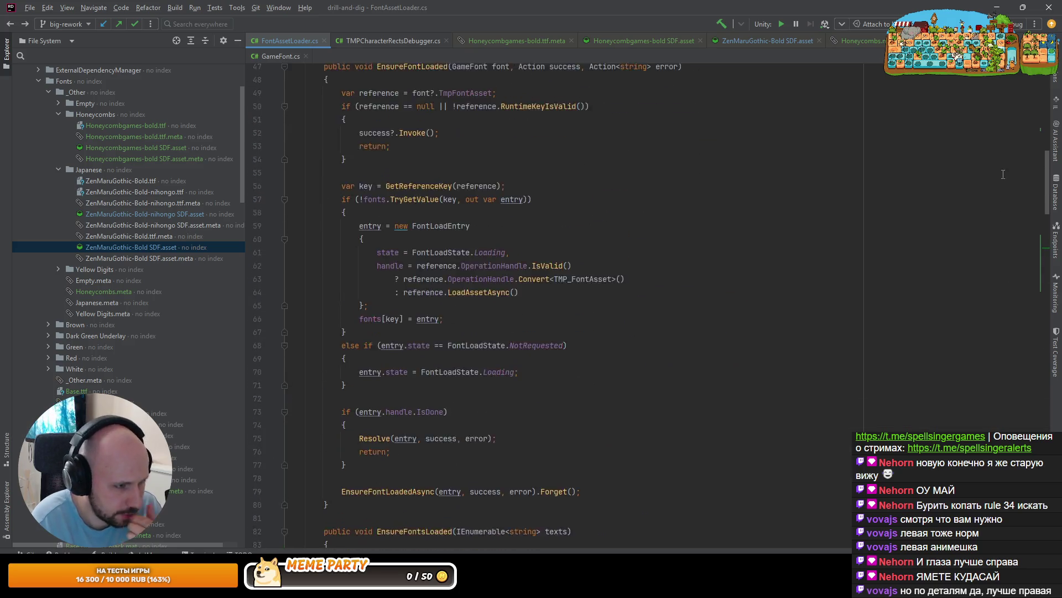
pyautogui.scroll(5, 1002, 118)
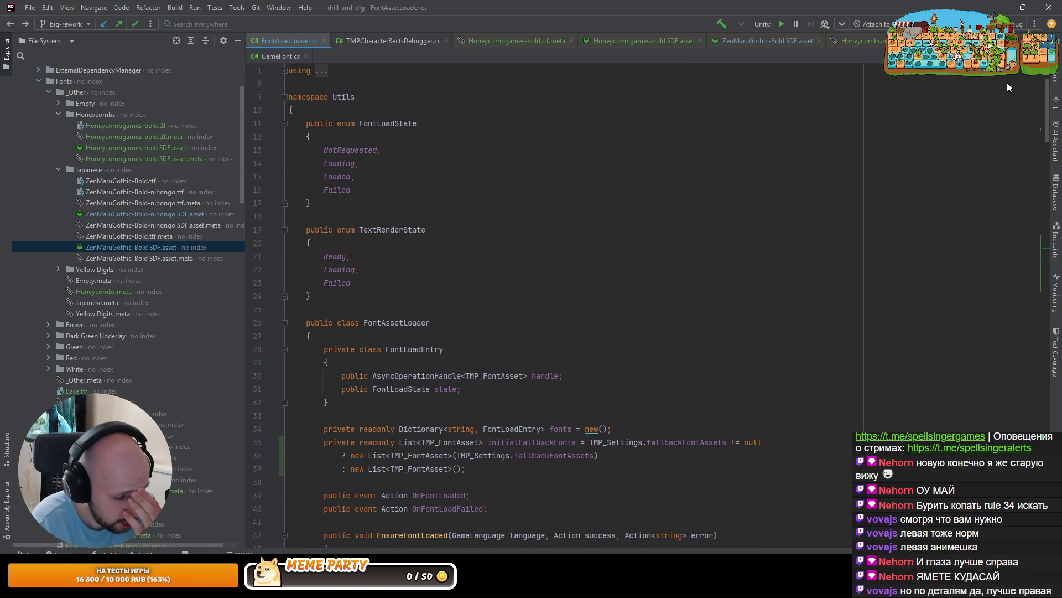
pyautogui.hotkey('ctrl', 'End')
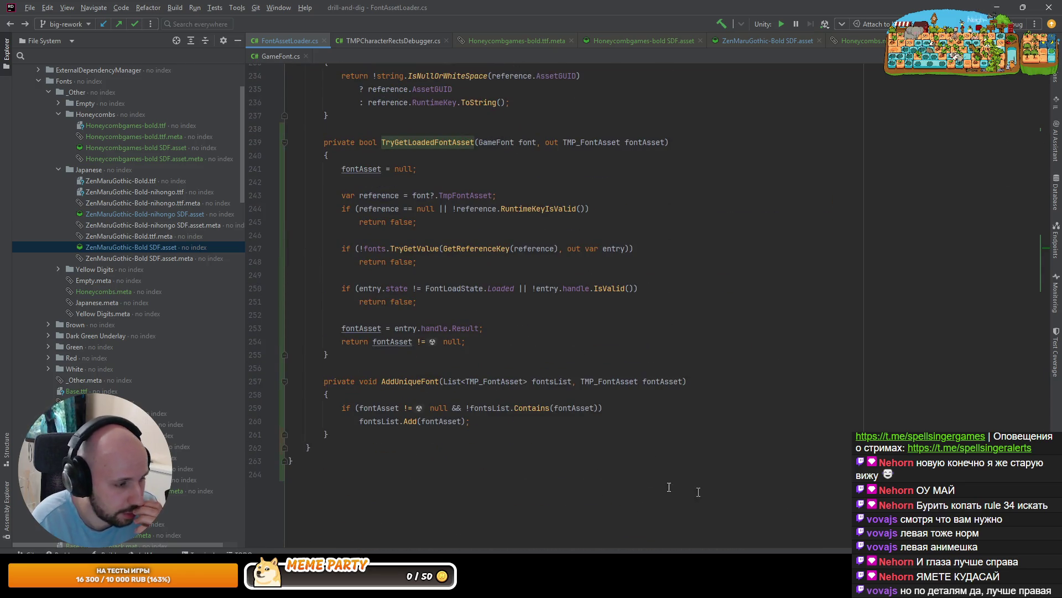
# Briefly bring up Unity, then go to the DonationAlerts page and start logging in
pyautogui.moveTo(238, 588)
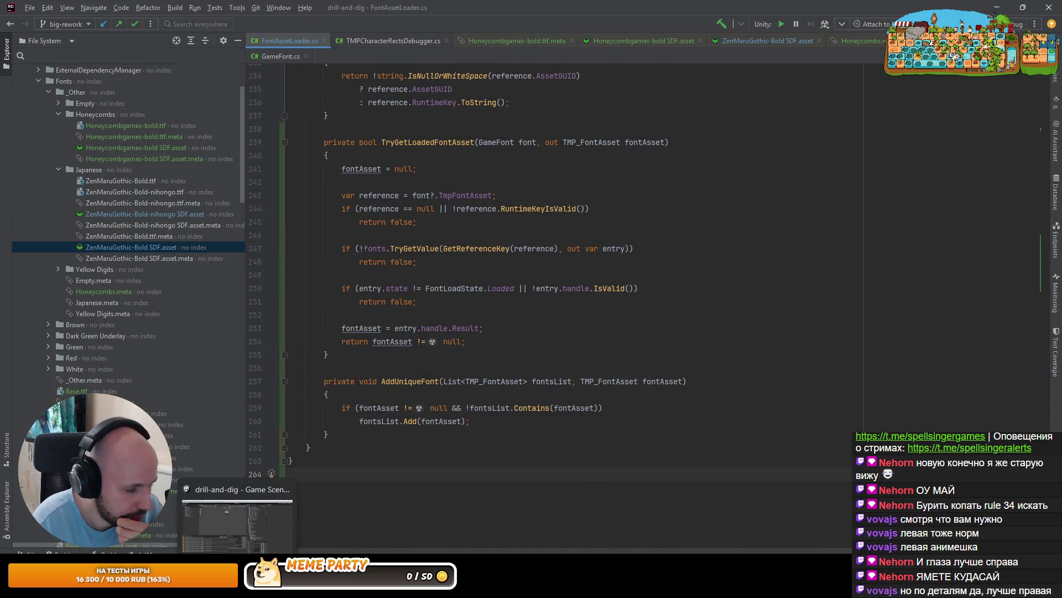
pyautogui.click(238, 587)
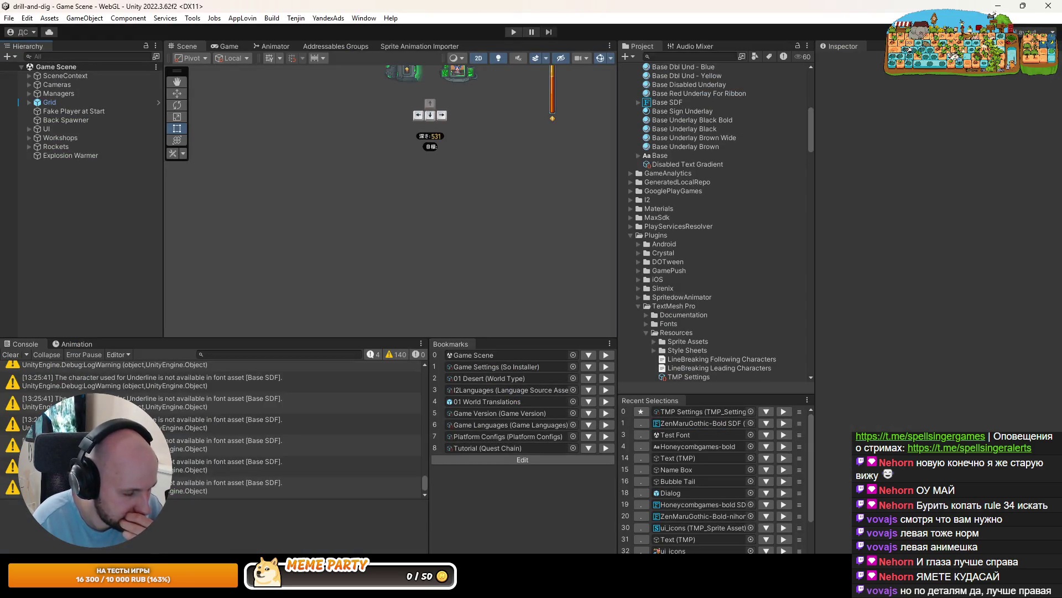
pyautogui.hotkey('alt', 'Tab')
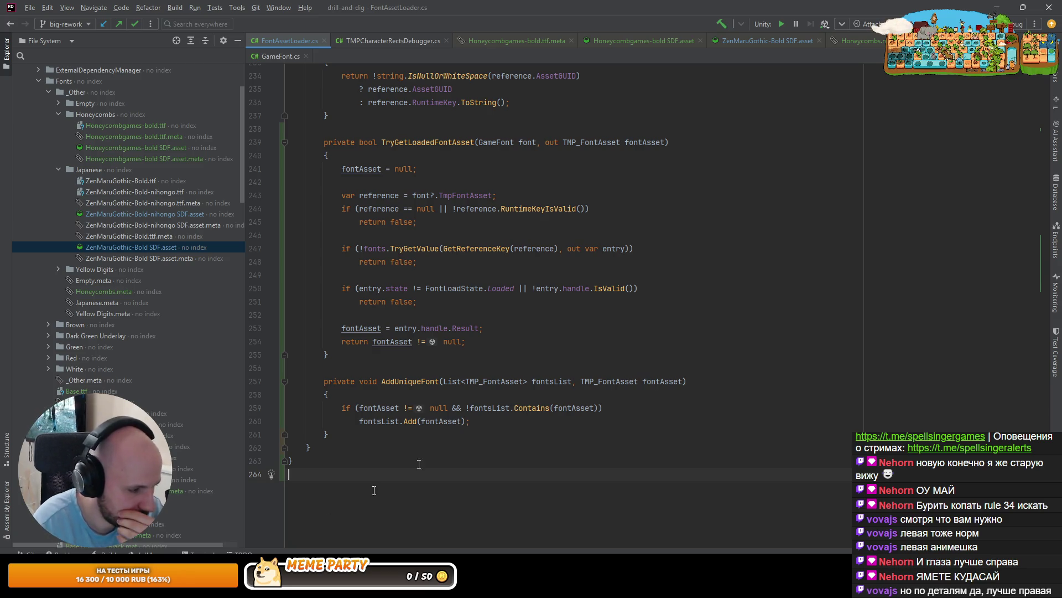
pyautogui.hotkey('alt', 'Tab')
pyautogui.click(1016, 87)
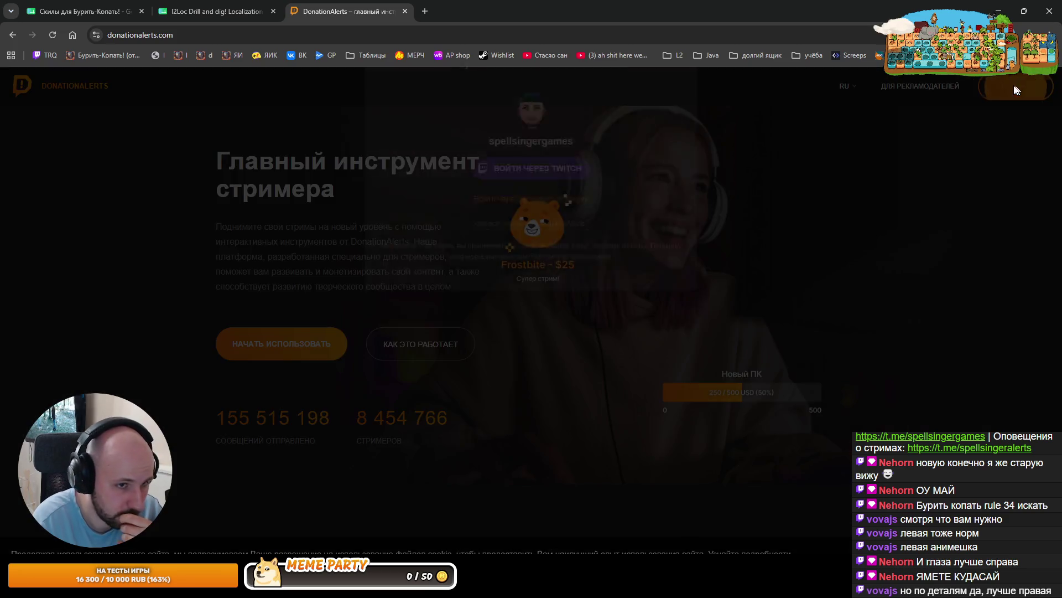
# Sign in to DonationAlerts with Twitch, then return to the Unity editor
pyautogui.click(503, 218)
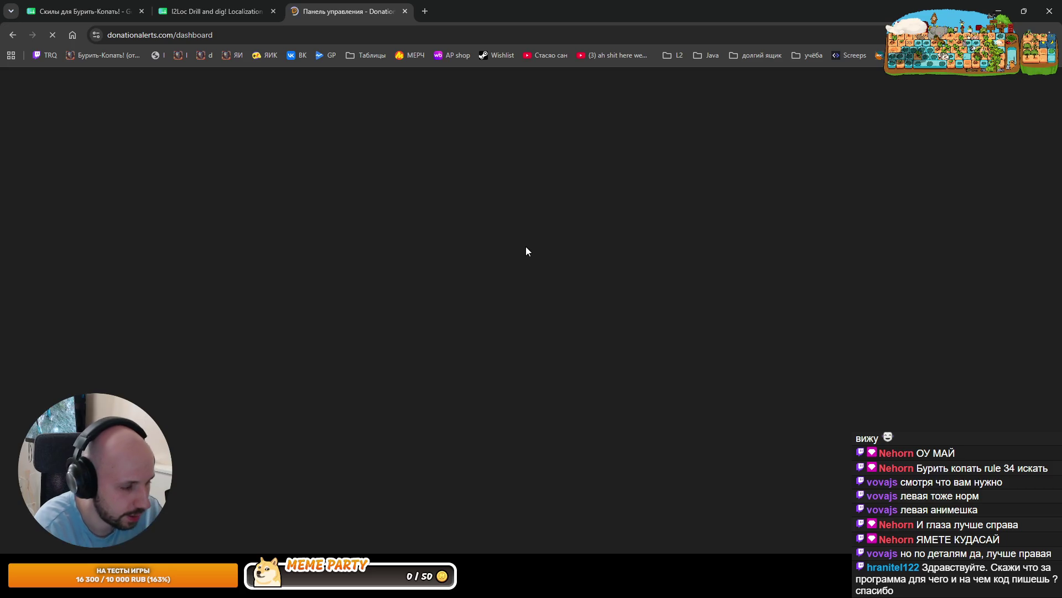
pyautogui.hotkey('alt', 'Tab')
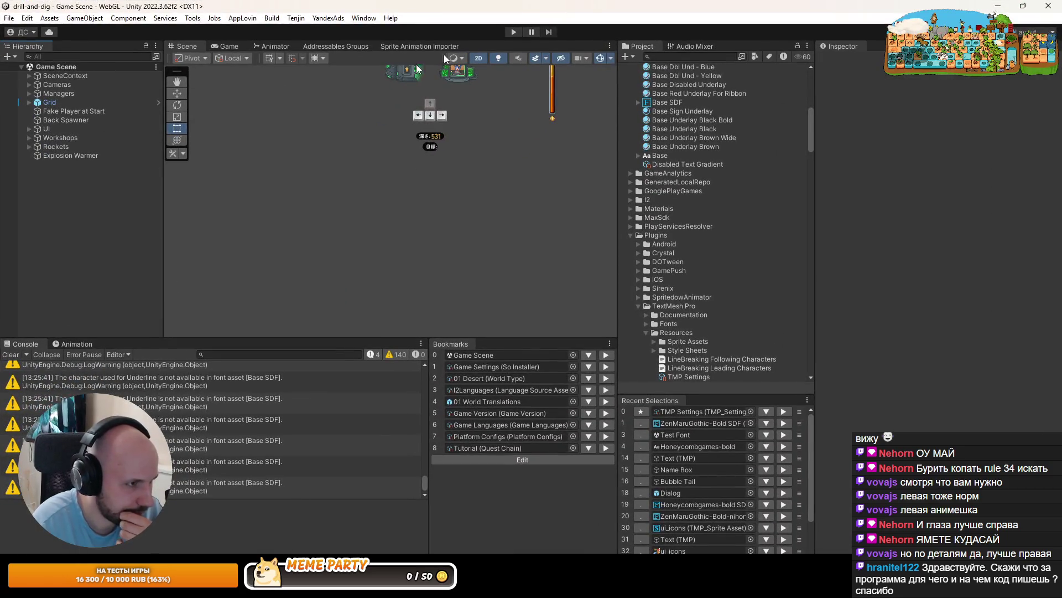
# Play the game past the tutorial to the Japanese ワークショップ panel, then go to the DonationAlerts dashboard
pyautogui.click(513, 31)
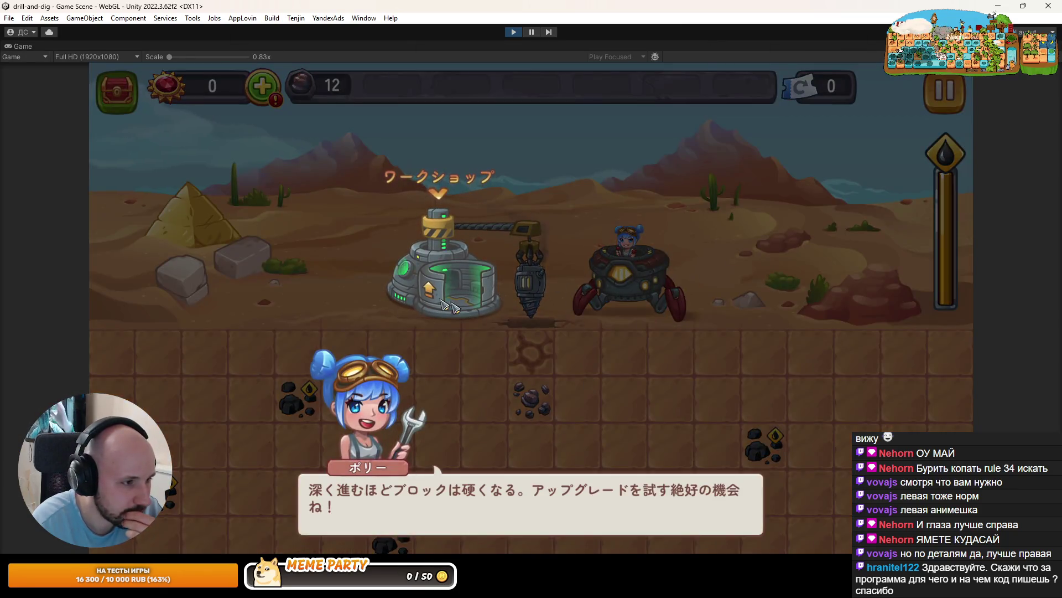
pyautogui.click(503, 285)
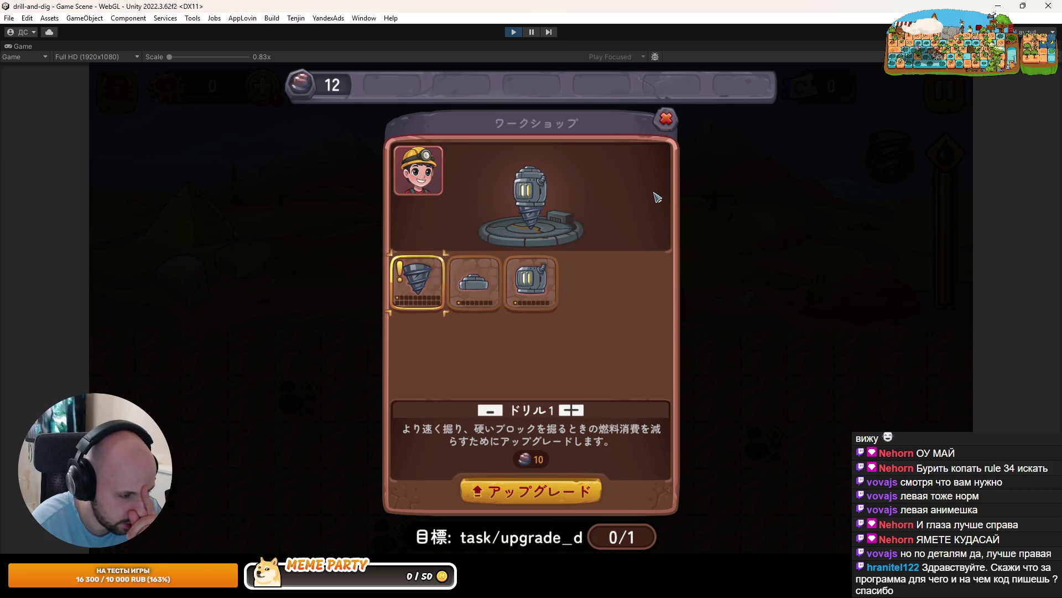
pyautogui.hotkey('alt', 'Tab')
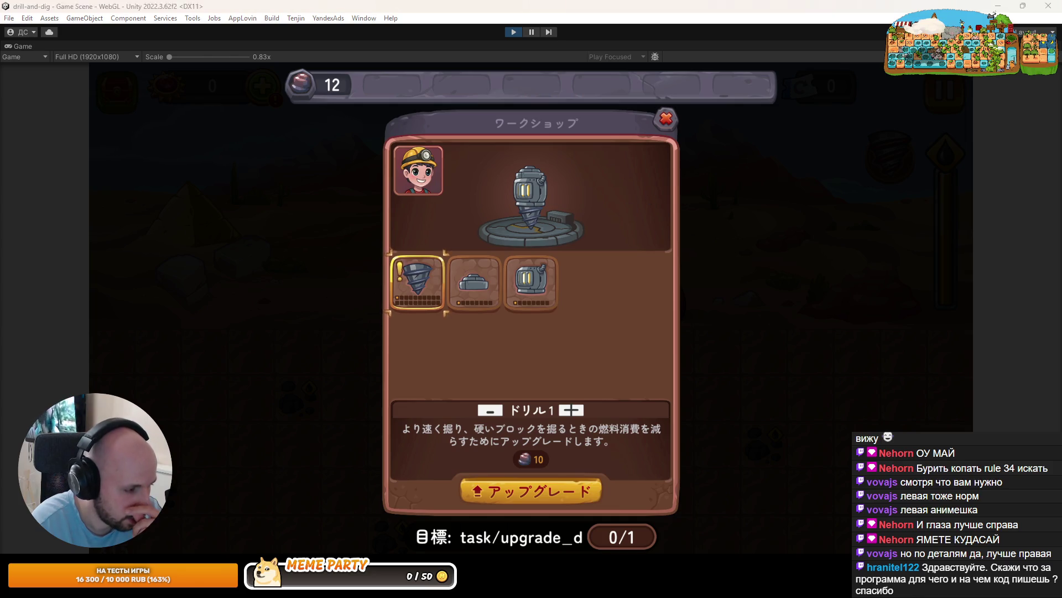
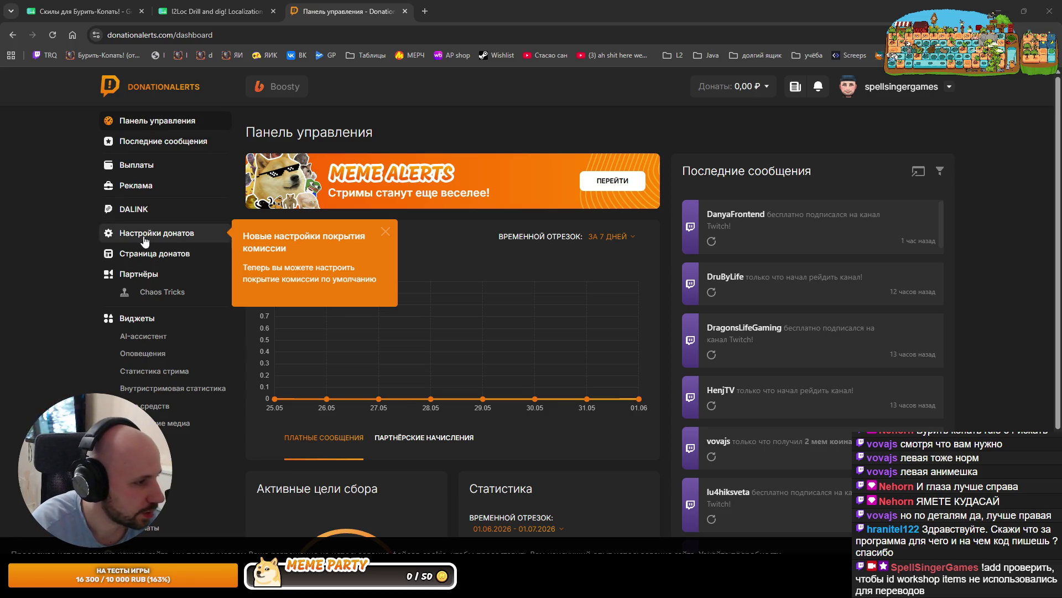
# Start a new donation goal titled 'Японская озвучка (100$ + комиссии)' with a 10000 RUB target
pyautogui.click(147, 406)
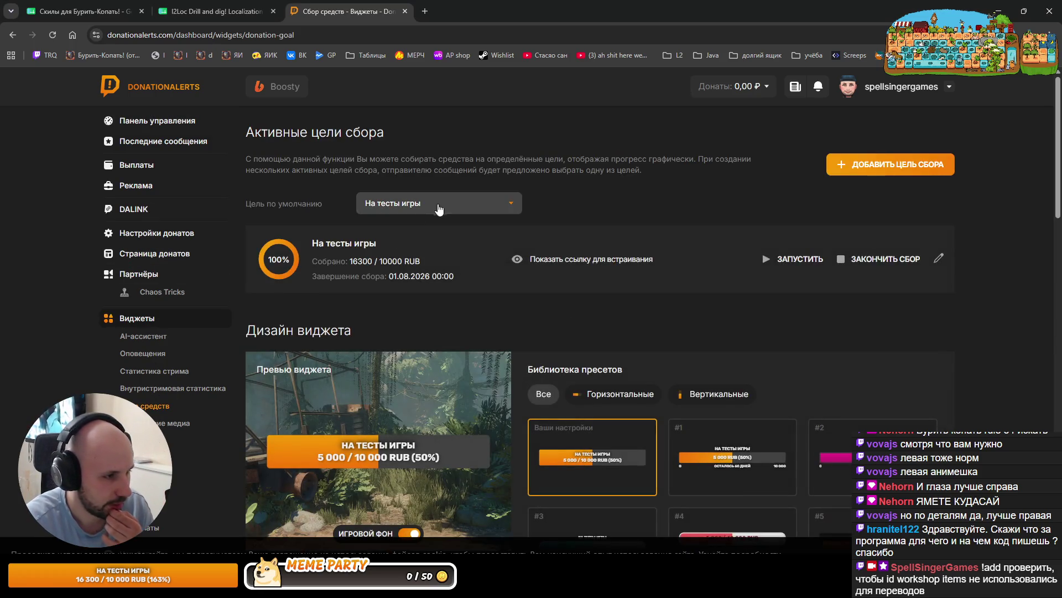
pyautogui.click(880, 171)
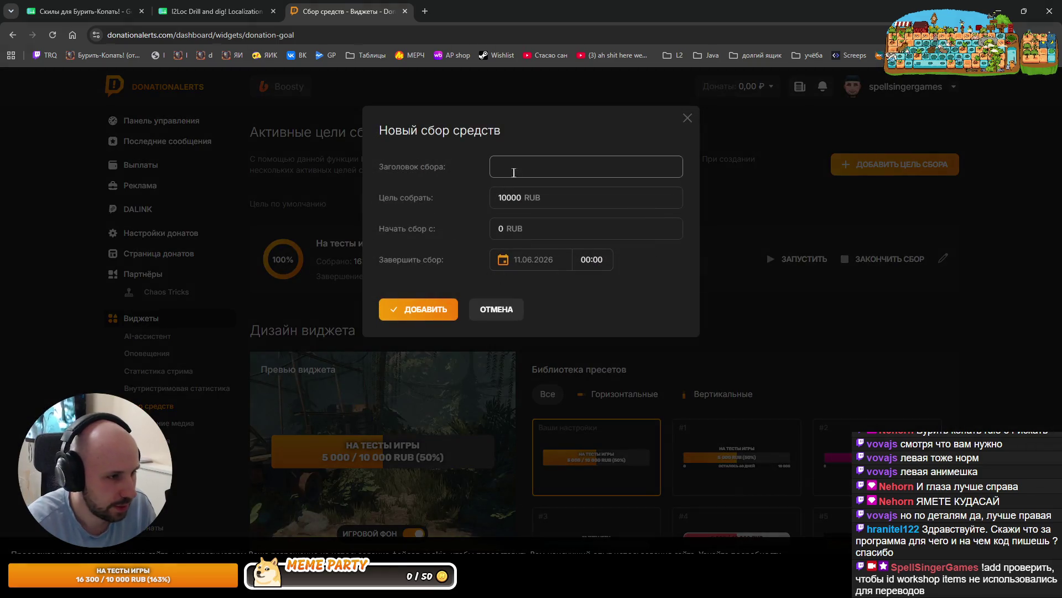
pyautogui.write('Японс')
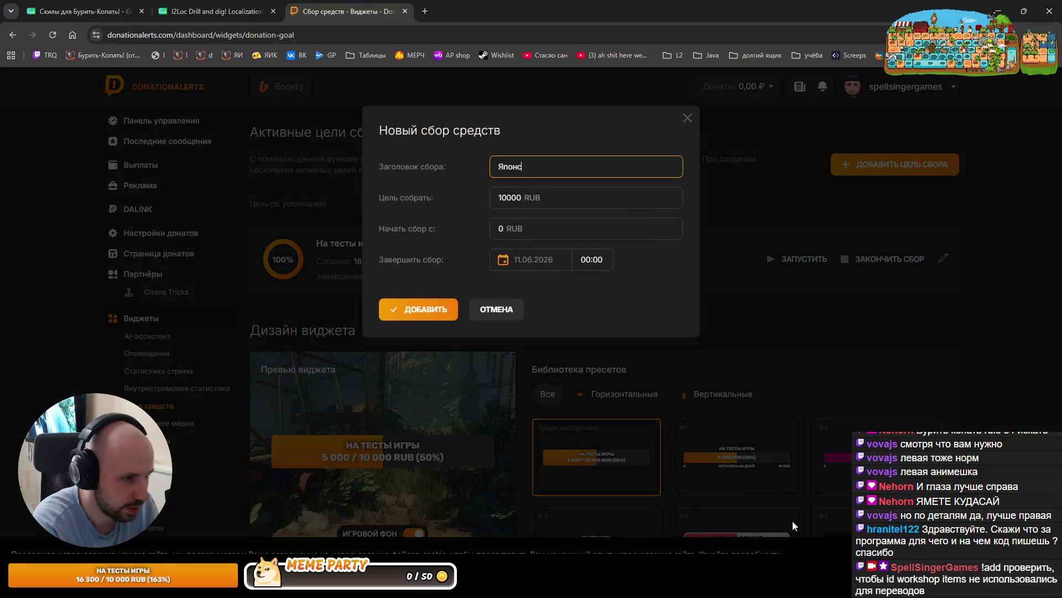
pyautogui.write('кая озвучка ')
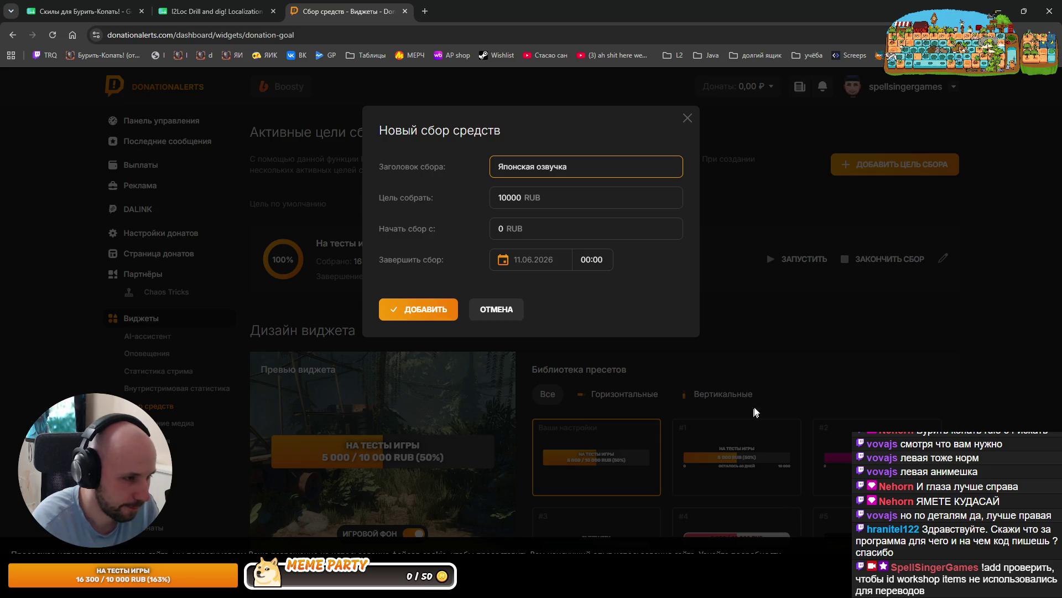
pyautogui.write('(100%')
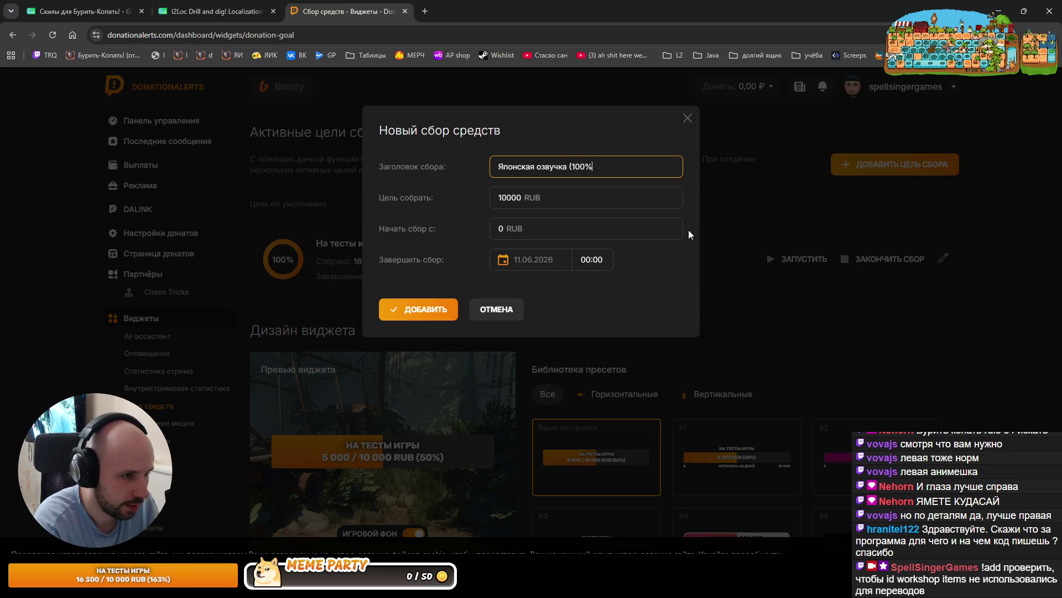
pyautogui.press('BackSpace')
pyautogui.write('$ + комисс')
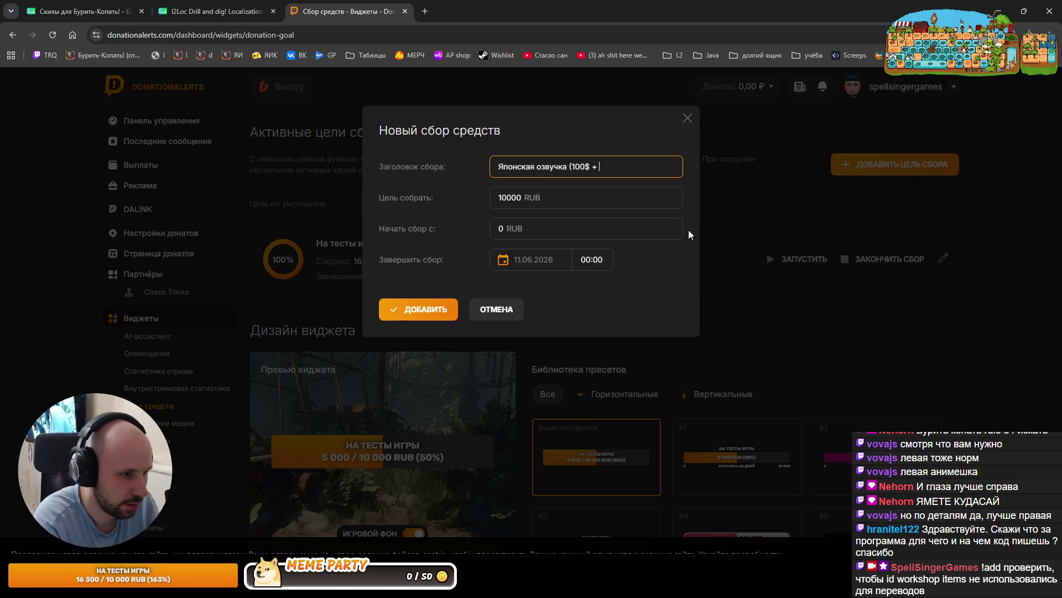
pyautogui.write('ии)')
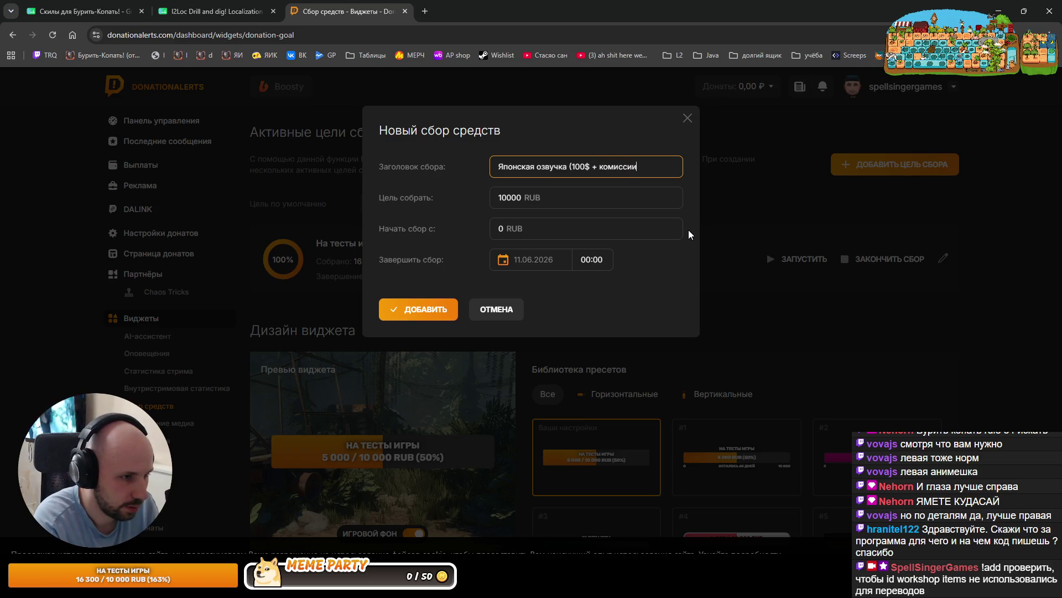
pyautogui.click(500, 198)
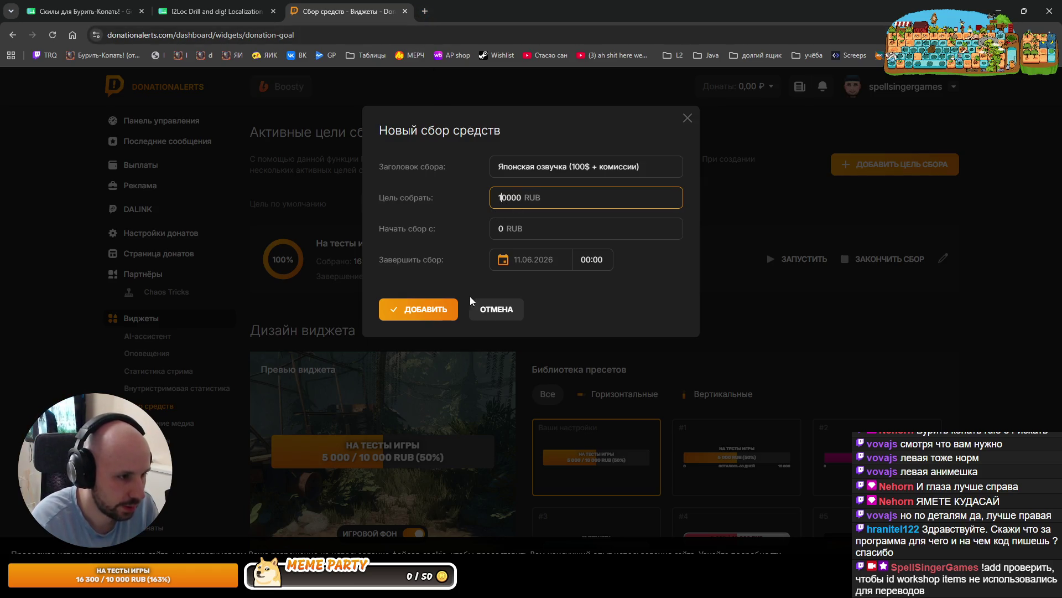
# Set the goal's end date to 01.08.2026 and save the new goal
pyautogui.click(520, 264)
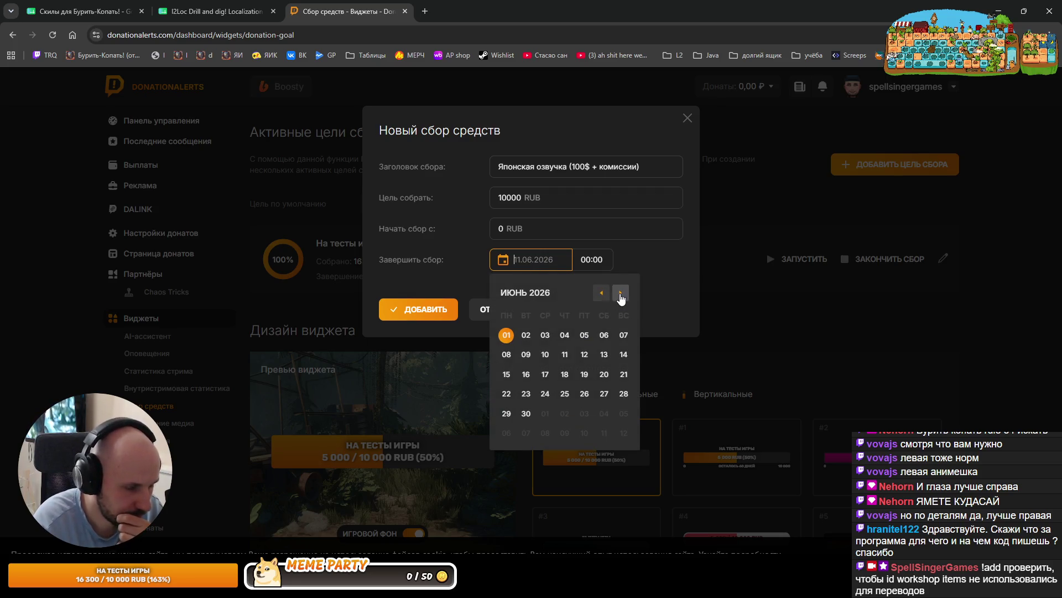
pyautogui.click(621, 293)
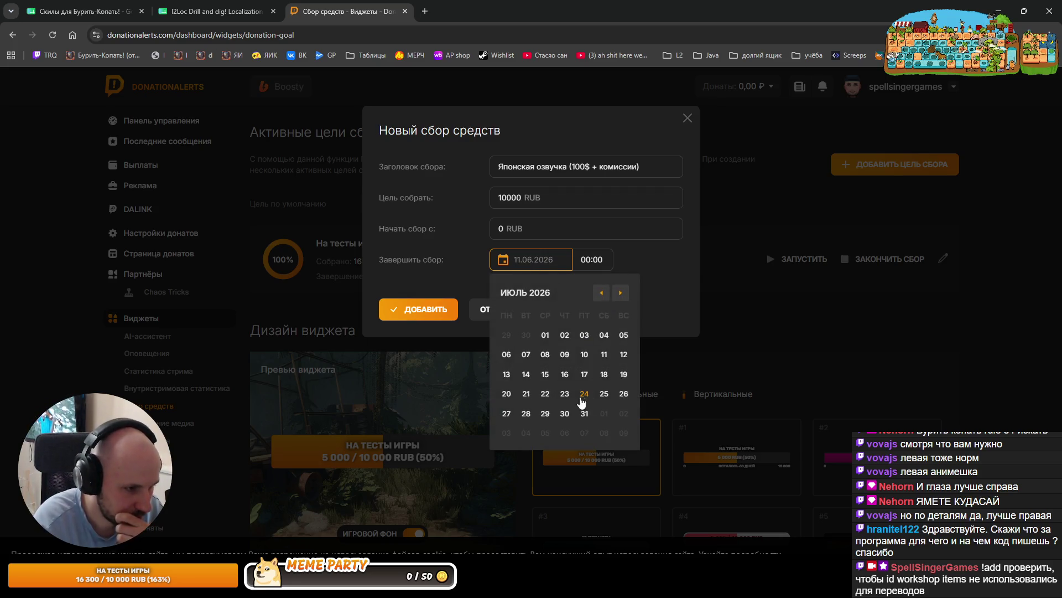
pyautogui.click(585, 415)
pyautogui.click(531, 260)
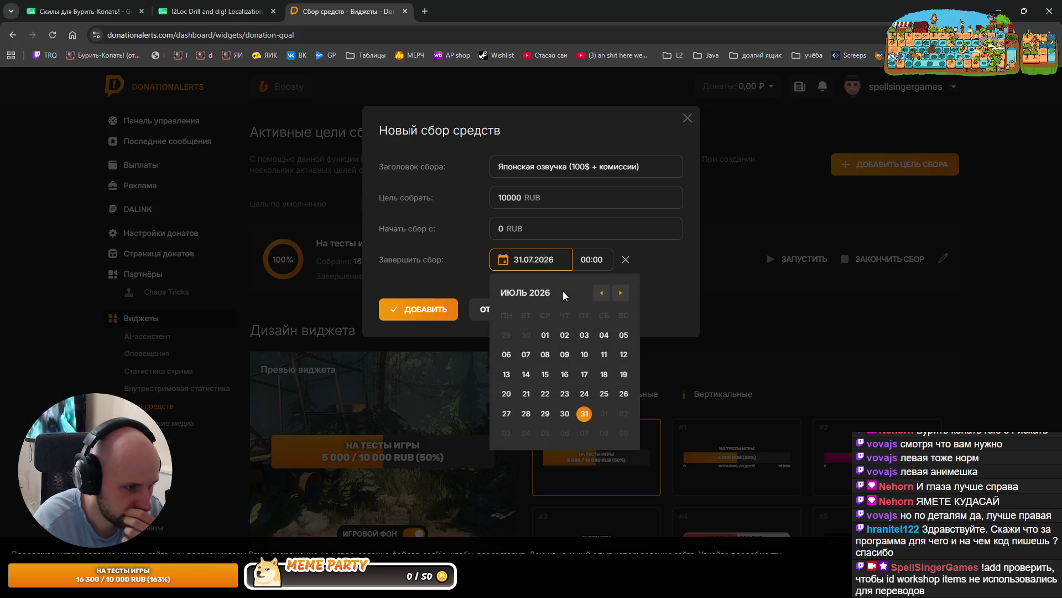
pyautogui.click(620, 292)
pyautogui.click(604, 335)
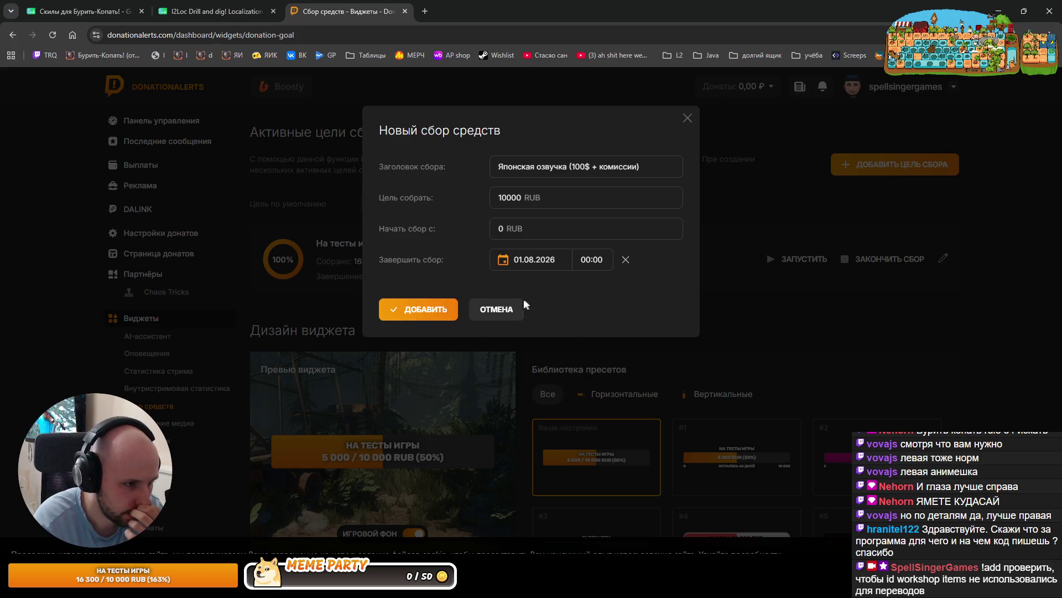
pyautogui.click(431, 311)
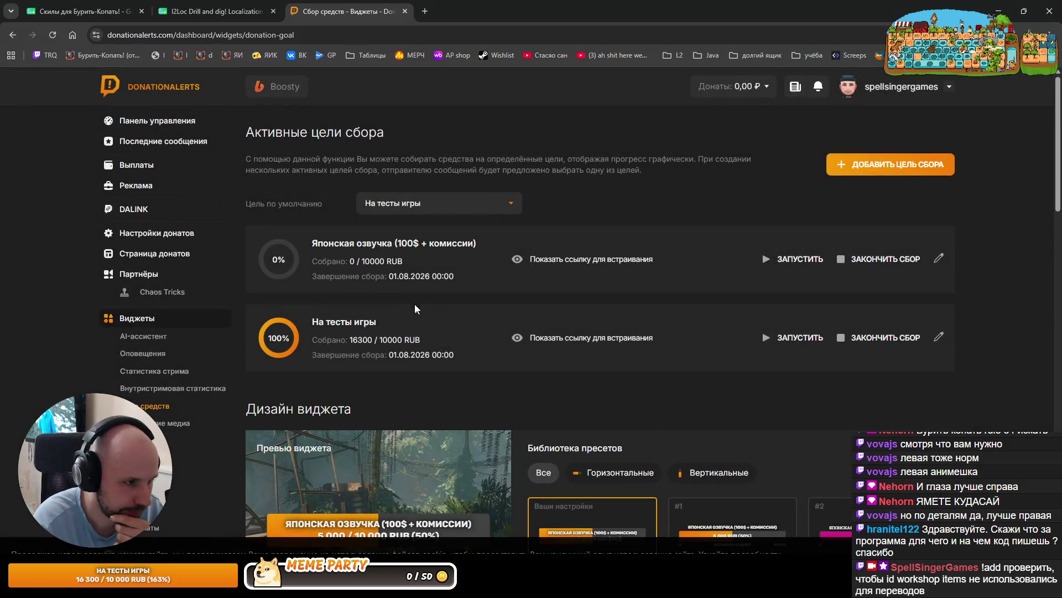
# End the На тесты игры goal, leaving Японская озвучка as the default goal
pyautogui.click(453, 209)
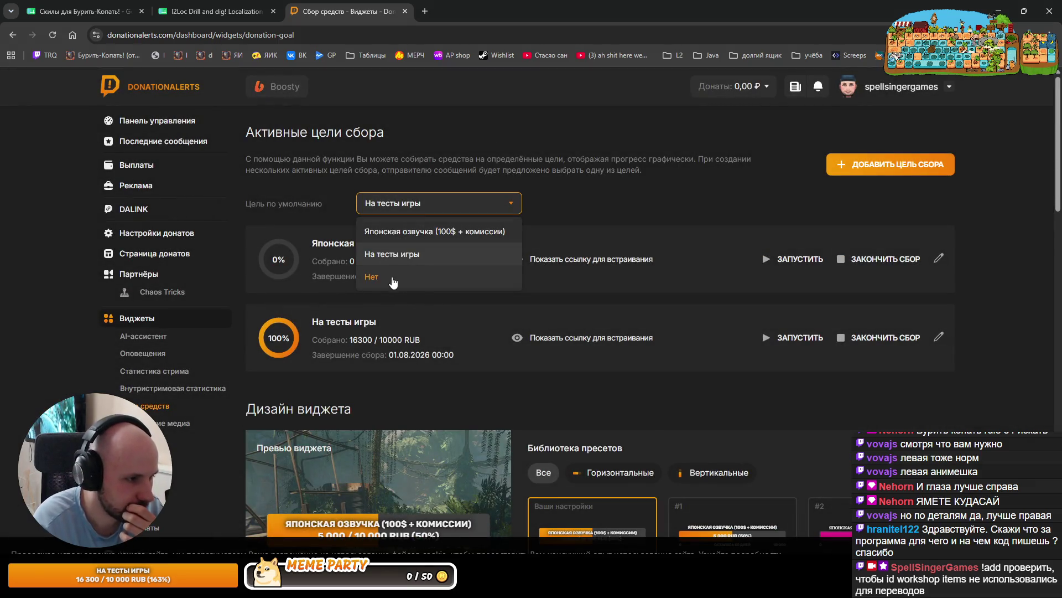
pyautogui.click(877, 343)
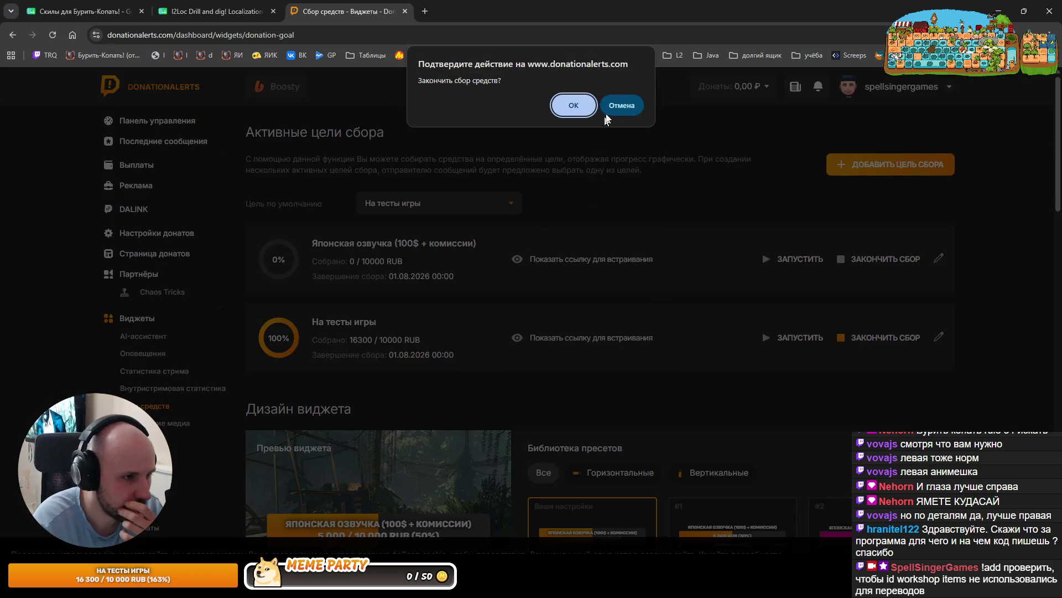
pyautogui.click(572, 103)
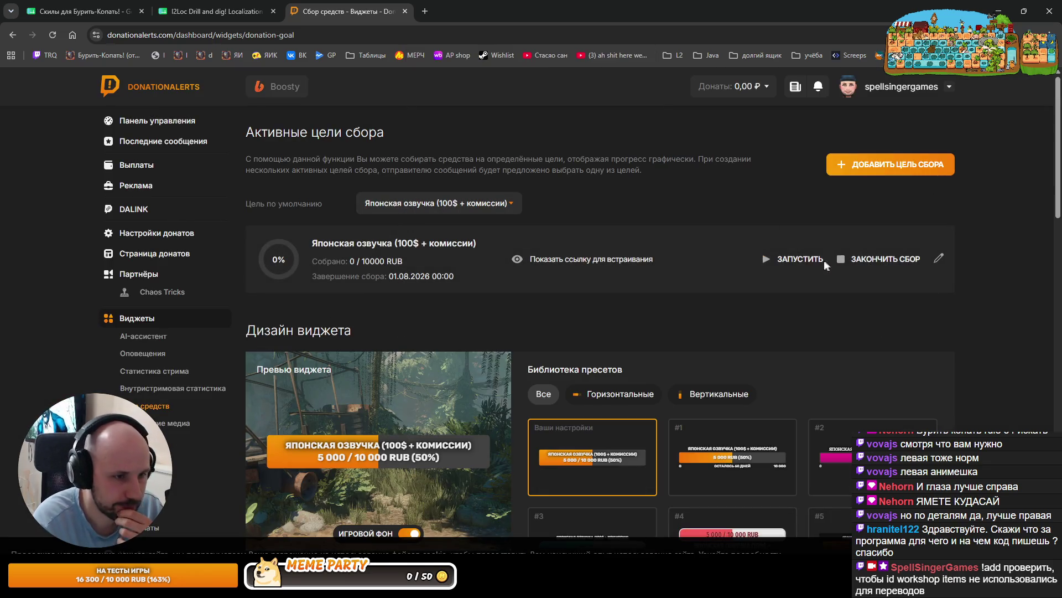
pyautogui.click(939, 258)
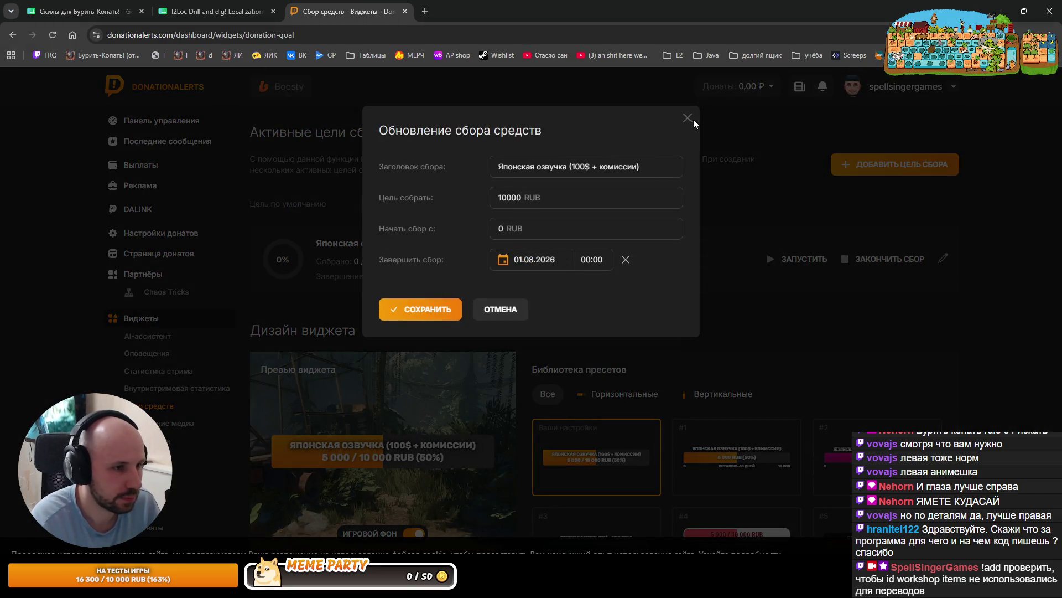
pyautogui.click(694, 119)
# Copy the new goal's widget link, close the DonationAlerts tab and return to Unity
pyautogui.click(553, 261)
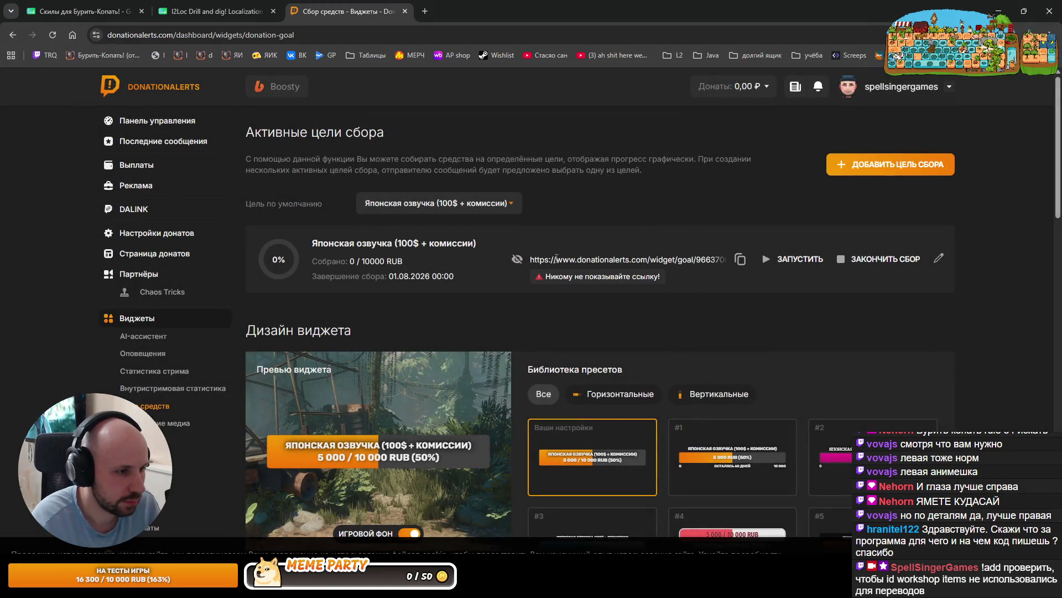
pyautogui.click(740, 259)
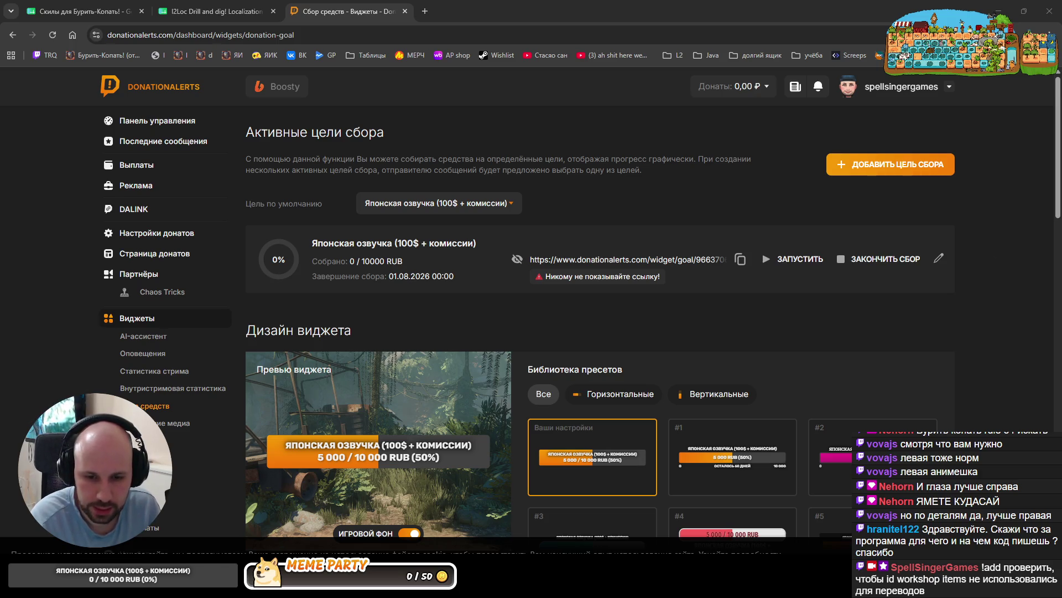
pyautogui.middleClick(394, 6)
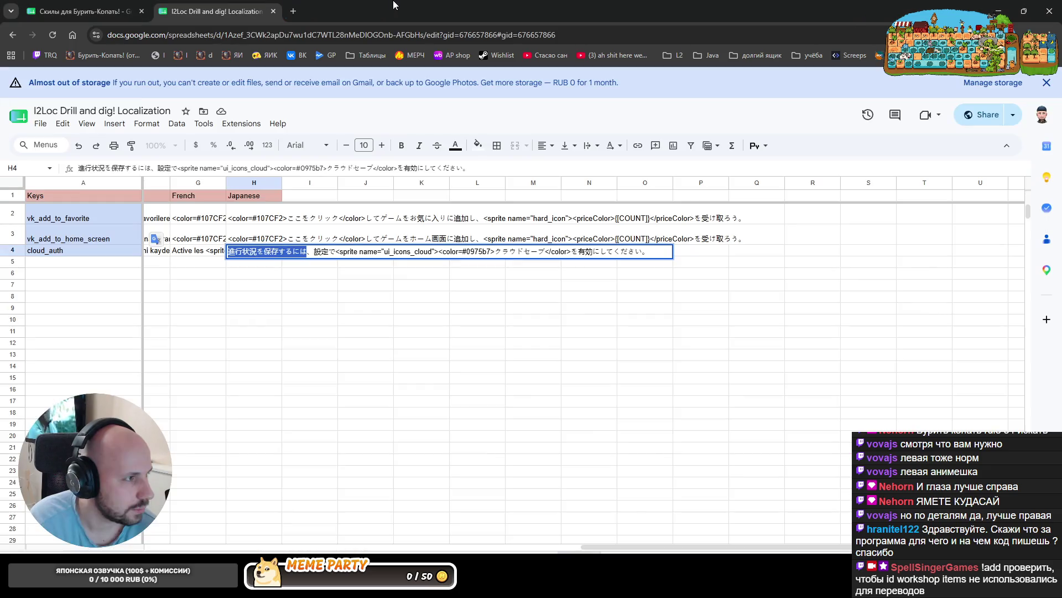
pyautogui.hotkey('alt', 'Tab')
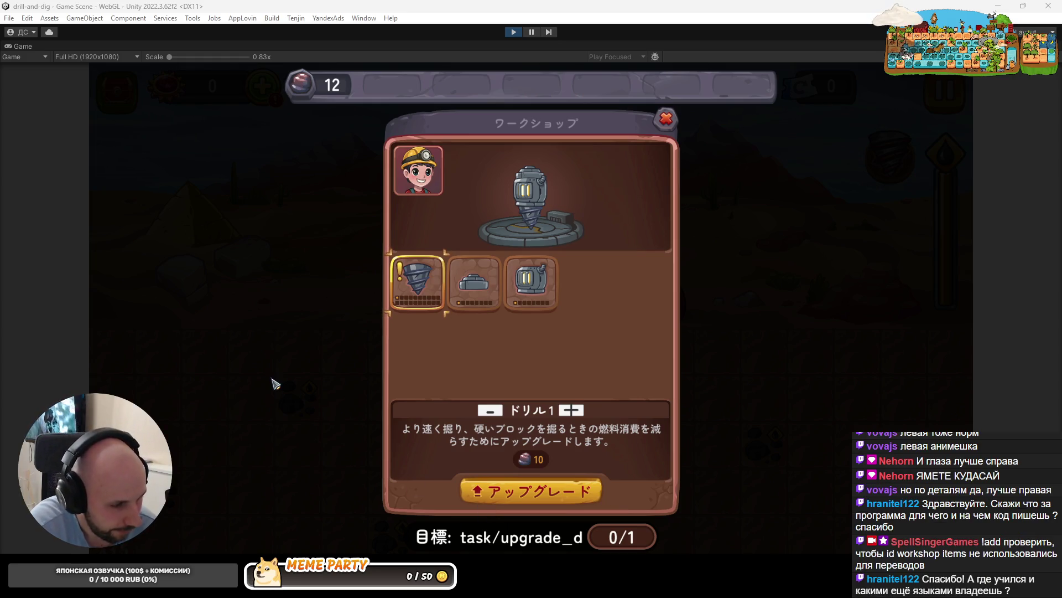
# In the running game, close the Workshop and reach the language settings through the pause menu
pyautogui.click(668, 119)
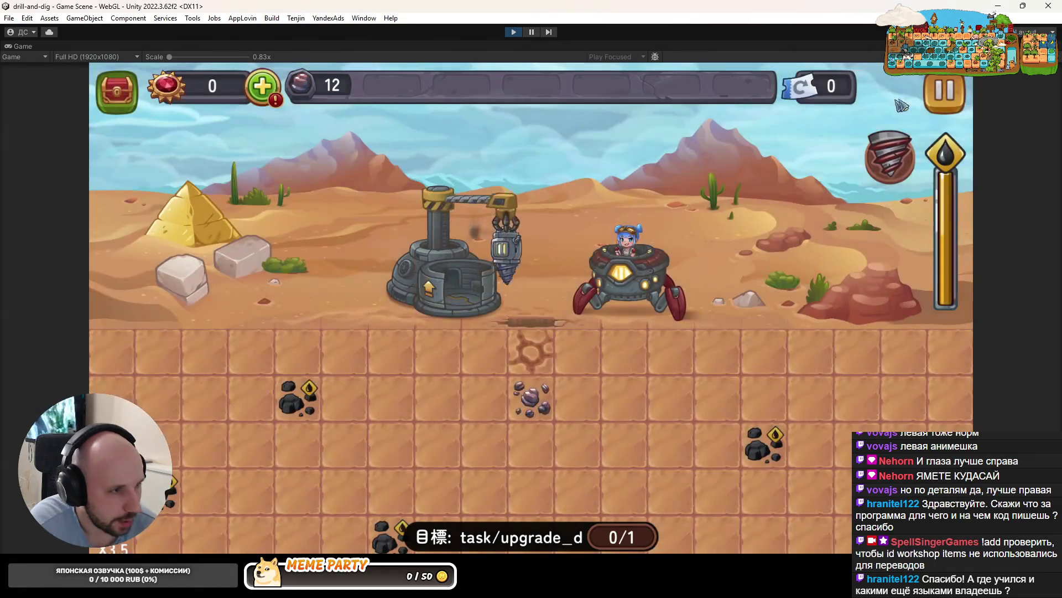
pyautogui.click(944, 92)
pyautogui.click(531, 373)
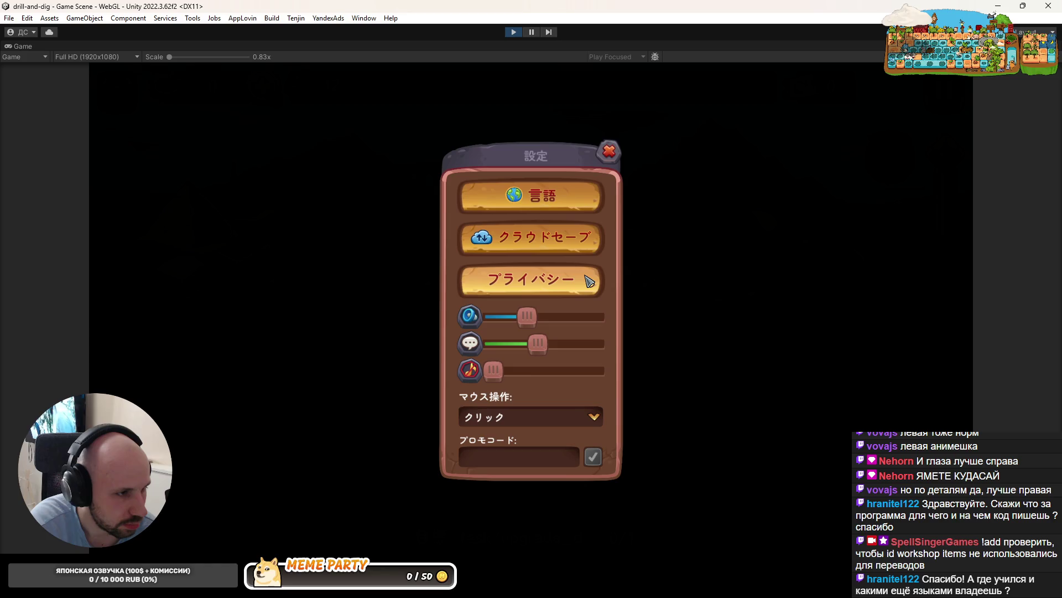
pyautogui.click(559, 198)
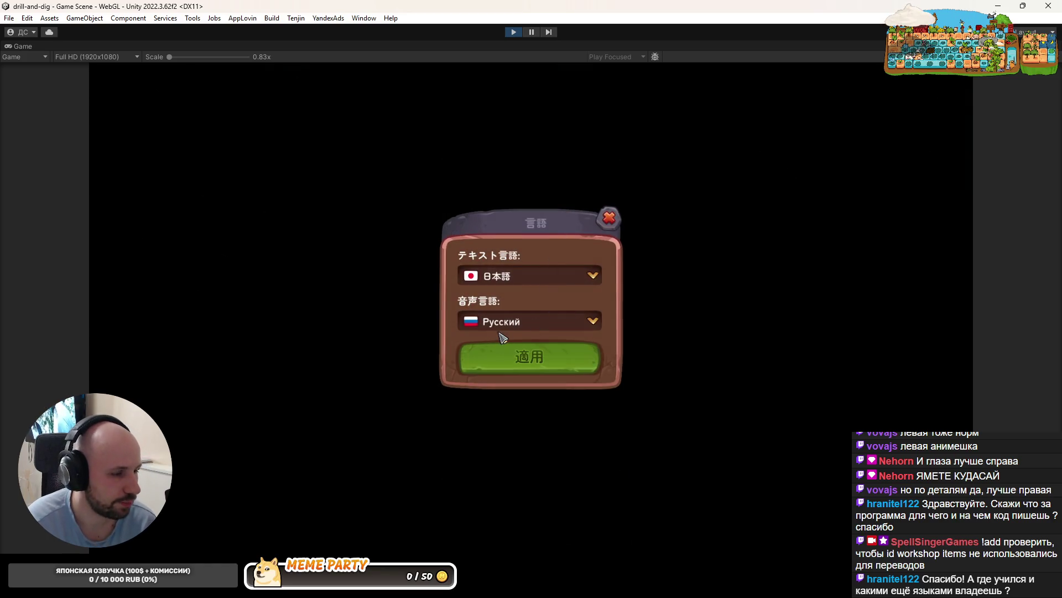
# Browse the text-language list, keep Japanese, and close the language window
pyautogui.click(537, 272)
pyautogui.scroll(-2, 520, 310)
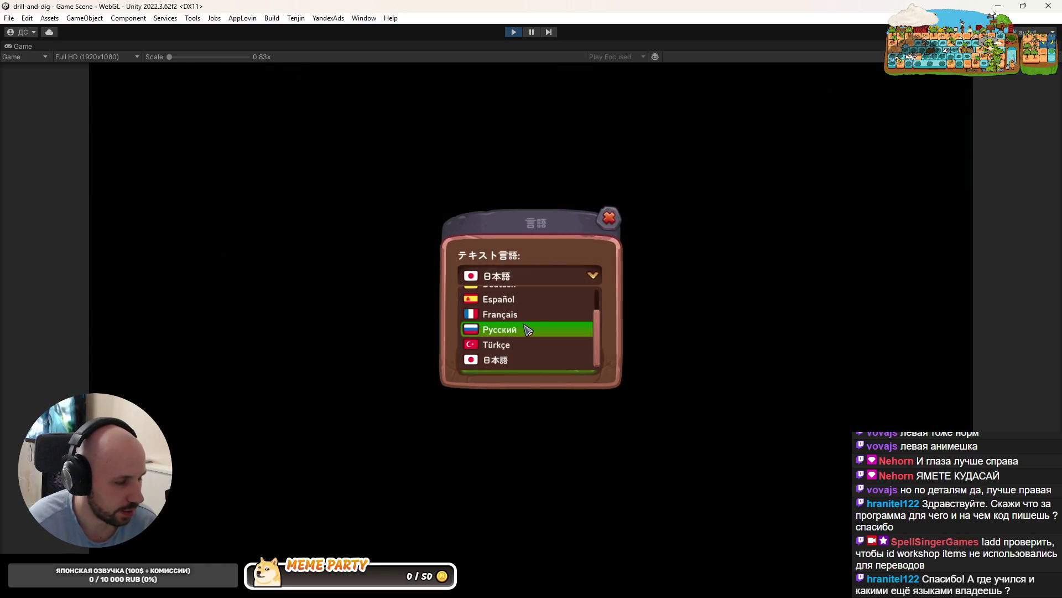
pyautogui.scroll(2, 529, 328)
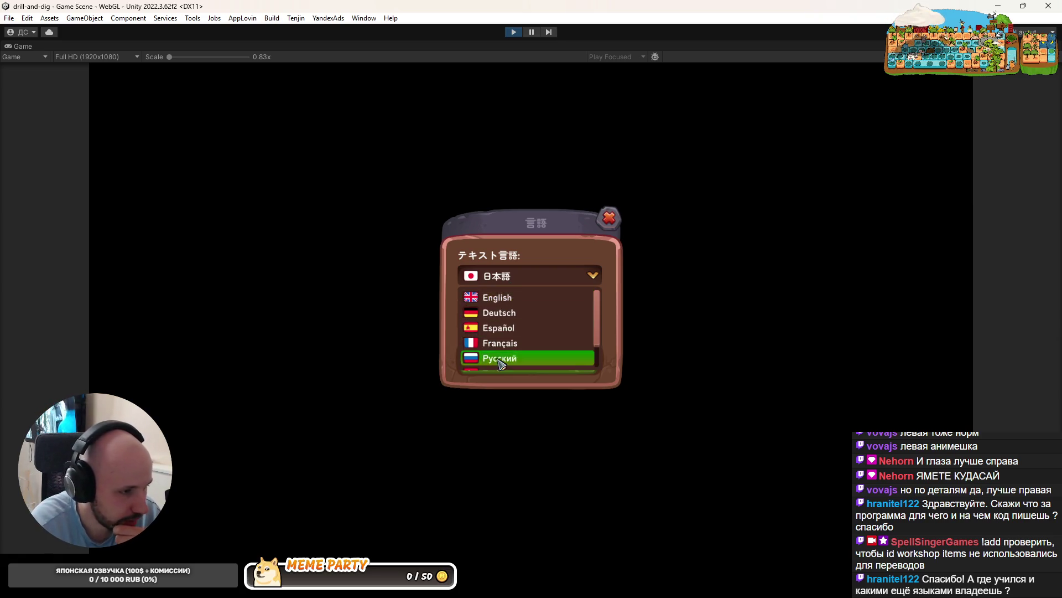
pyautogui.scroll(-1, 505, 351)
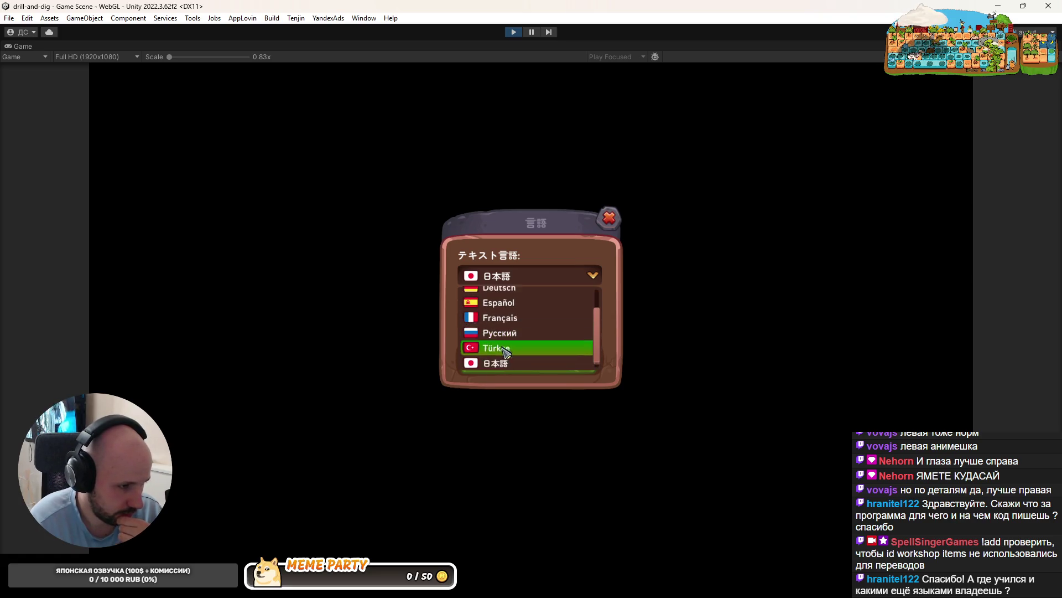
pyautogui.scroll(2, 506, 354)
pyautogui.scroll(-1, 507, 332)
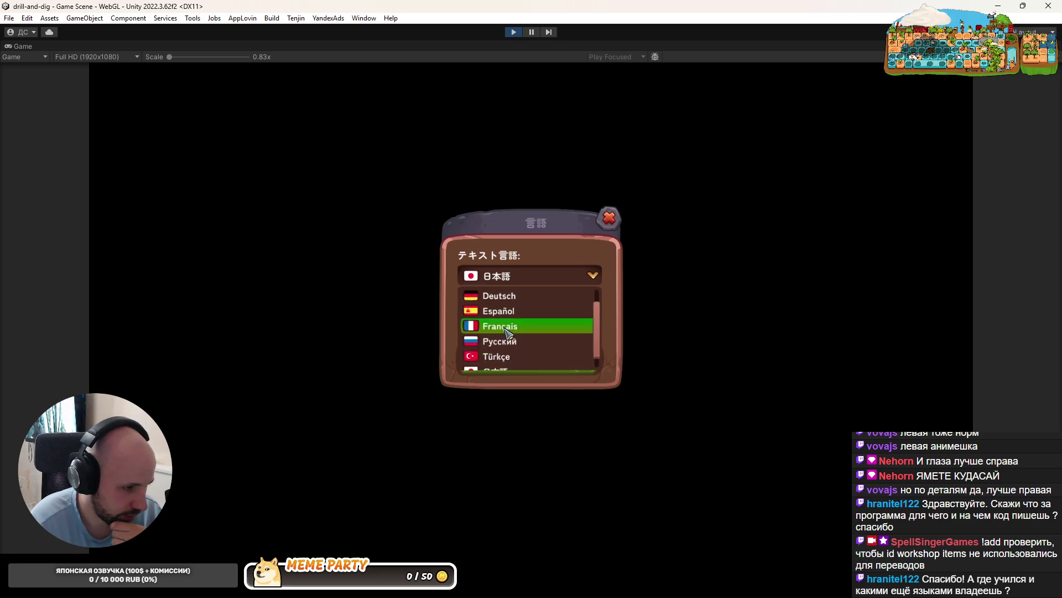
pyautogui.scroll(-1, 507, 331)
pyautogui.scroll(2, 509, 318)
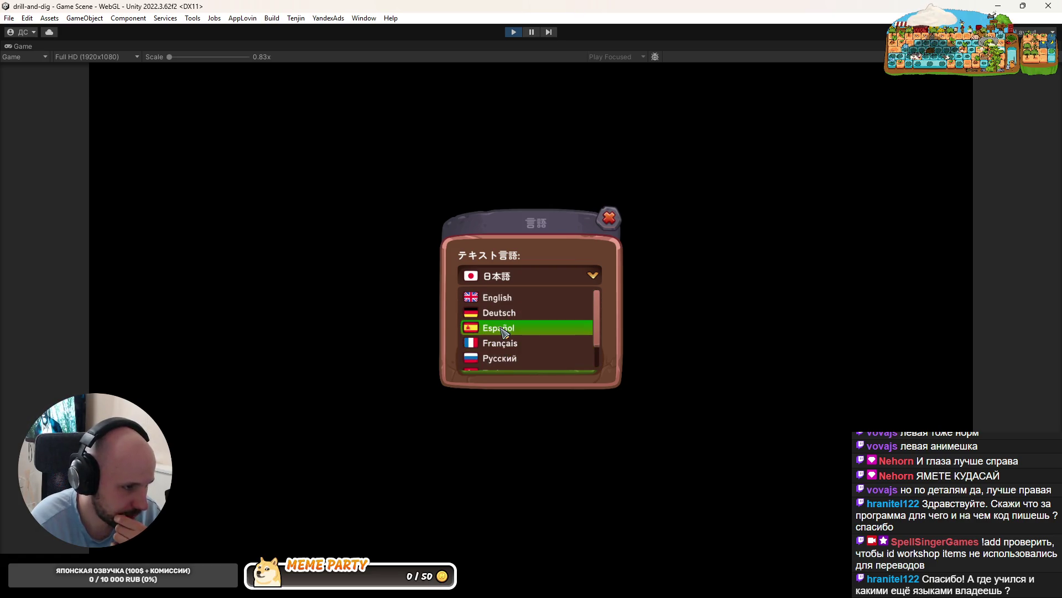
pyautogui.scroll(-2, 515, 338)
pyautogui.click(616, 307)
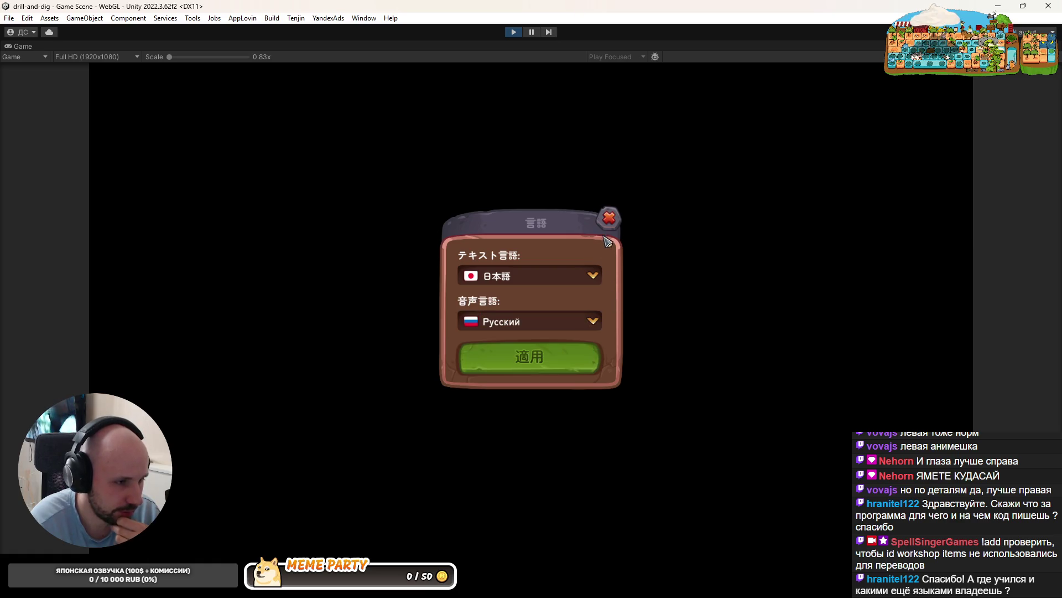
pyautogui.click(608, 219)
# Stop the game and bring up FontAssetLoader.cs in the code editor
pyautogui.click(513, 32)
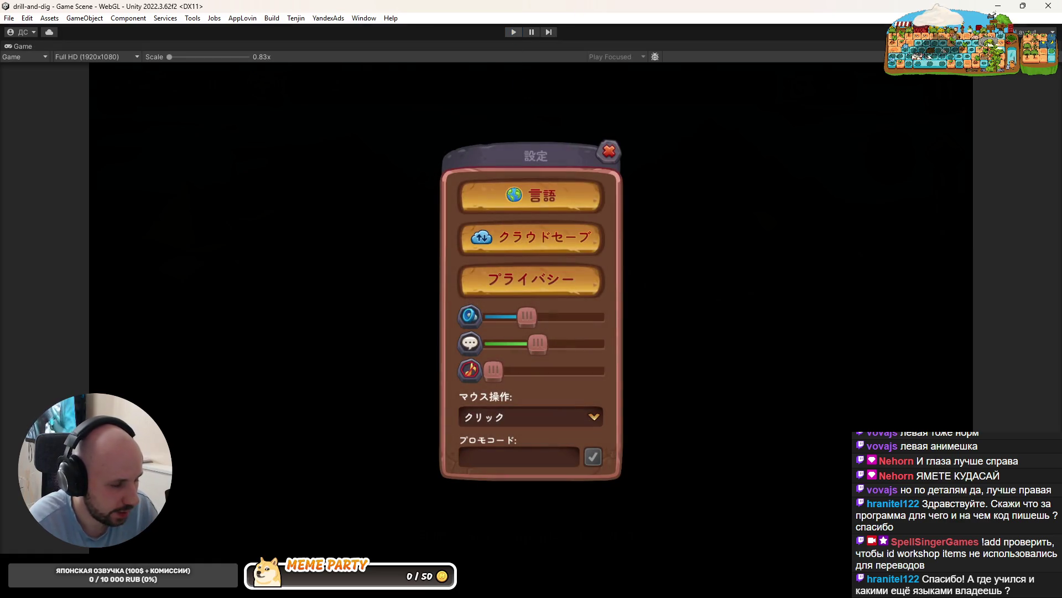
pyautogui.hotkey('alt', 'Tab')
pyautogui.click(396, 399)
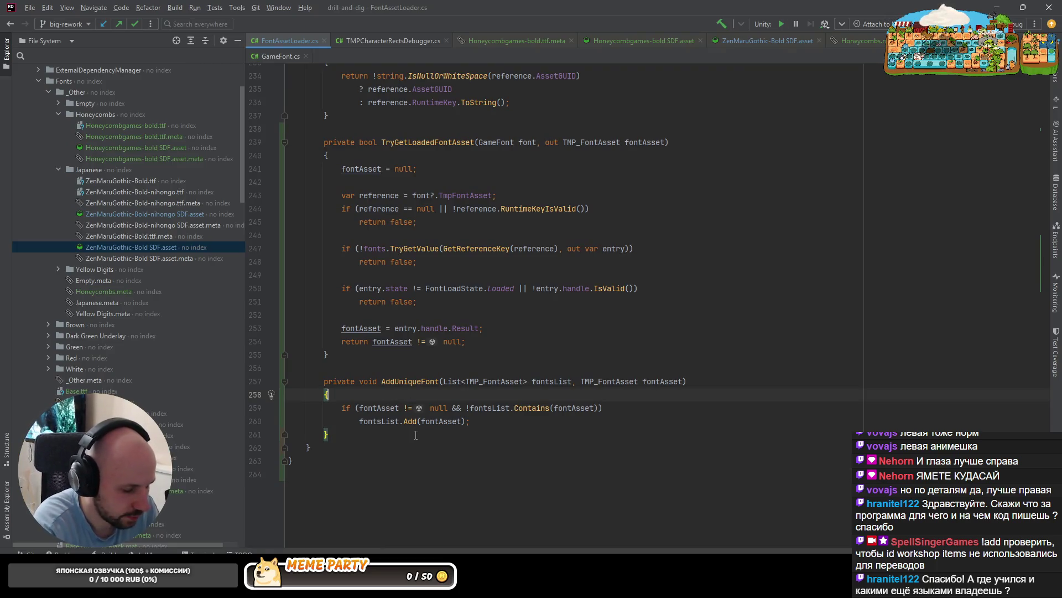
# Open the uncommitted changes and view the FontAssetLoader.cs diff
pyautogui.hotkey('ctrl', 'k')
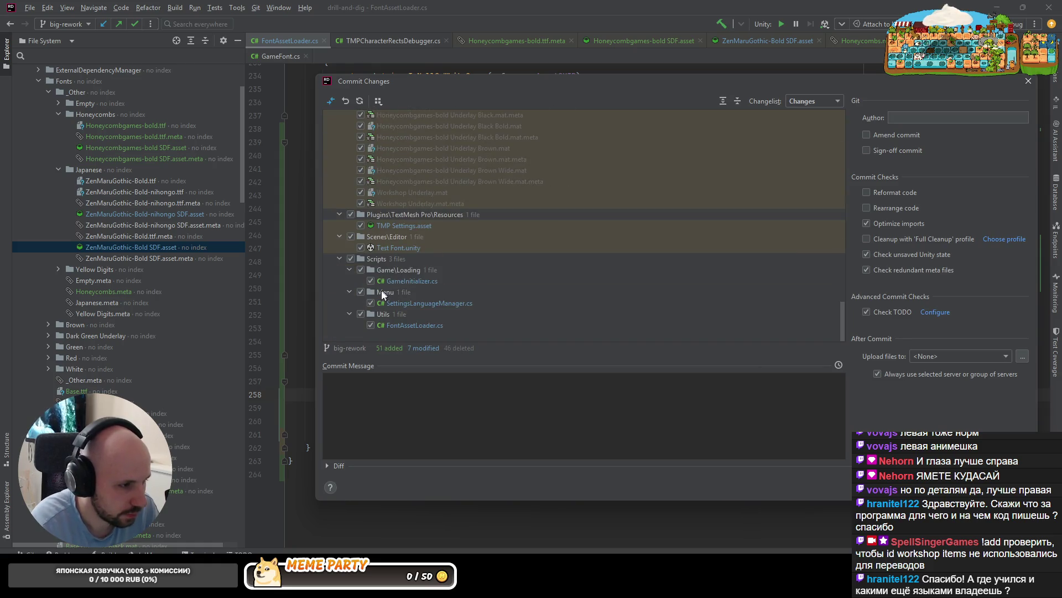
pyautogui.doubleClick(405, 327)
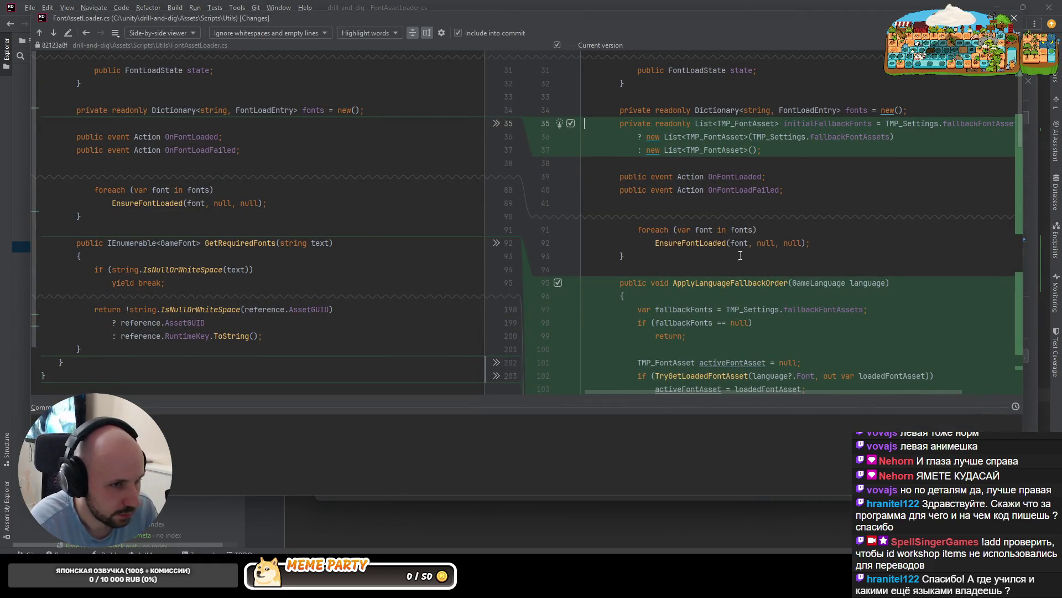
pyautogui.scroll(-20, 740, 255)
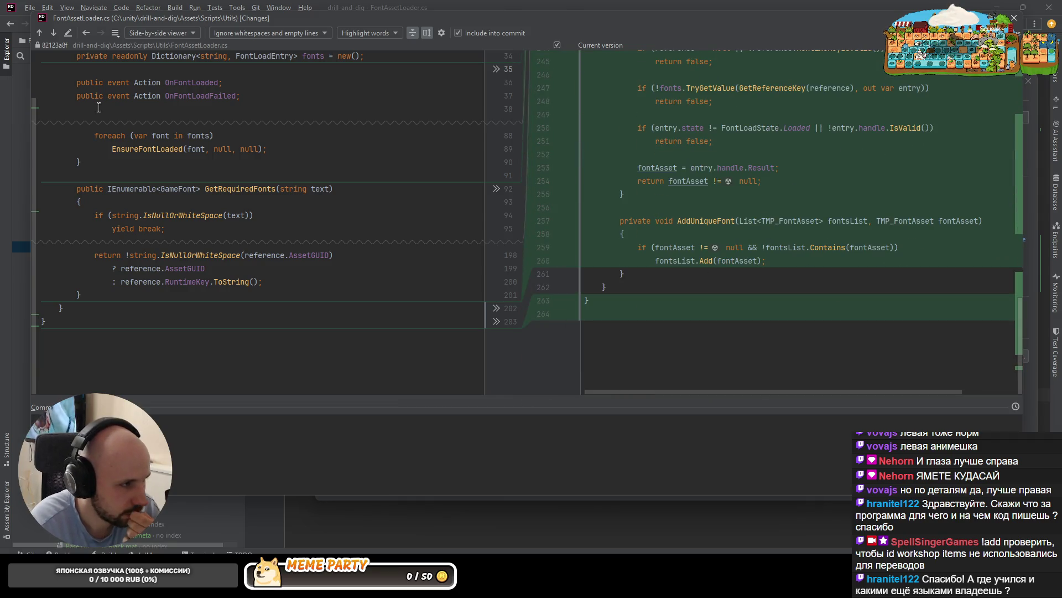
# Step back to the TMP Settings.asset diff with its two added fallback fonts, then return to Unity
pyautogui.click(85, 33)
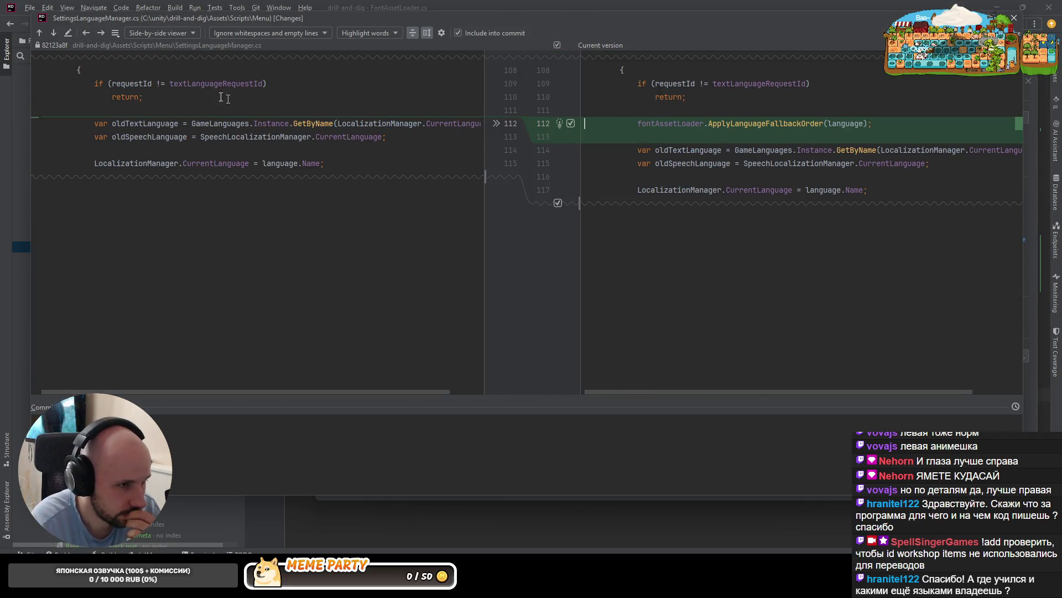
pyautogui.click(89, 28)
pyautogui.click(89, 28)
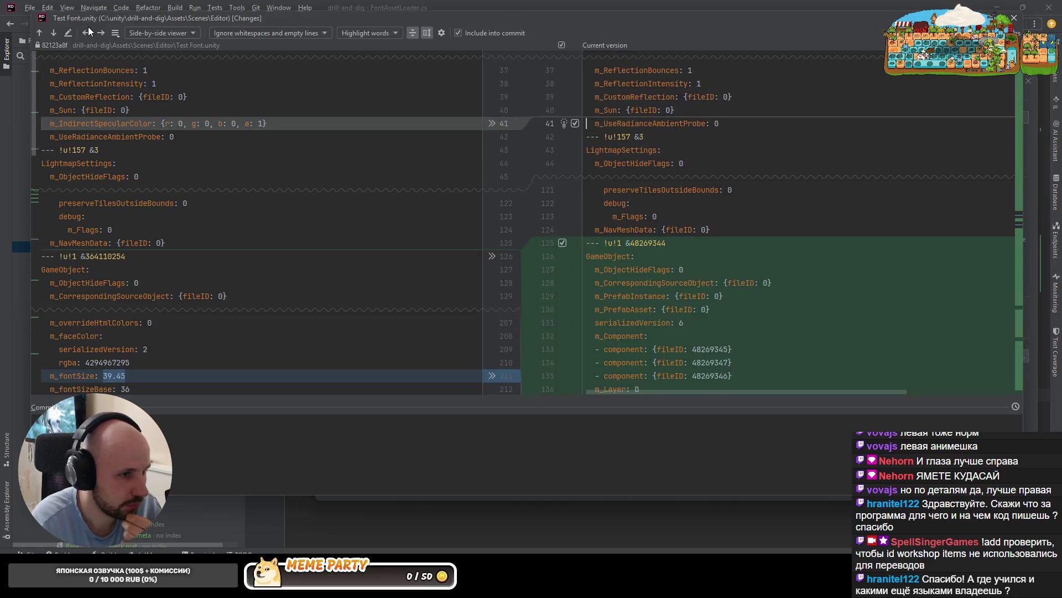
pyautogui.click(88, 33)
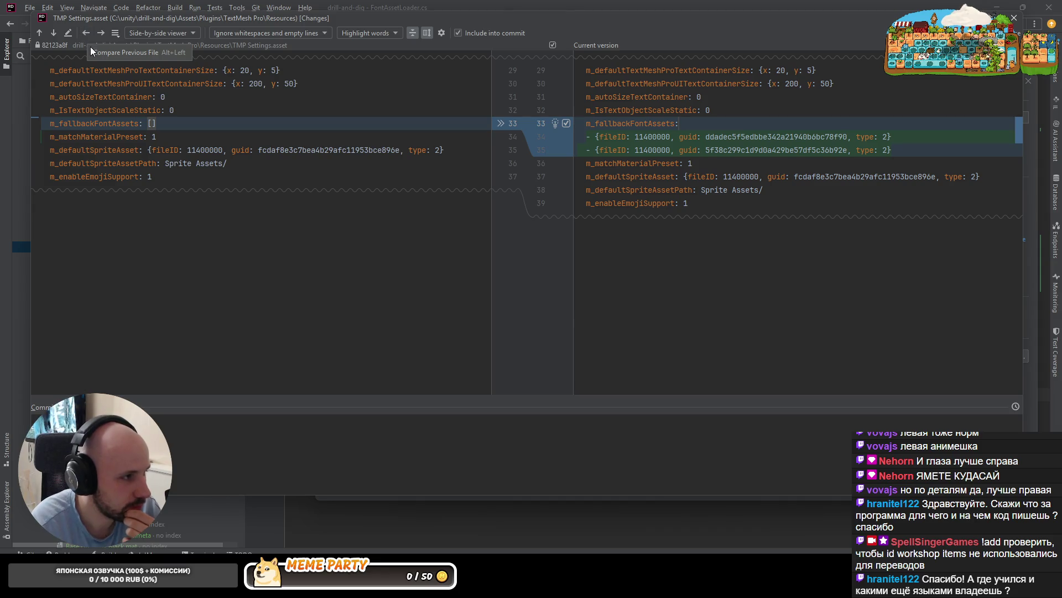
pyautogui.click(777, 149)
pyautogui.press('Escape')
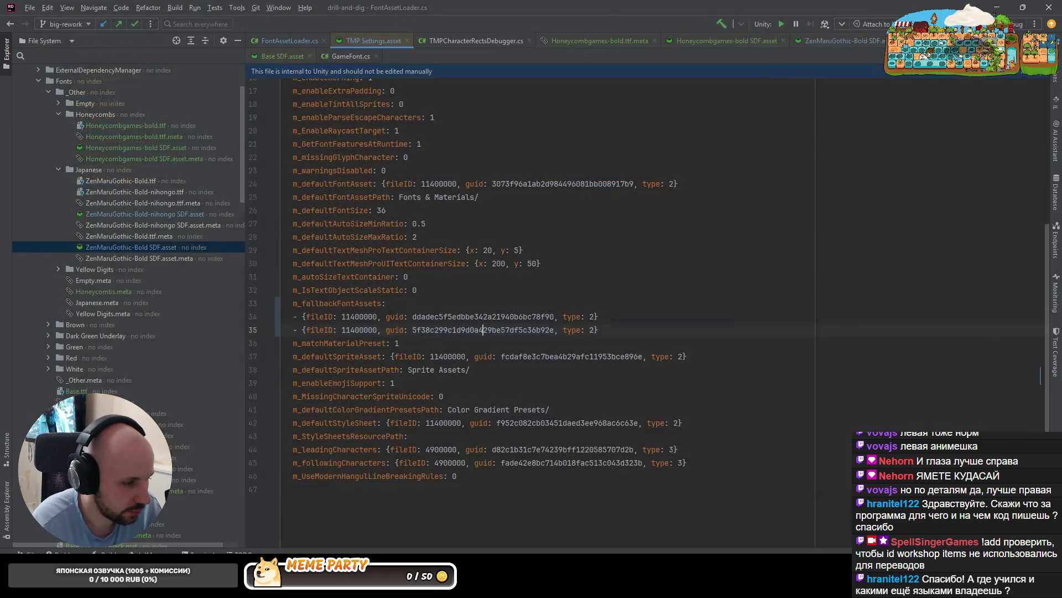
pyautogui.hotkey('alt', 'Tab')
pyautogui.click(781, 414)
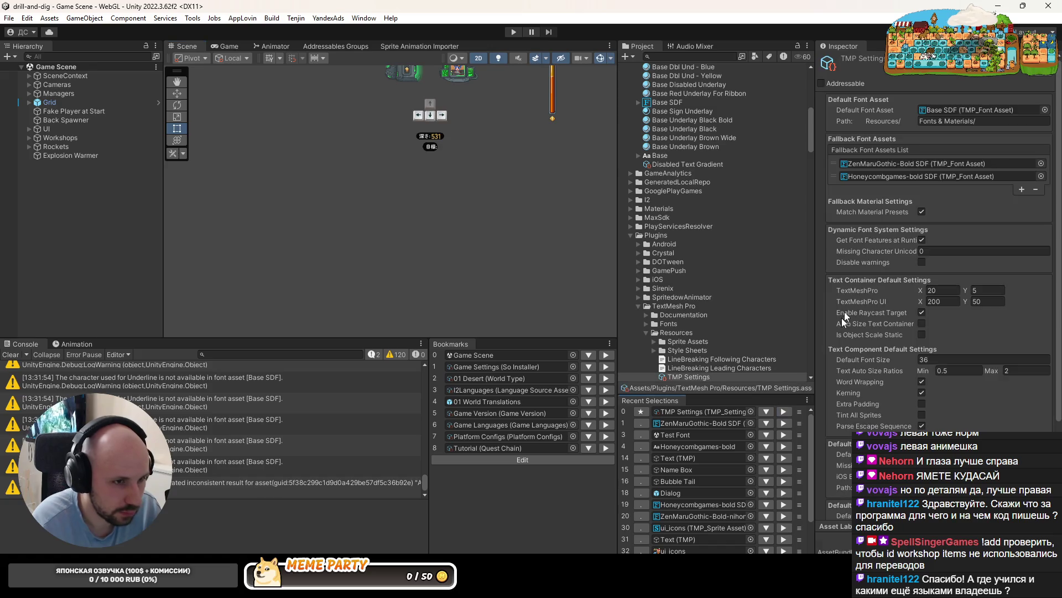
# Remove ZenMaruGothic-Bold SDF from TMP Settings' fallback fonts and load Initialization Scene
pyautogui.click(831, 163)
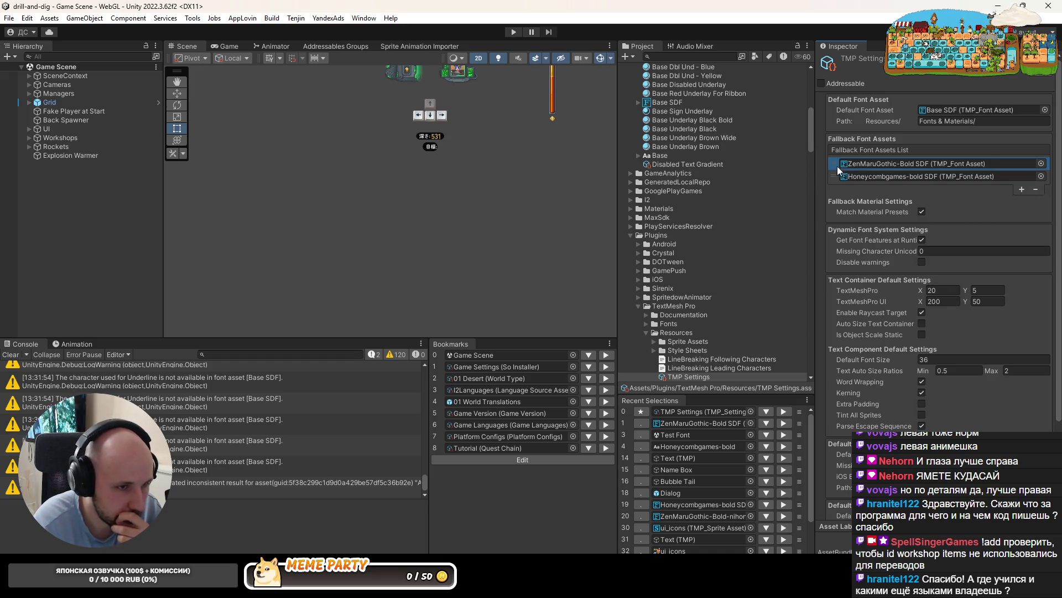
pyautogui.click(1035, 189)
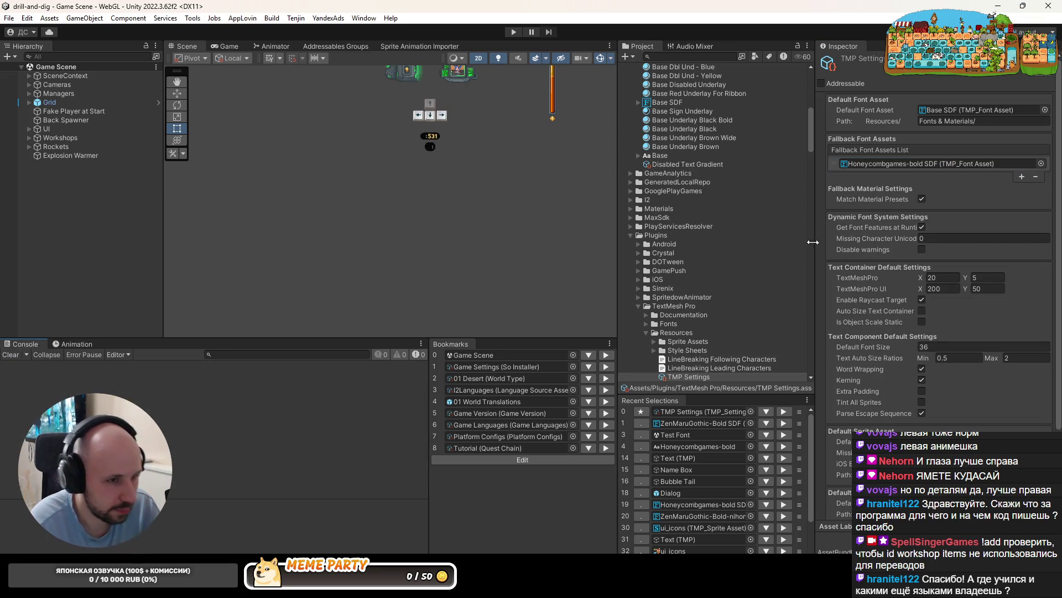
pyautogui.click(8, 19)
pyautogui.moveTo(33, 52)
pyautogui.click(221, 92)
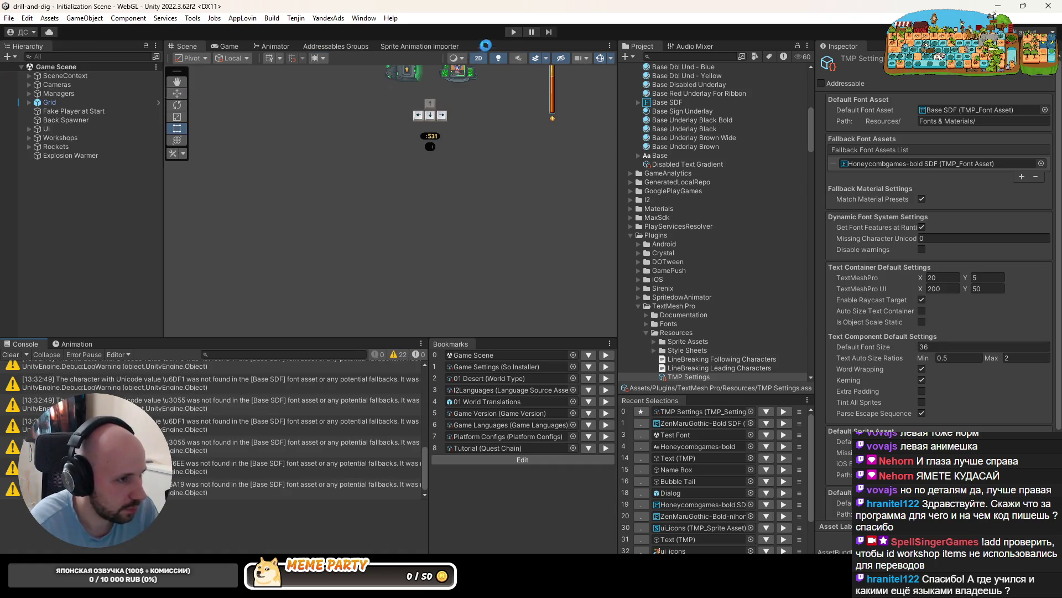
# Play the game briefly from Initialization Scene, stop it, and bring Codex forward
pyautogui.click(513, 32)
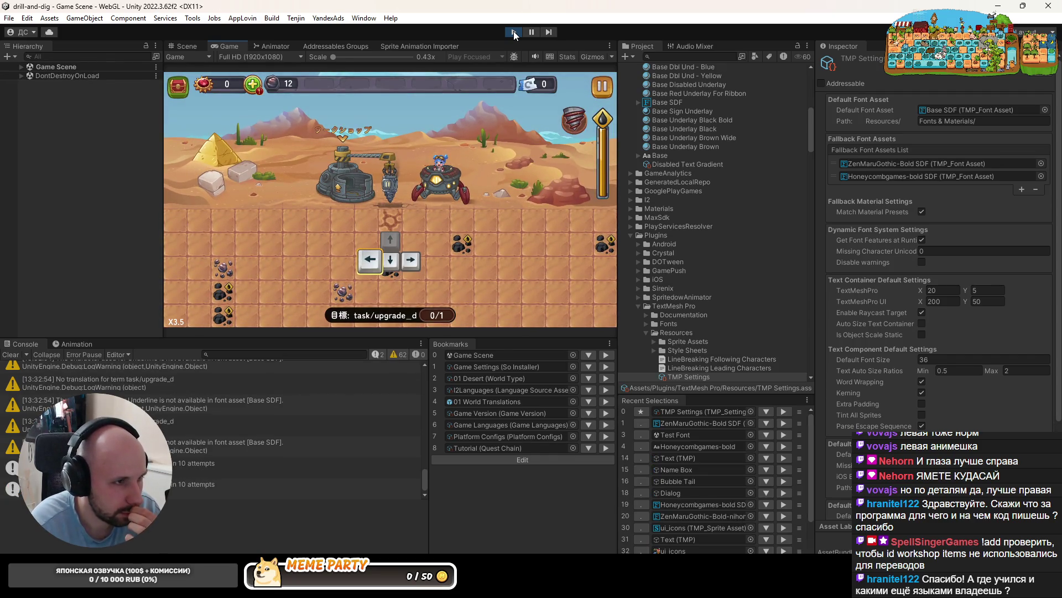
pyautogui.click(513, 32)
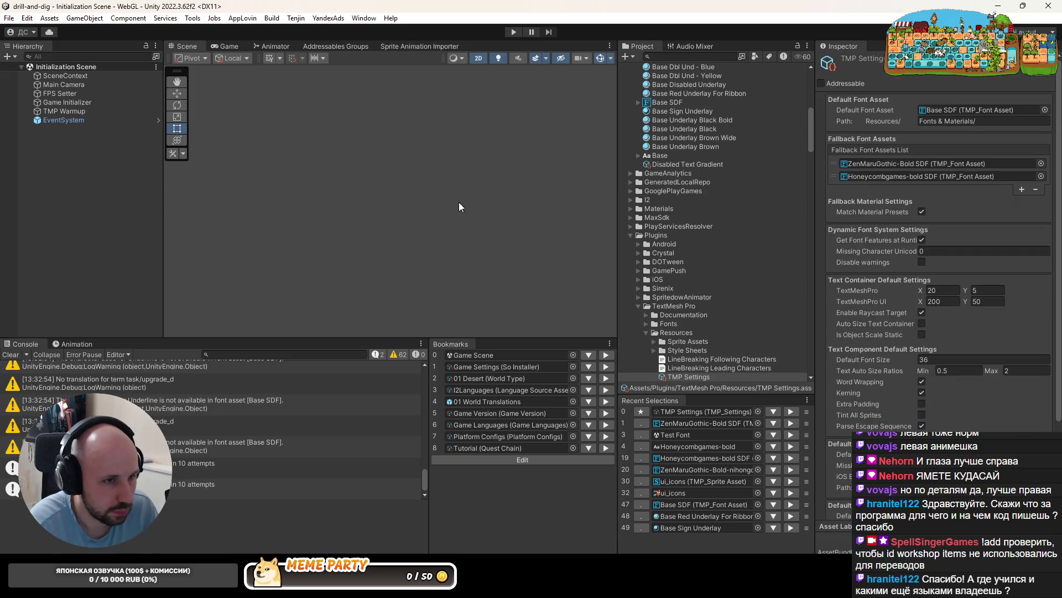
pyautogui.click(63, 223)
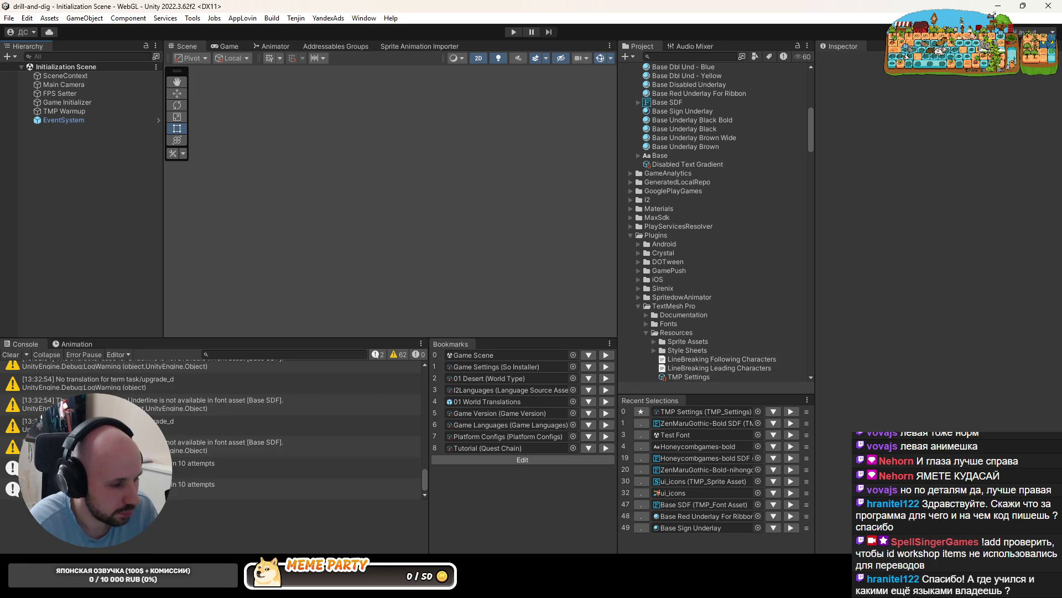
pyautogui.moveTo(260, 559)
pyautogui.click(254, 504)
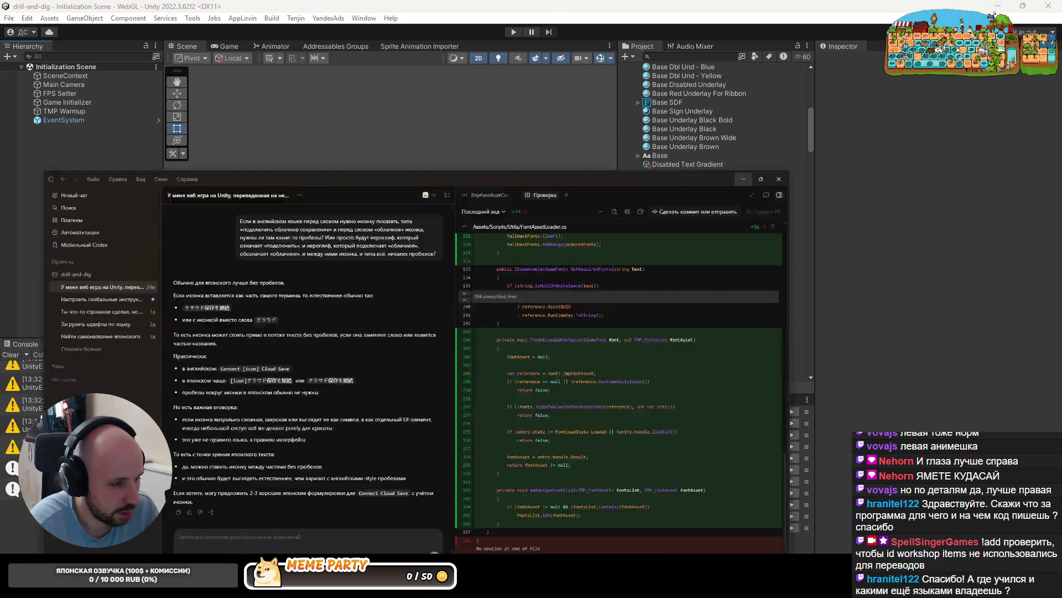
# Dictate a request to keep only TMP Settings' launch-time fonts, trim its rambling ending, and send it
pyautogui.click(533, 550)
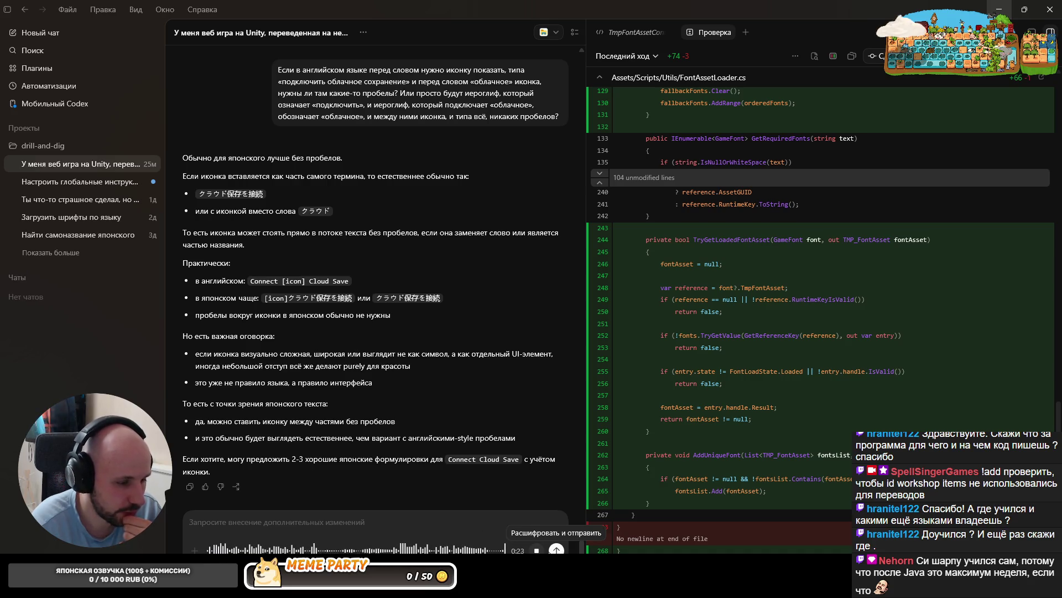
pyautogui.click(536, 551)
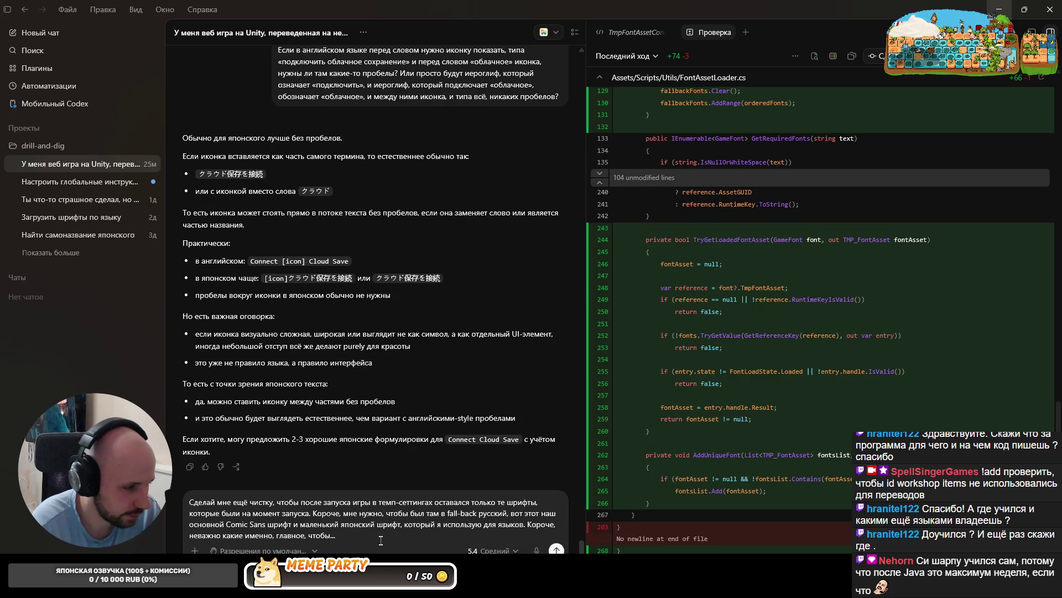
pyautogui.moveTo(379, 531)
pyautogui.mouseDown()
pyautogui.moveTo(194, 514)
pyautogui.moveTo(318, 525)
pyautogui.moveTo(314, 514)
pyautogui.mouseUp()
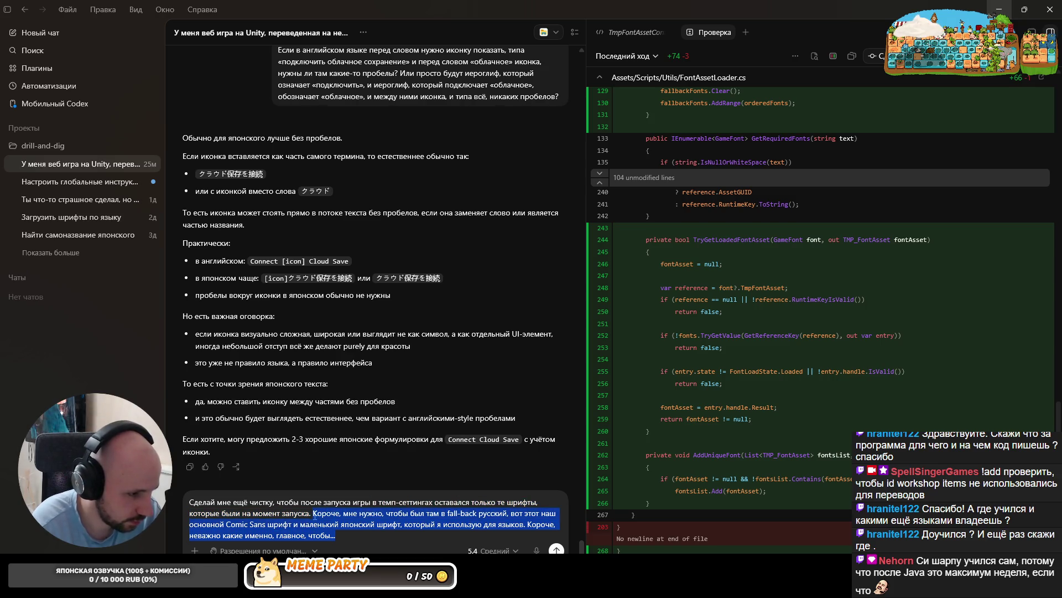
pyautogui.press('BackSpace')
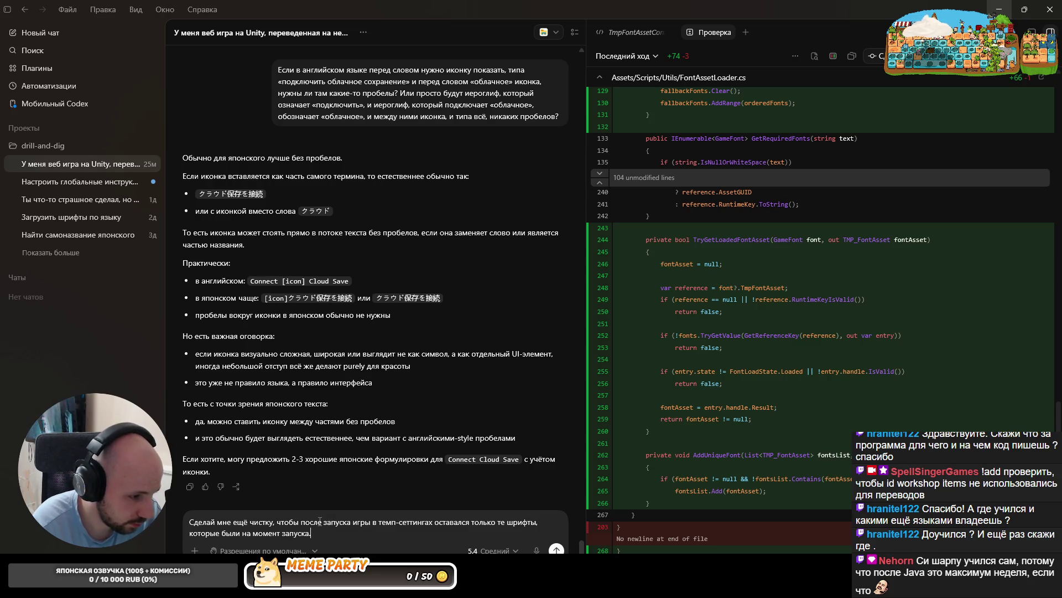
pyautogui.doubleClick(336, 521)
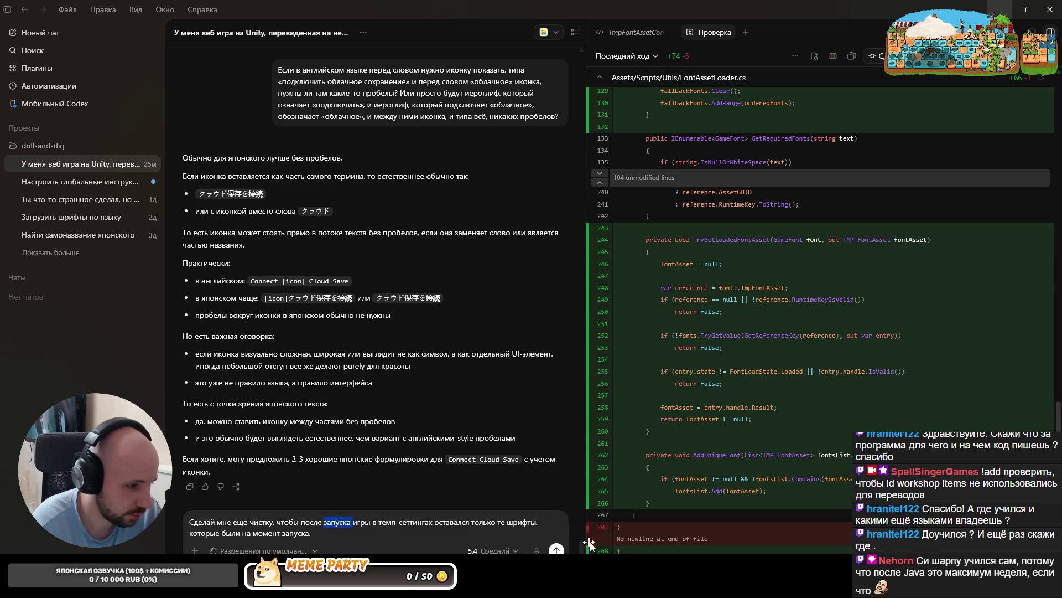
pyautogui.click(556, 549)
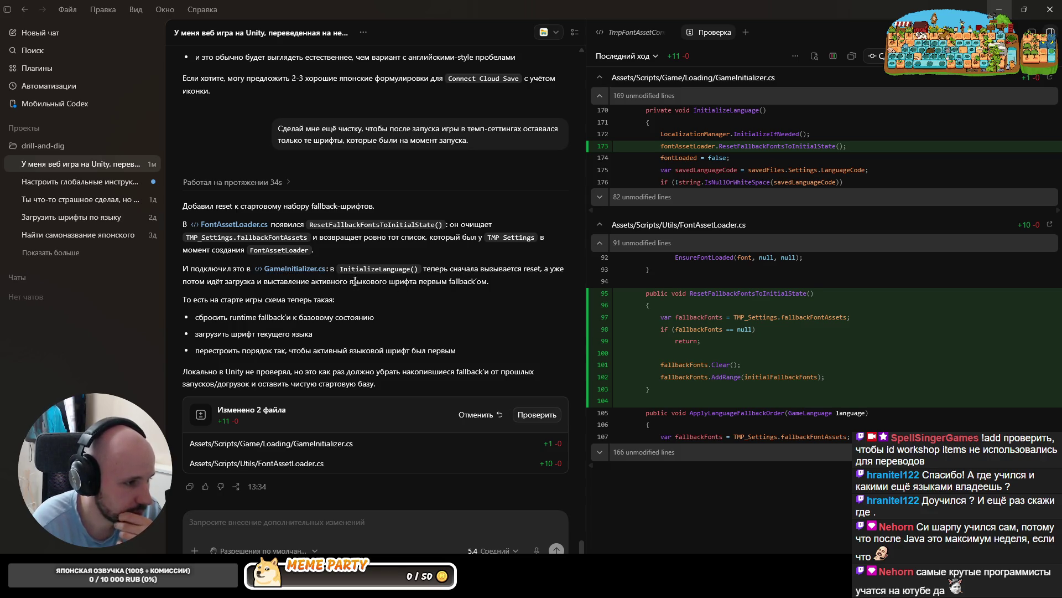
# Review Codex's reply and changed-files card, then revert its edits to GameInitializer.cs and FontAssetLoader.cs
pyautogui.scroll(1, 232, 376)
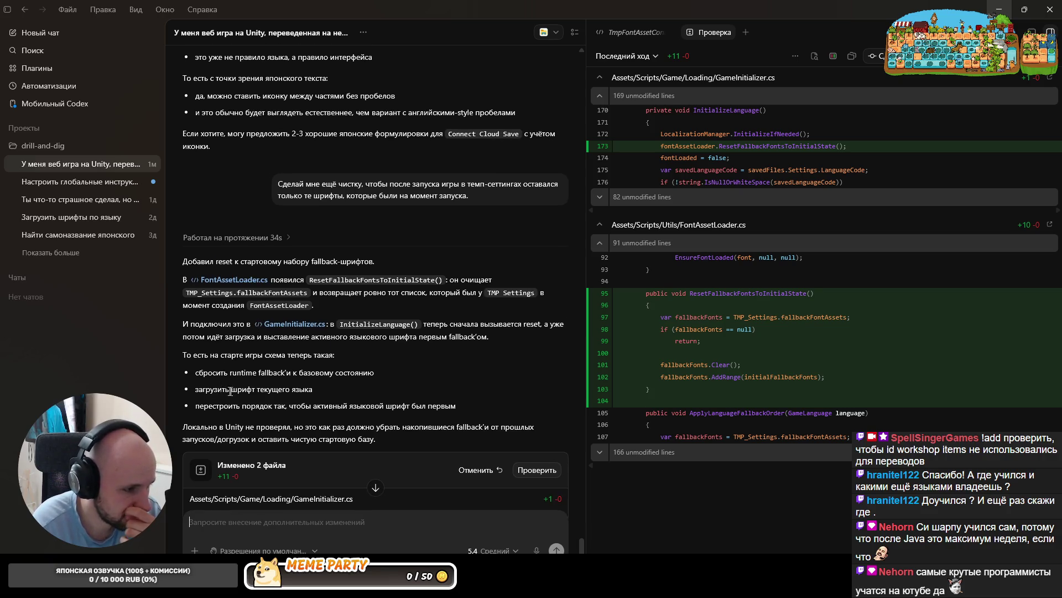
pyautogui.scroll(-1, 287, 397)
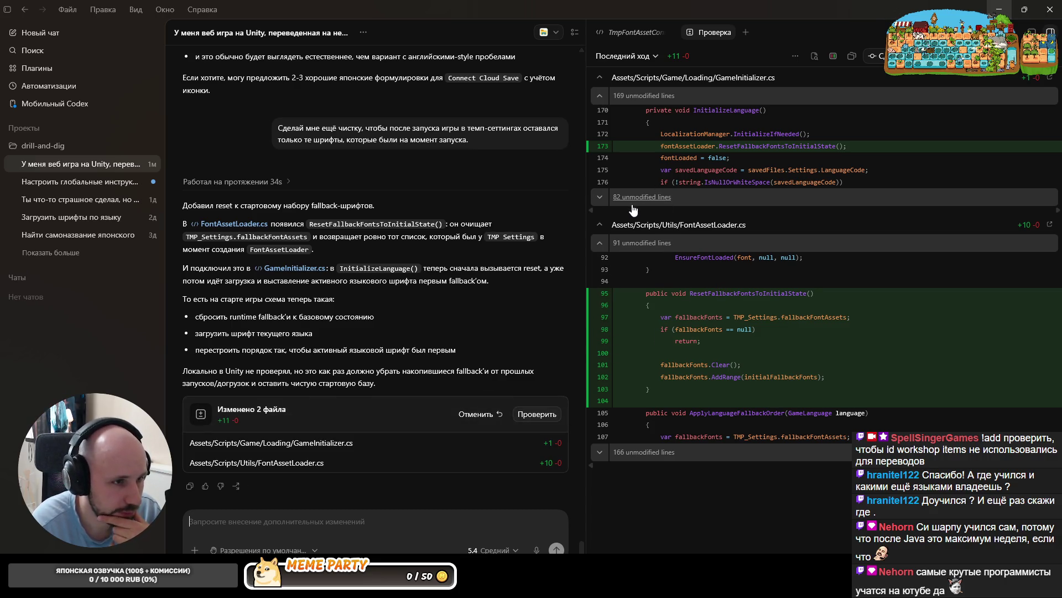
pyautogui.click(486, 416)
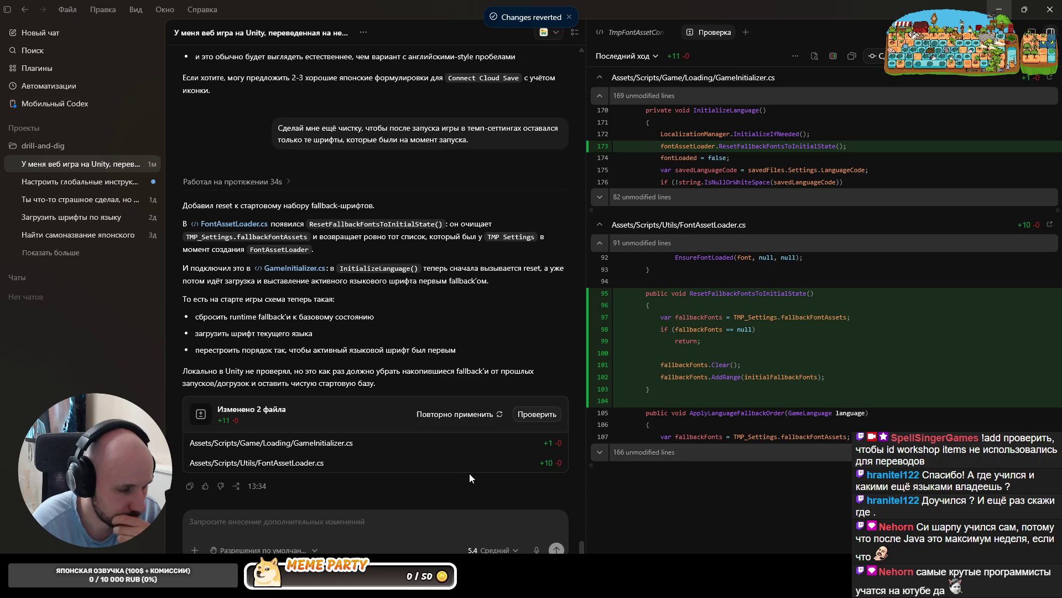
# Dictate a follow-up asking that fonts added during play not persist in TMP Settings
pyautogui.click(537, 550)
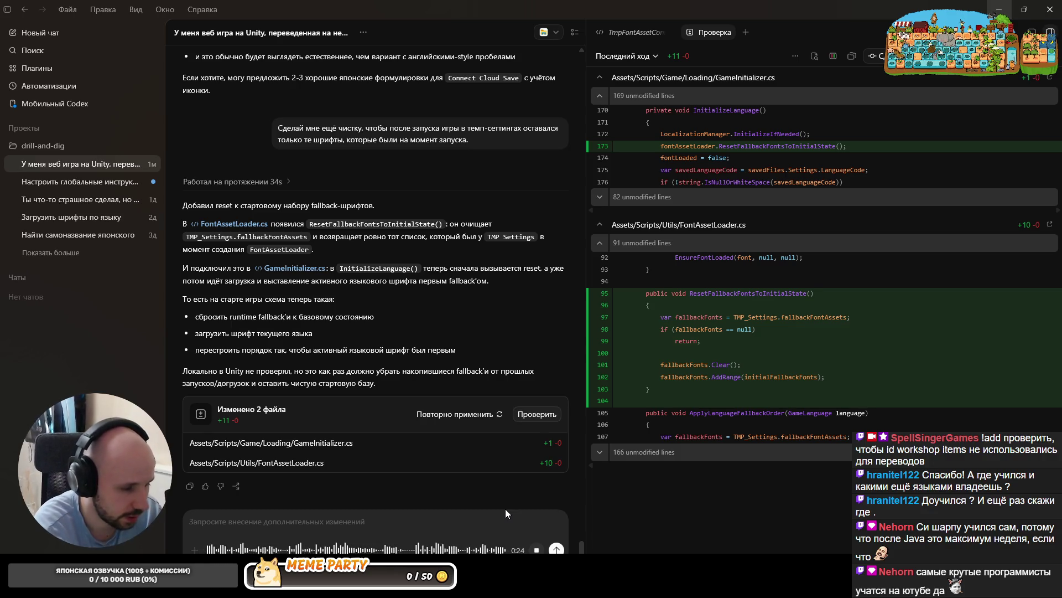
pyautogui.click(557, 549)
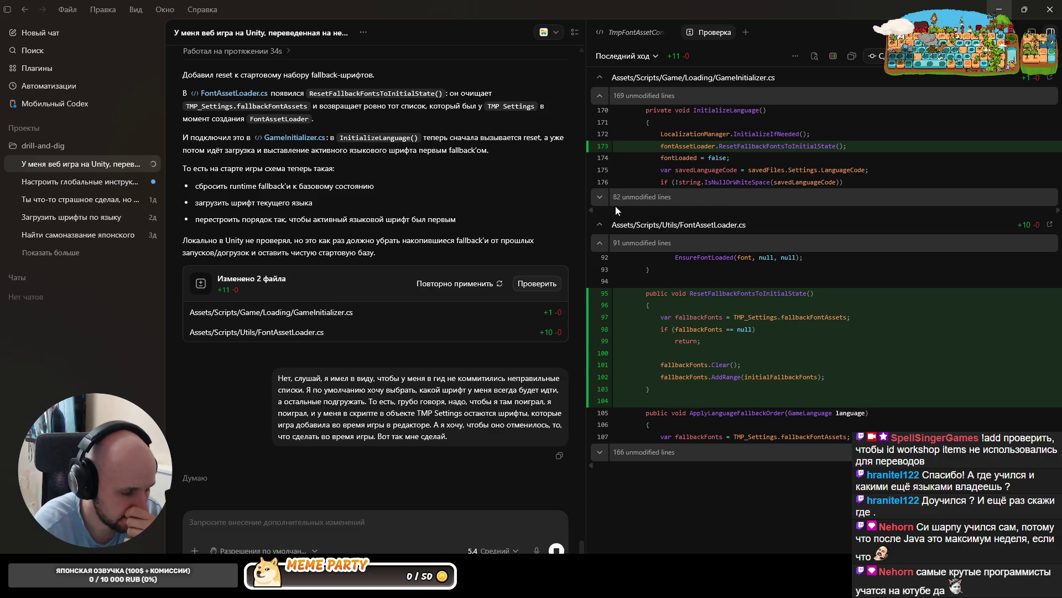
# Wait for Codex to write TmpSettingsCleaner.cs, restoring TMP Settings fallback fonts after Play Mode
pyautogui.moveTo(566, 184)
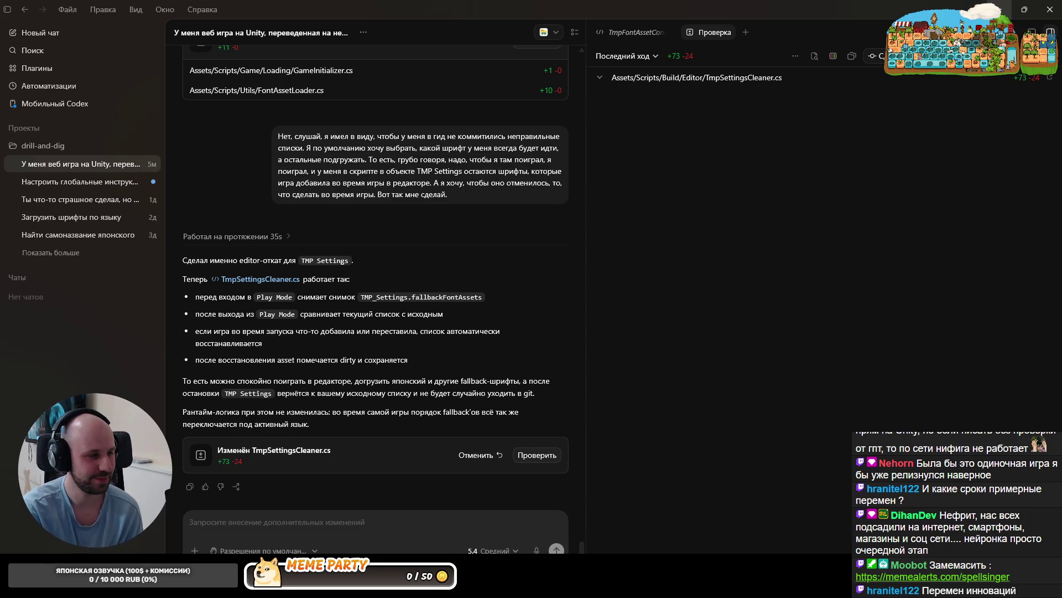
# Read through the edited TmpSettingsCleaner.cs in the review panel, then switch to the IDE
pyautogui.click(260, 279)
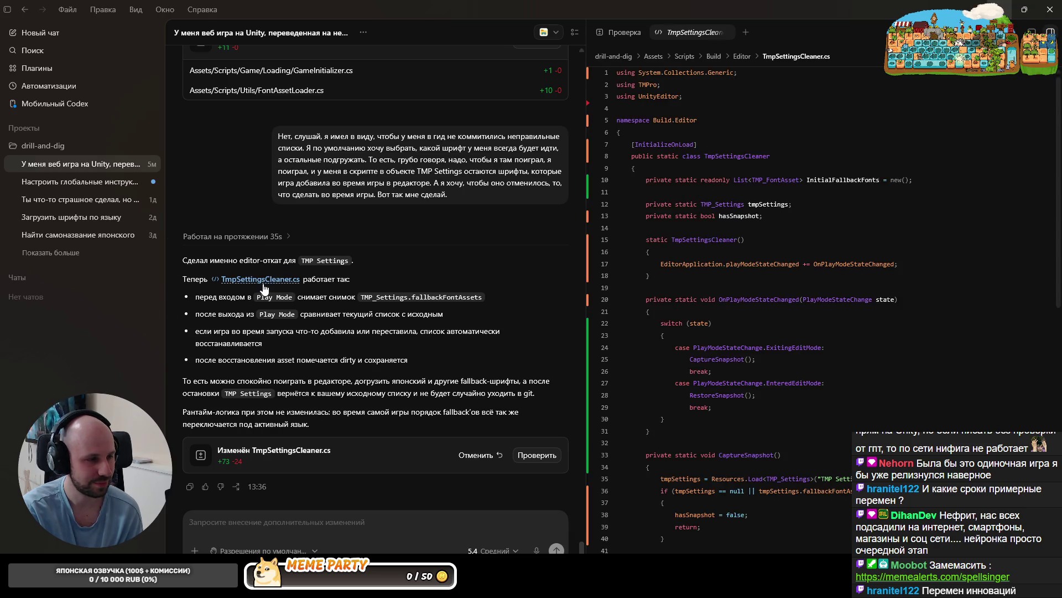
pyautogui.scroll(-5, 719, 365)
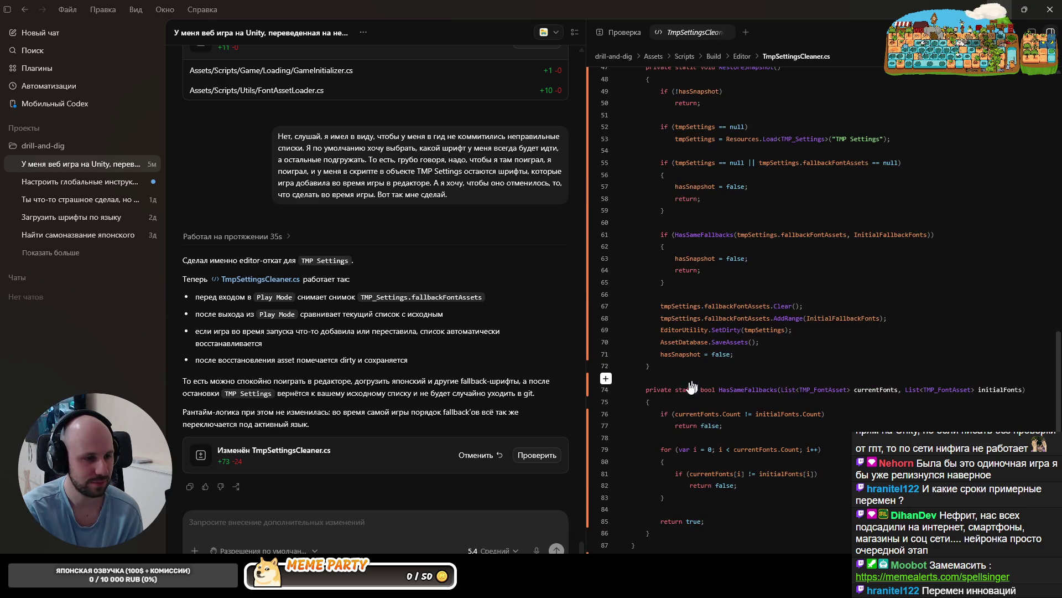
pyautogui.scroll(4, 713, 332)
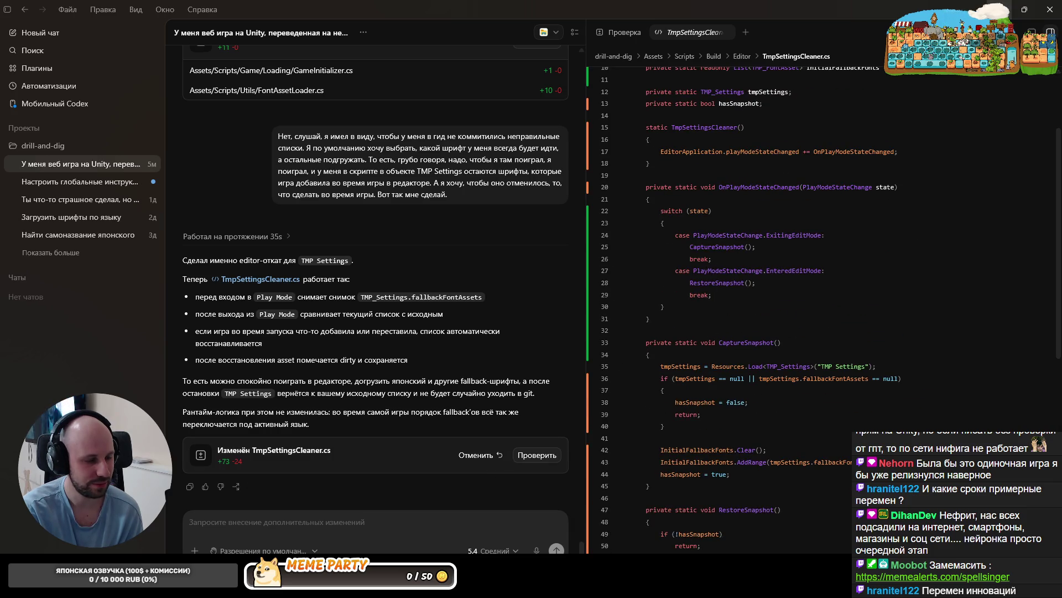
pyautogui.hotkey('alt', 'Tab')
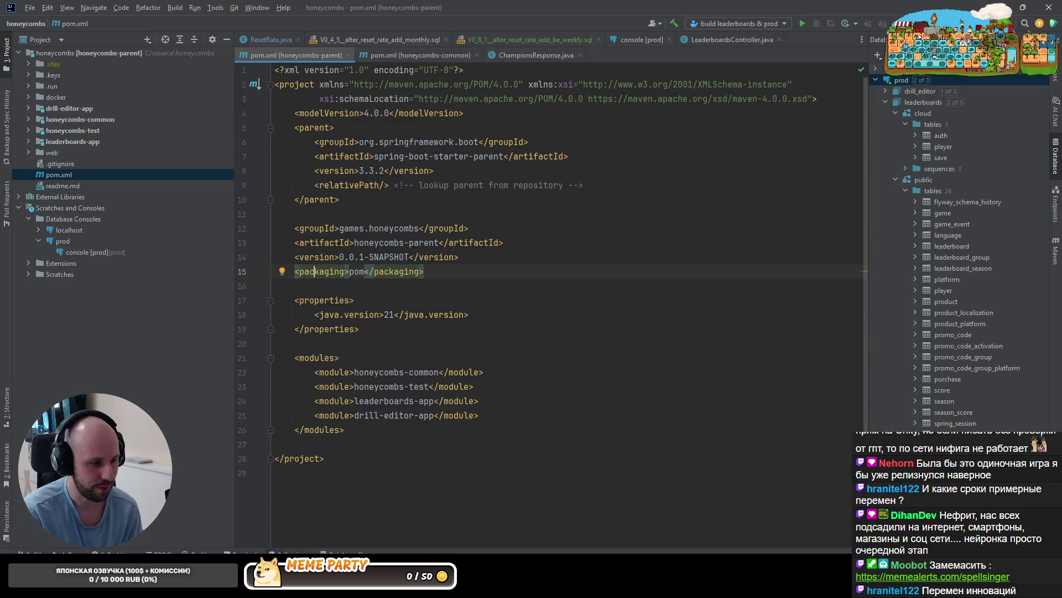
# Go through Rider to Unity's Console to see the CS0176 and CS0103 errors in TmpSettingsCleaner.cs
pyautogui.hotkey('alt', 'Tab')
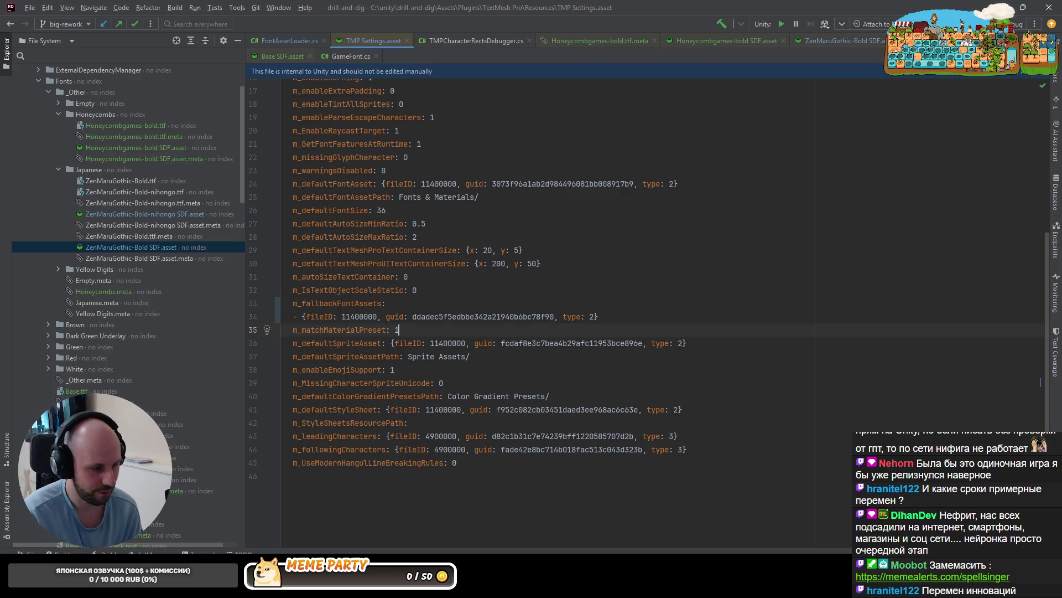
pyautogui.hotkey('alt', 'Tab')
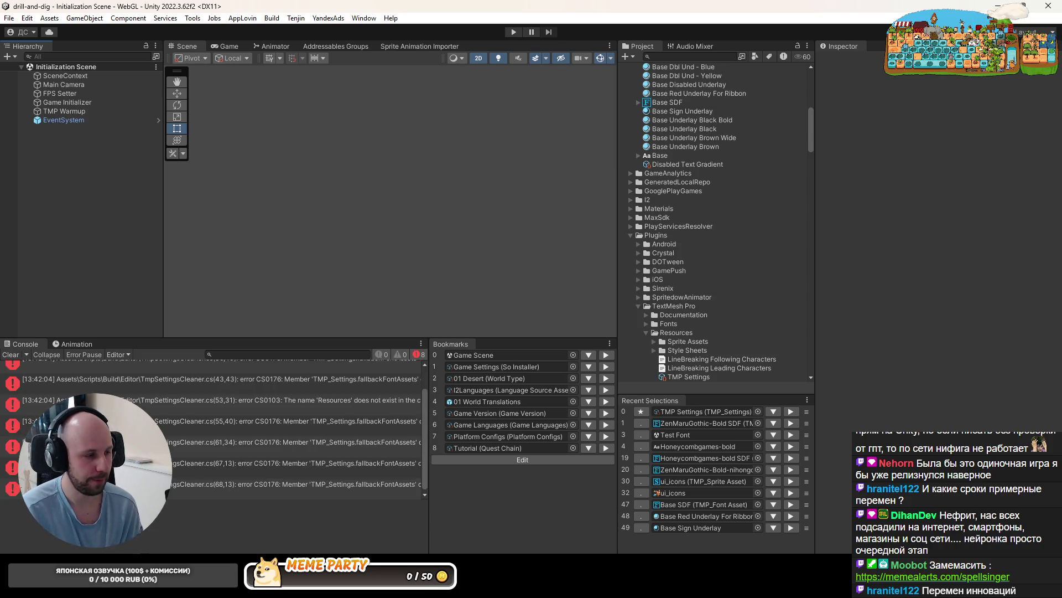
# Import UnityEngine's Resources in TmpSettingsCleaner.cs to fix the CS0103 'Resources' error
pyautogui.doubleClick(325, 407)
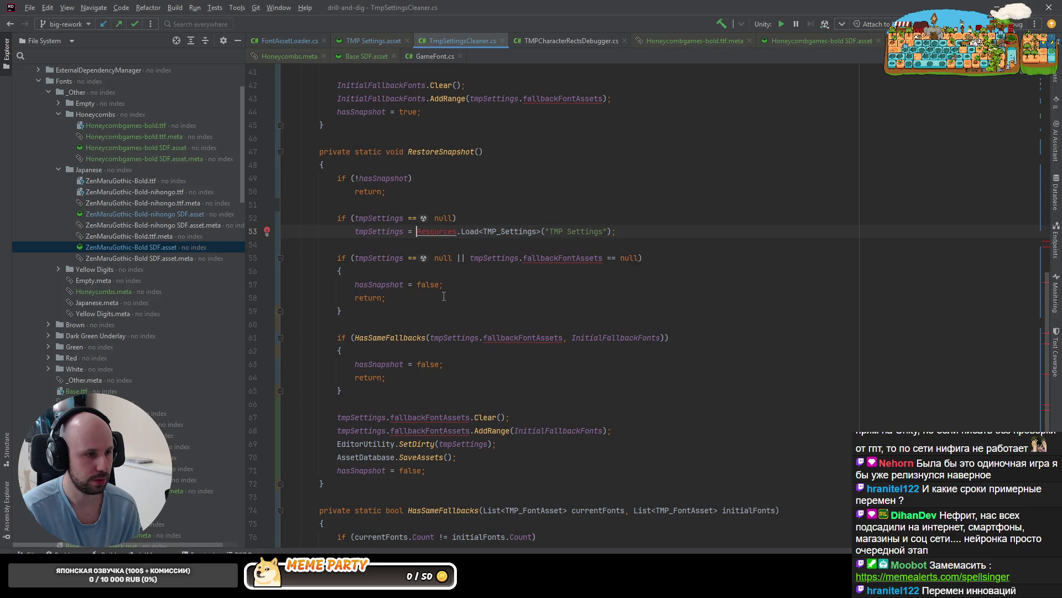
pyautogui.hotkey('ctrl', 'alt', 'Return')
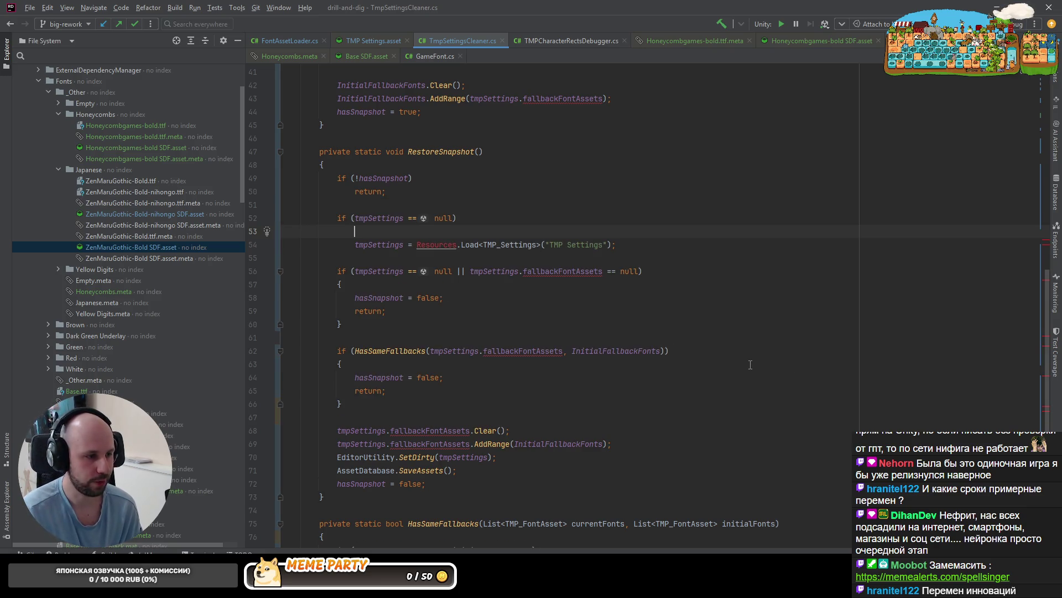
pyautogui.hotkey('ctrl', 'z')
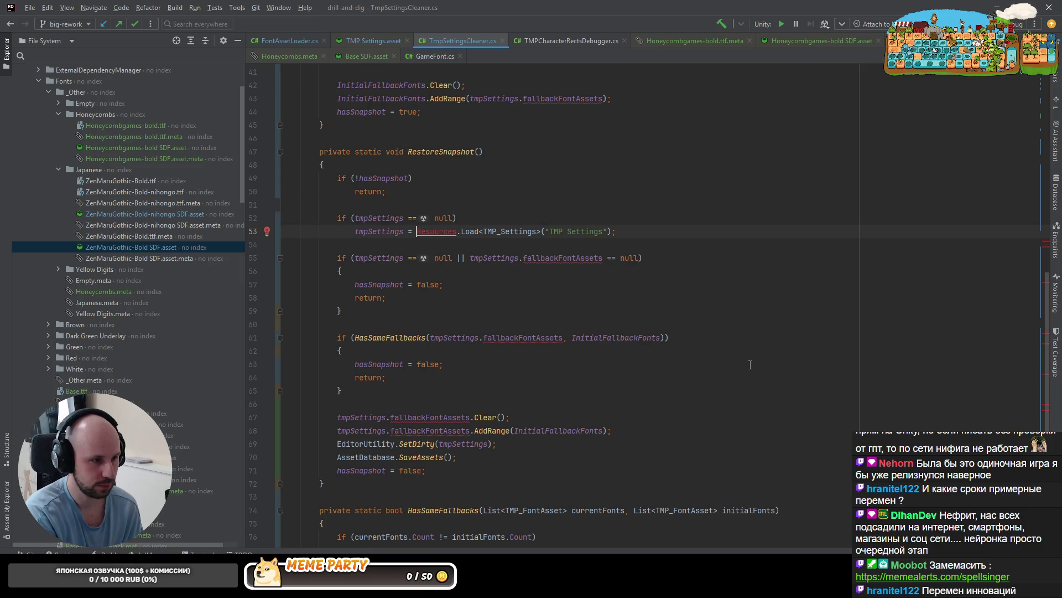
pyautogui.press('Up')
pyautogui.press('End')
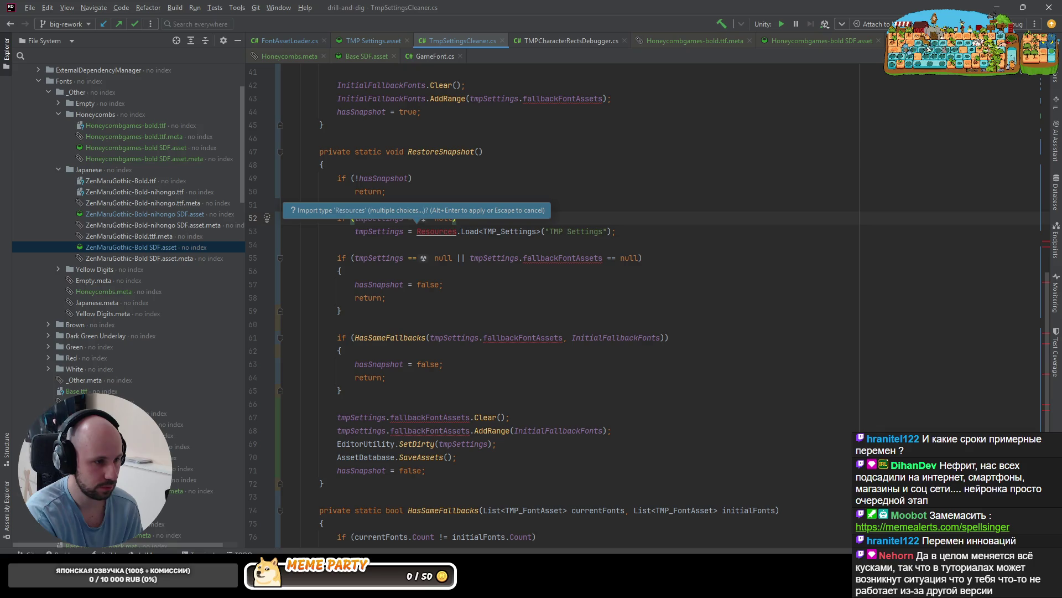
pyautogui.hotkey('ctrl', 'alt', 'Return')
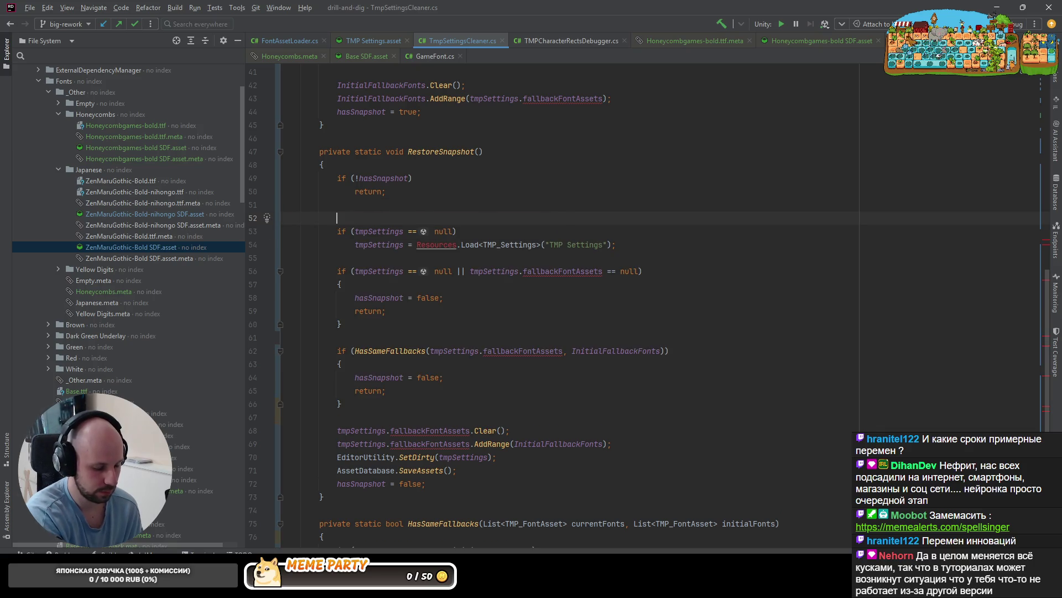
pyautogui.hotkey('ctrl', 'z')
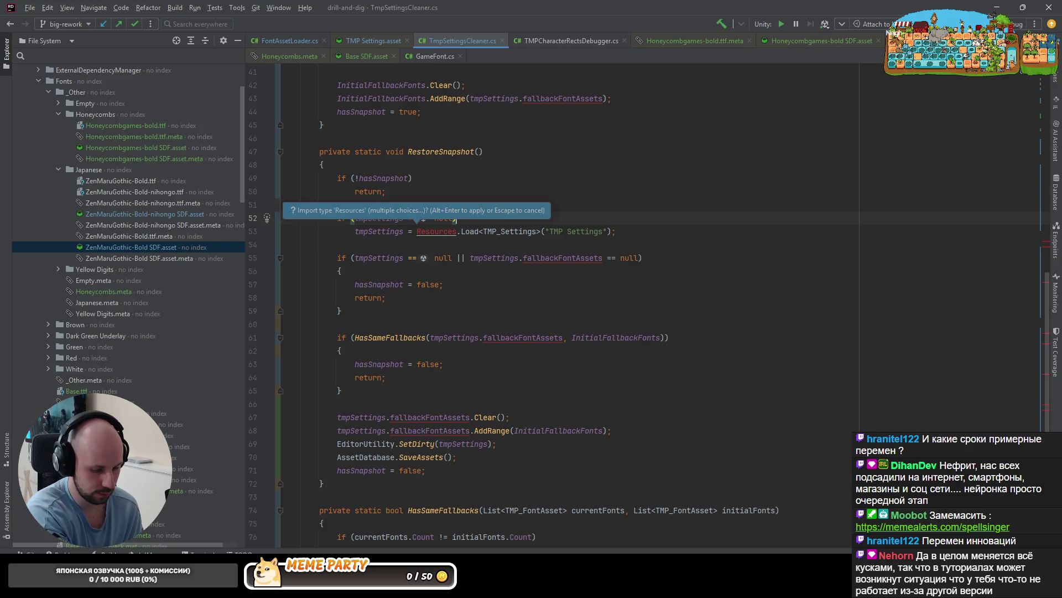
pyautogui.hotkey('alt', 'Return')
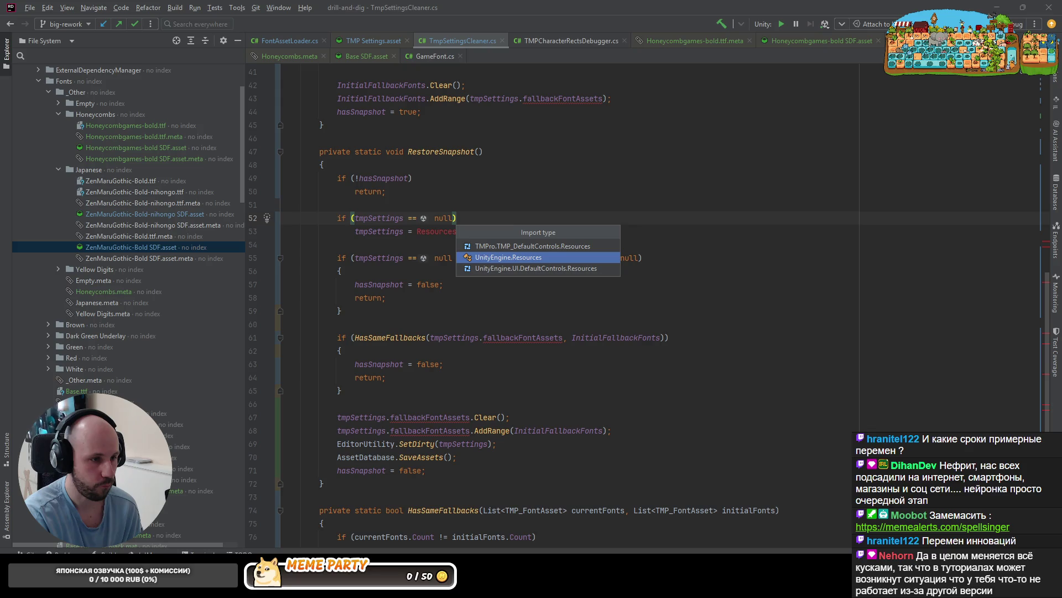
pyautogui.press('Return')
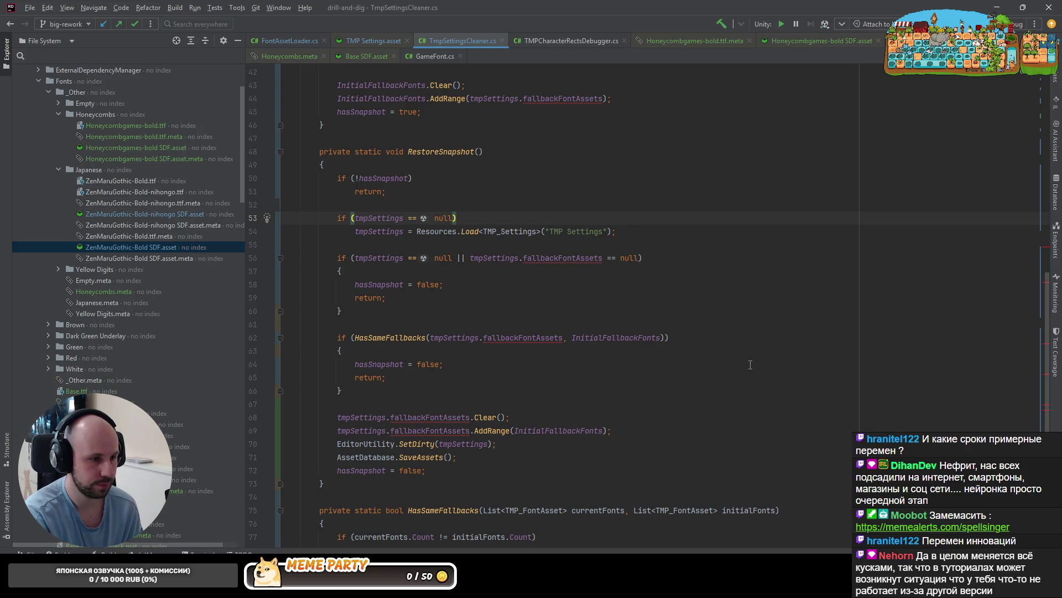
# Check the static fallbackFontAssets declaration in TMP_Settings, then return to Unity's compile errors
pyautogui.keyDown('ctrl'); pyautogui.click(563, 259); pyautogui.keyUp('ctrl')
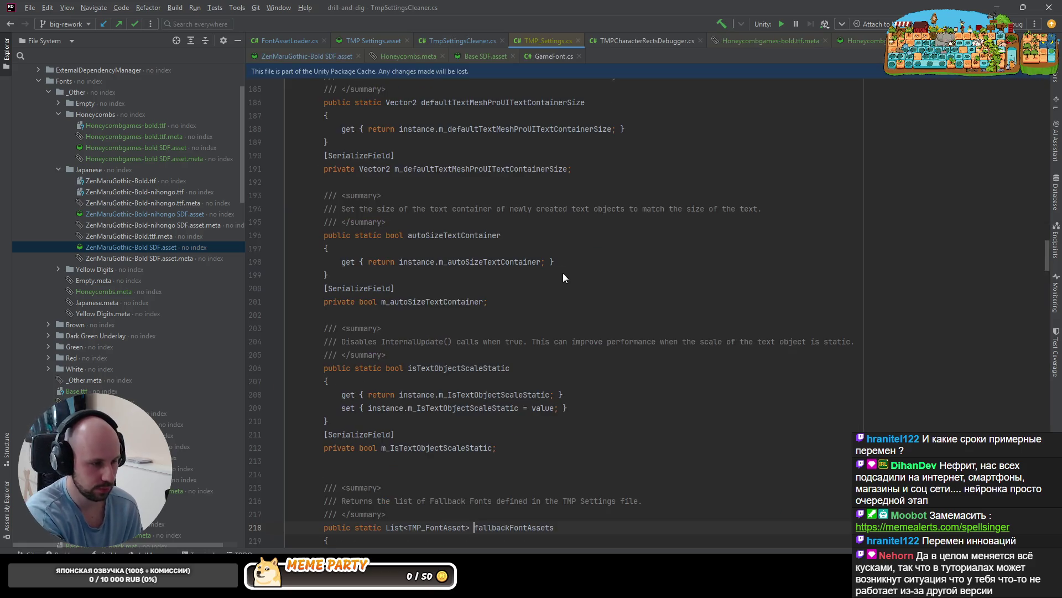
pyautogui.scroll(-4, 576, 298)
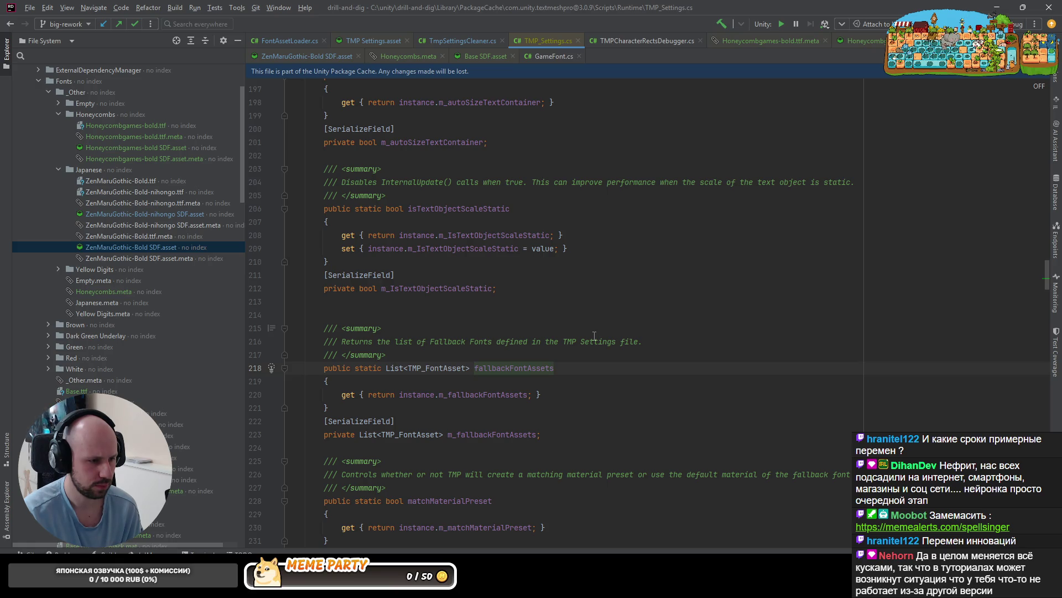
pyautogui.hotkey('ctrl', '-')
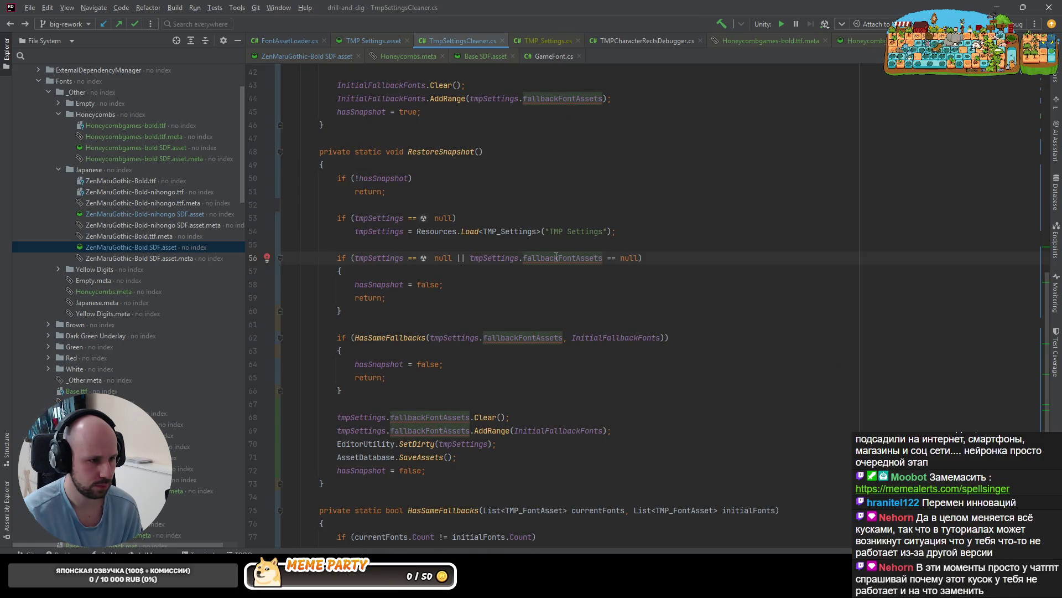
pyautogui.moveTo(556, 258)
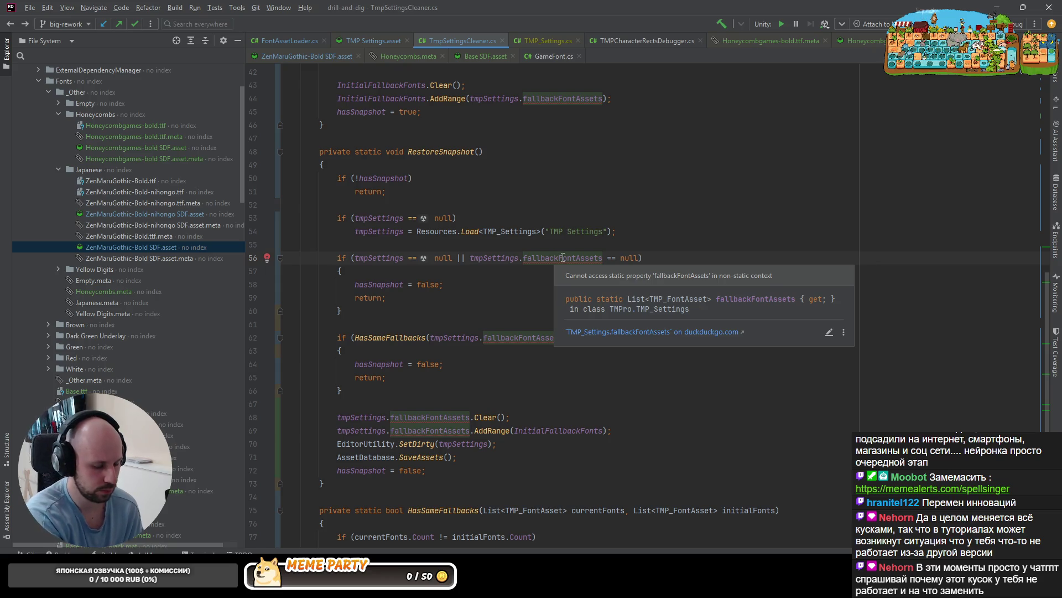
pyautogui.keyDown('ctrl'); pyautogui.click(562, 257); pyautogui.keyUp('ctrl')
pyautogui.hotkey('ctrl', '-')
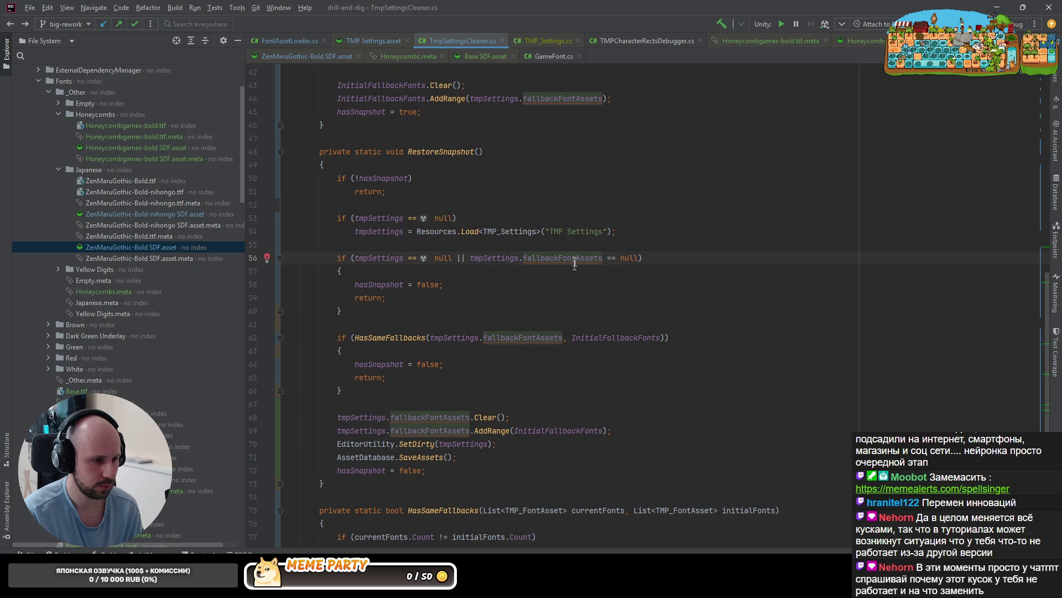
pyautogui.moveTo(575, 258)
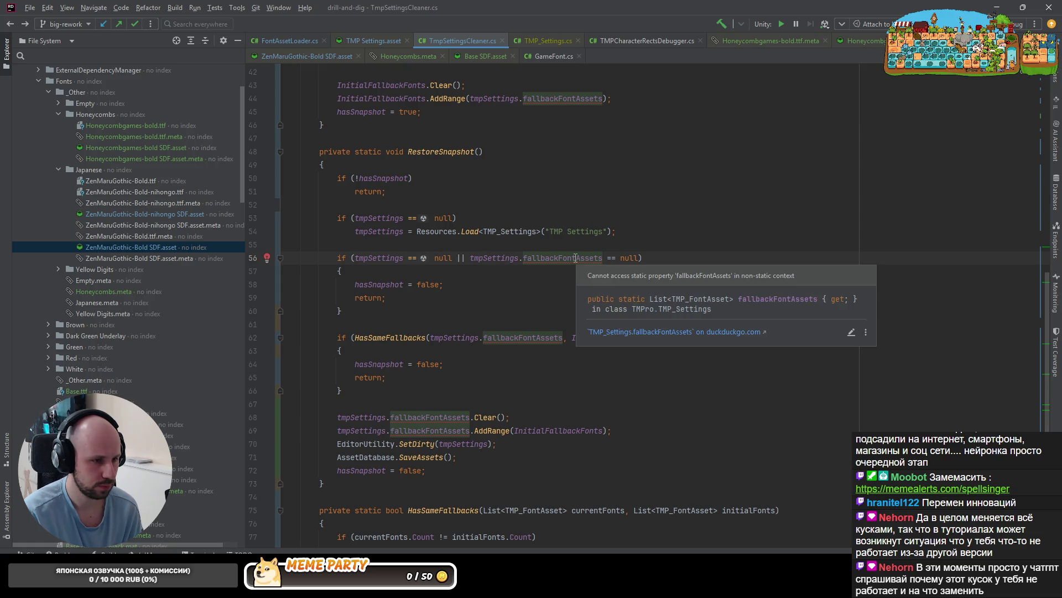
pyautogui.keyDown('ctrl'); pyautogui.click(541, 260); pyautogui.keyUp('ctrl')
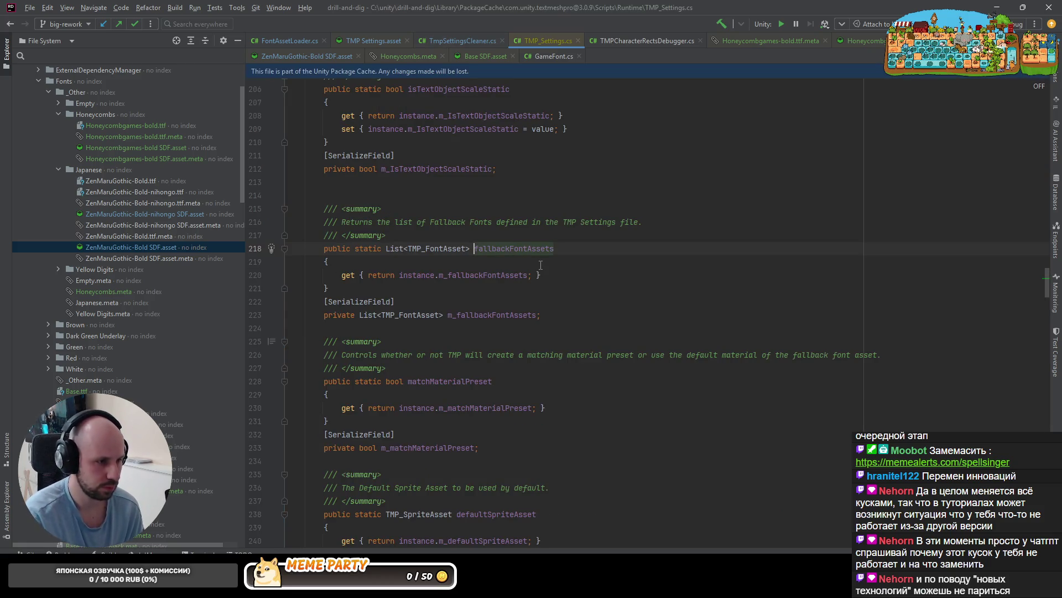
pyautogui.hotkey('ctrl', '-')
pyautogui.moveTo(550, 260)
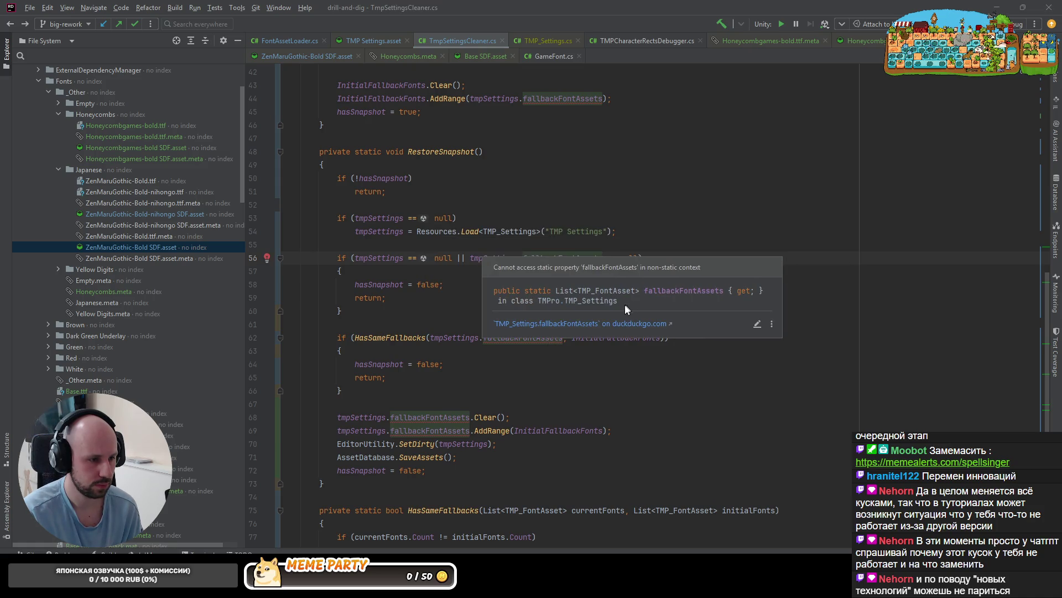
pyautogui.hotkey('alt', 'Tab')
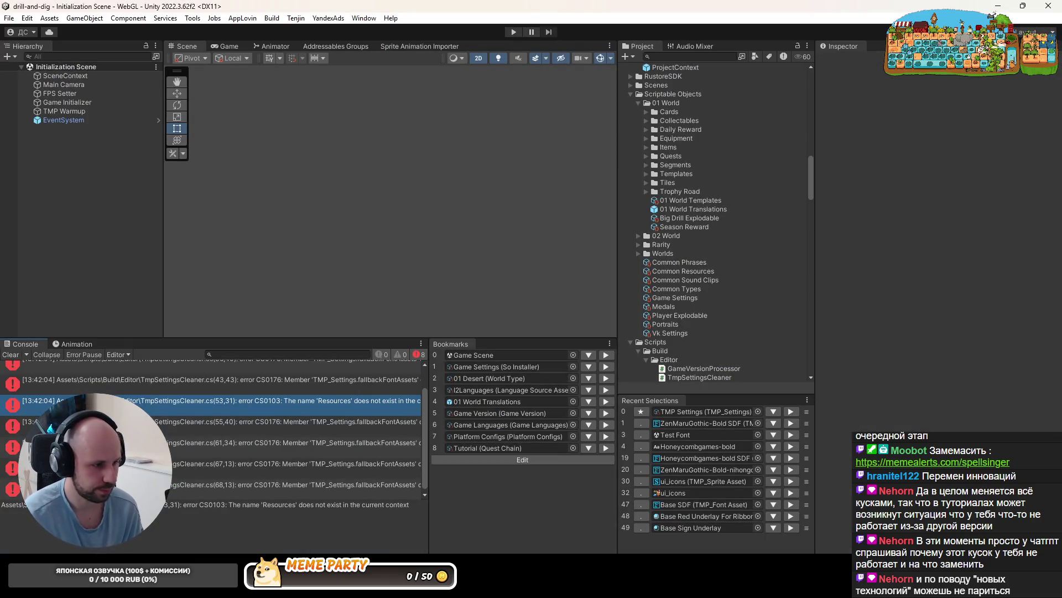
# Copy the CS0176 fallbackFontAssets error text from Unity's Console and send it to Codex
pyautogui.click(295, 366)
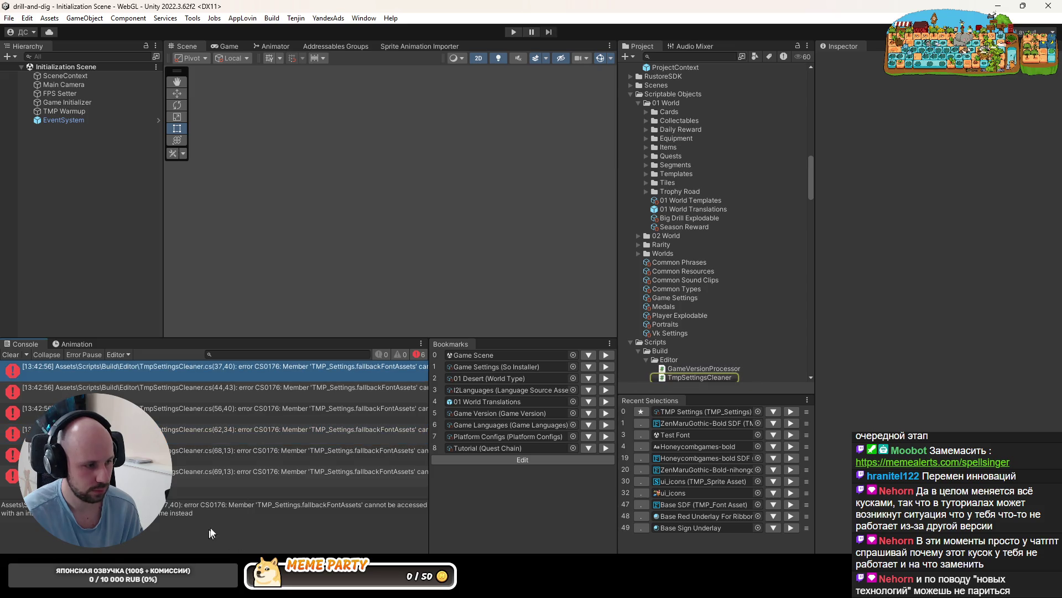
pyautogui.moveTo(210, 532); pyautogui.dragTo(1, 498)
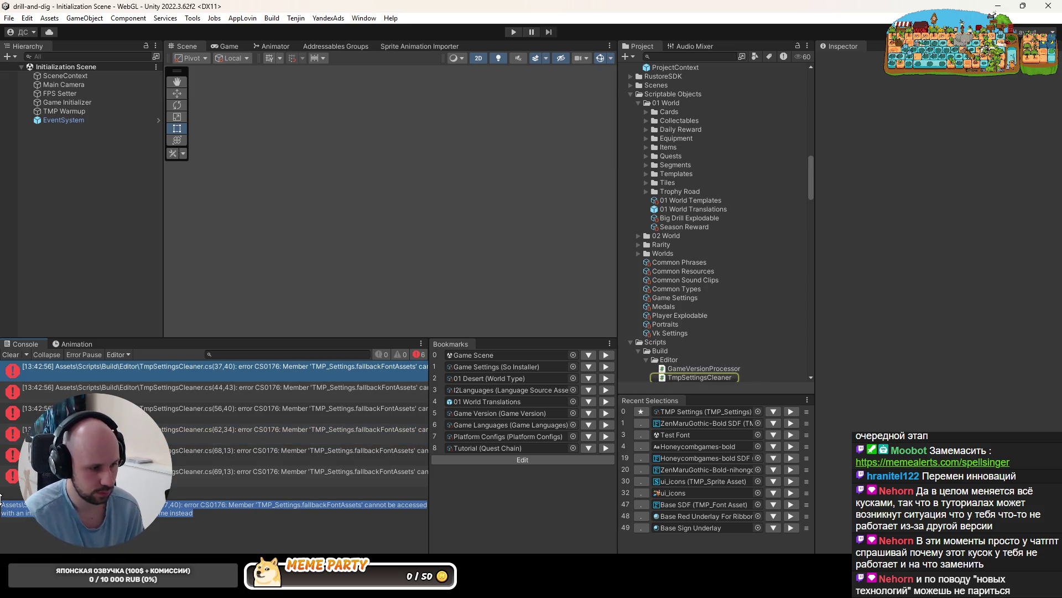
pyautogui.hotkey('alt', 'Tab')
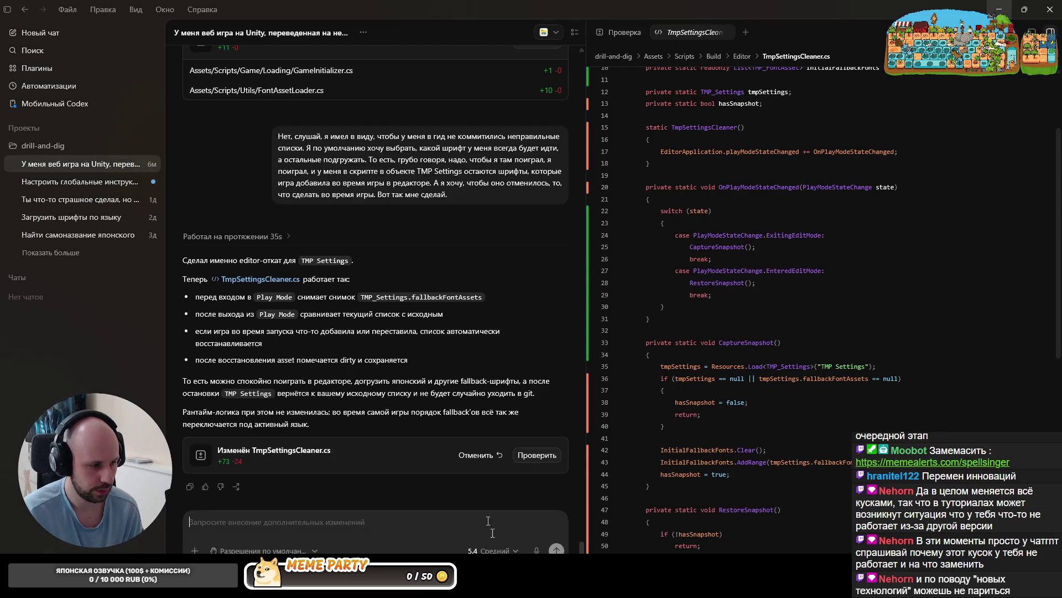
pyautogui.write("Assets\\Scripts\\Build\\Editor\\TmpSettingsCleaner.cs(37,40): error CS0176: Member 'TMP_Settings.fallbackFontAssets' cannot be accessed with an instance reference; qualify it with a type name instead")
pyautogui.press('Return')
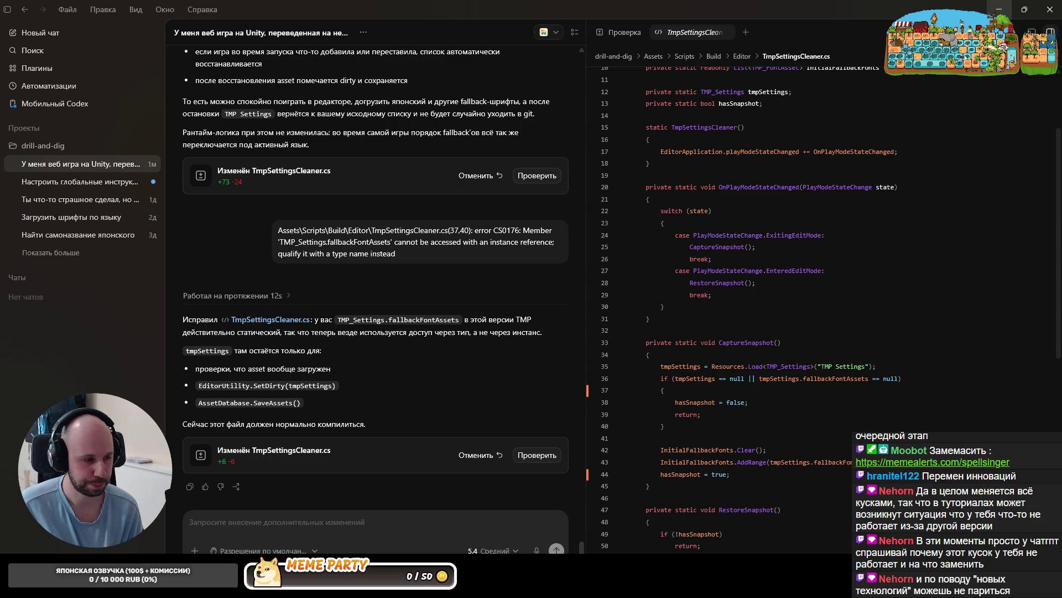
pyautogui.hotkey('alt', 'Tab')
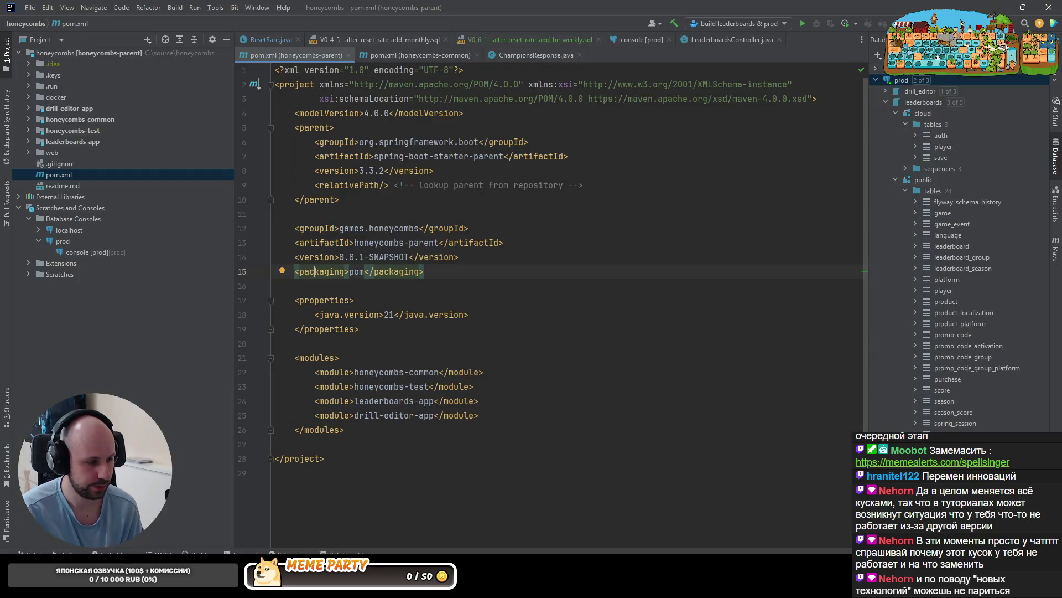
# Let Unity recompile, then inspect the TmpSettingsCleaner class and its InitialFallbackFonts field
pyautogui.hotkey('alt', 'Tab')
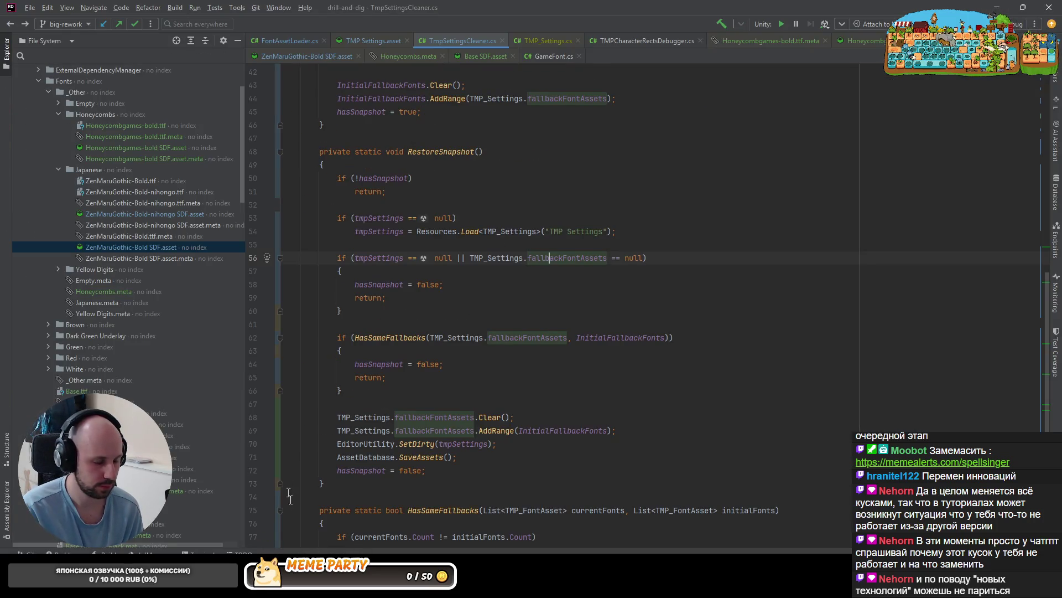
pyautogui.hotkey('alt', 'Tab')
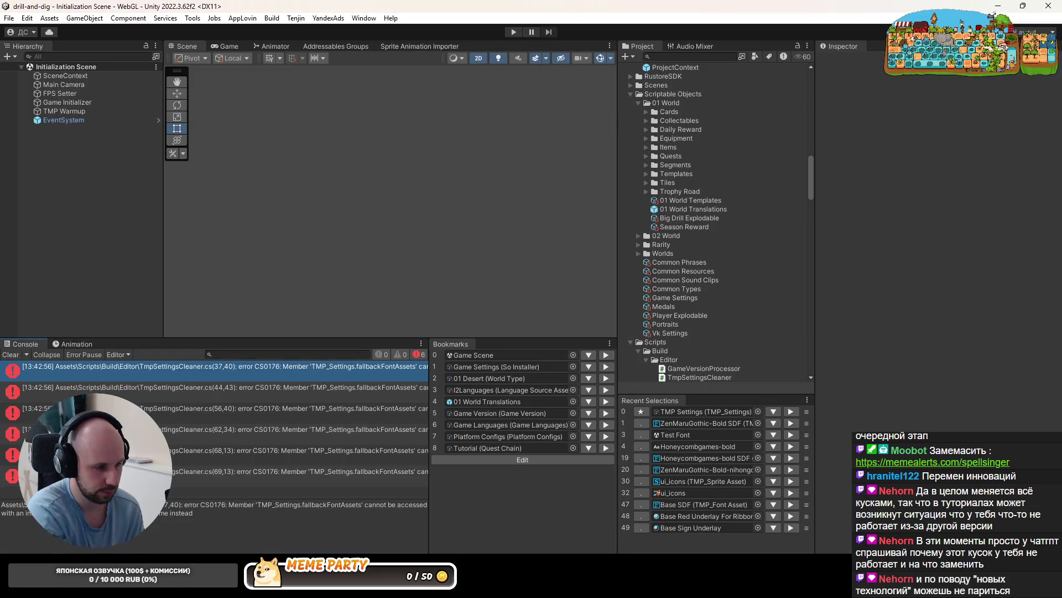
pyautogui.hotkey('alt', 'Tab')
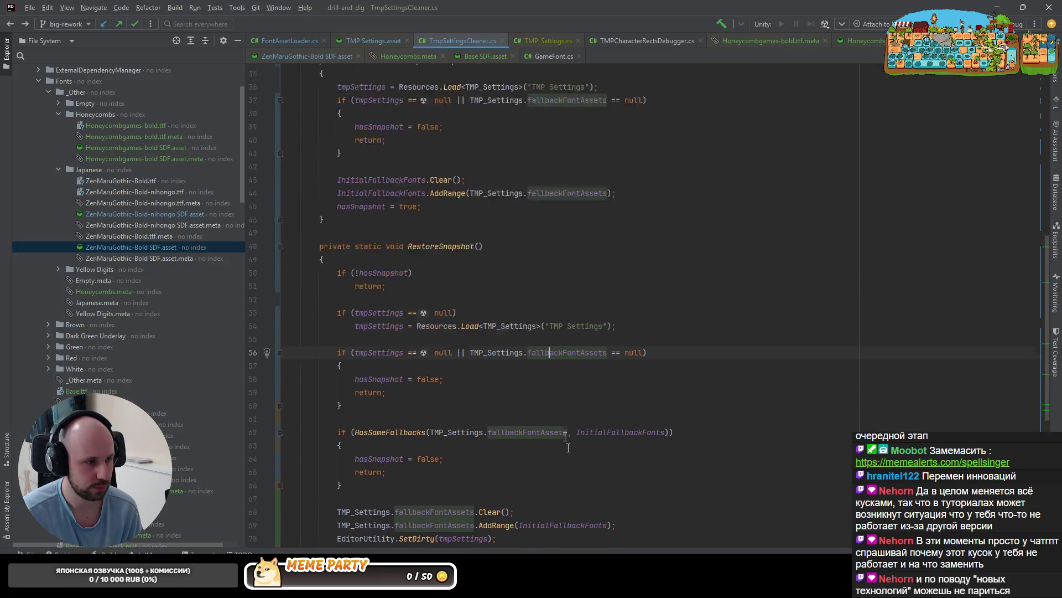
pyautogui.scroll(10, 564, 431)
pyautogui.click(446, 142)
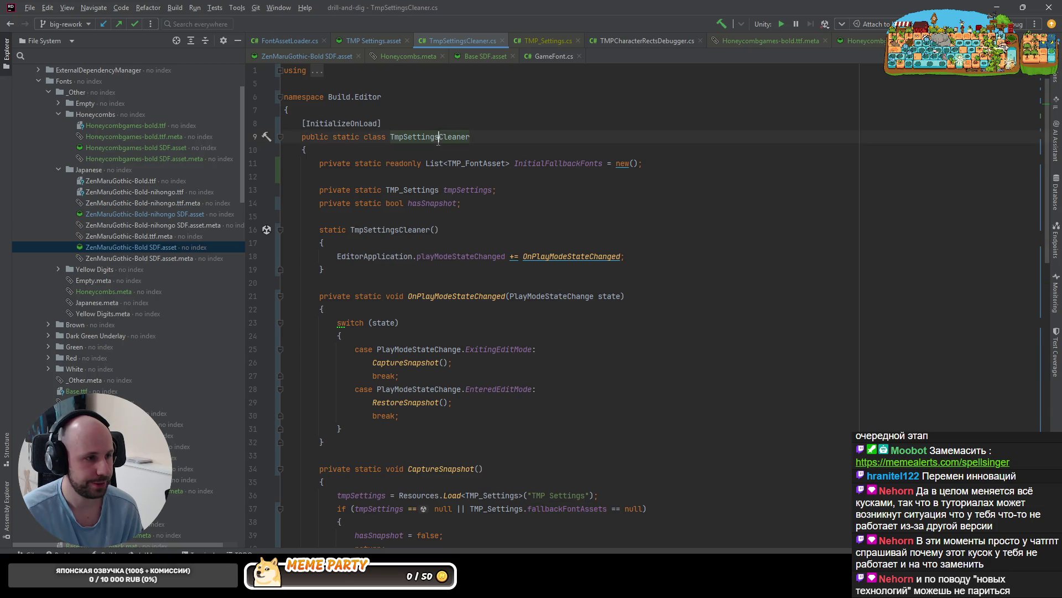
pyautogui.click(176, 41)
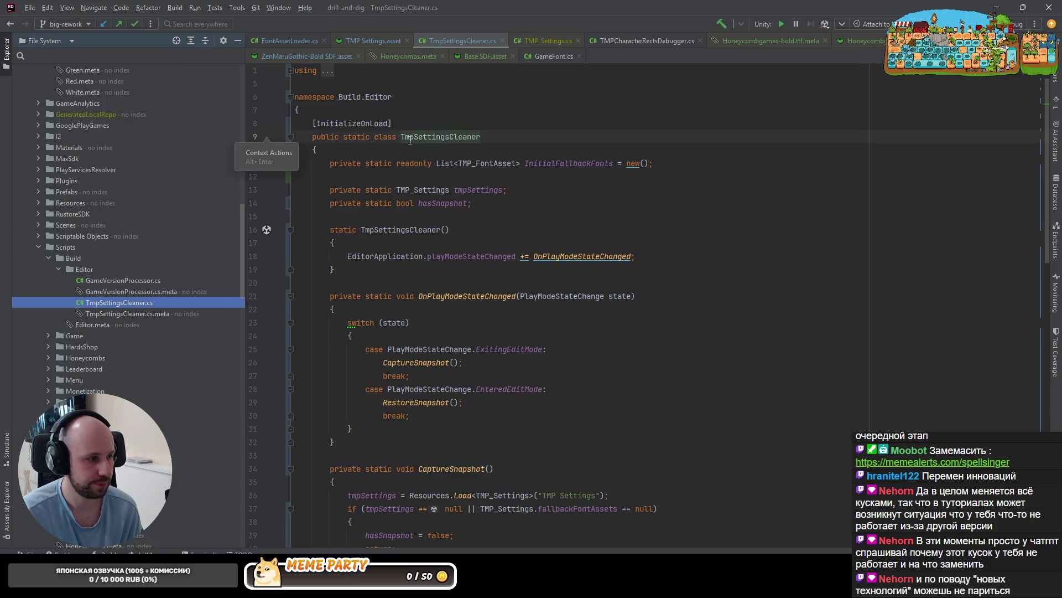
pyautogui.click(539, 144)
pyautogui.click(556, 163)
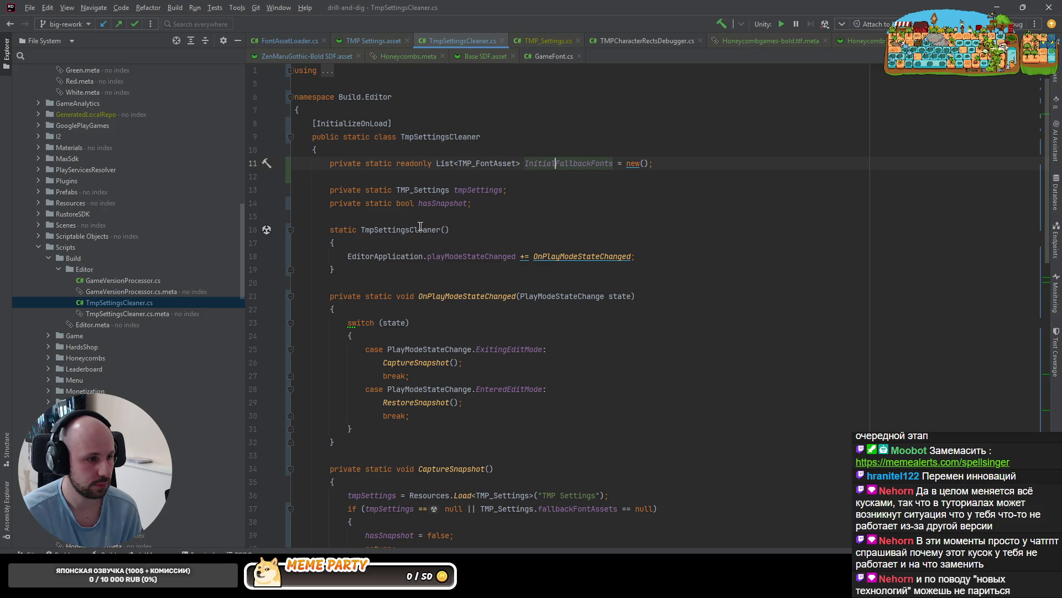
# Read through the playModeStateChanged hook, CaptureSnapshot and tmpSettings loading, then minimize Rider
pyautogui.click(474, 256)
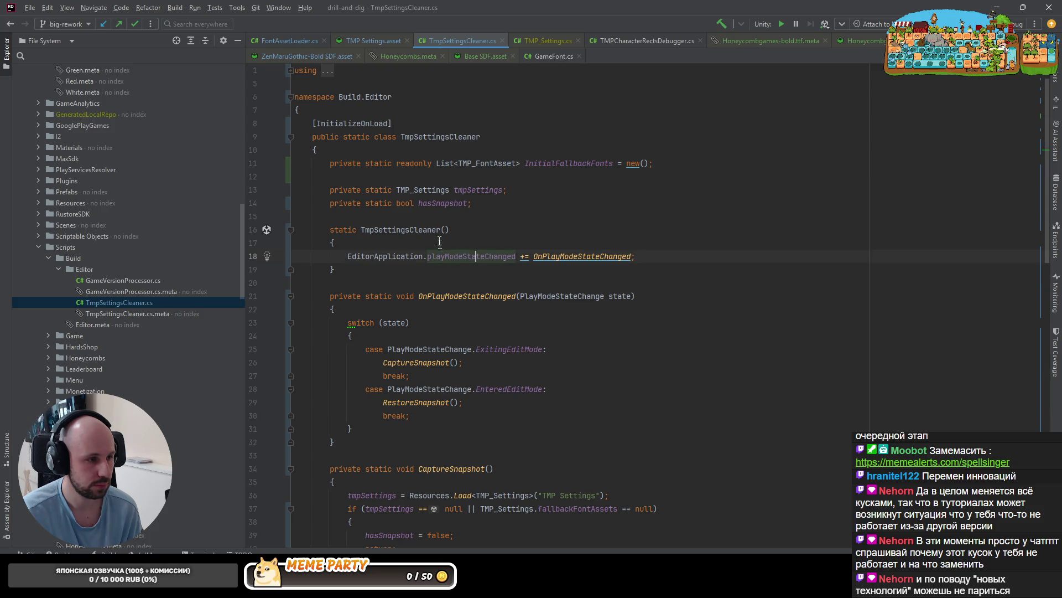
pyautogui.scroll(-2, 573, 164)
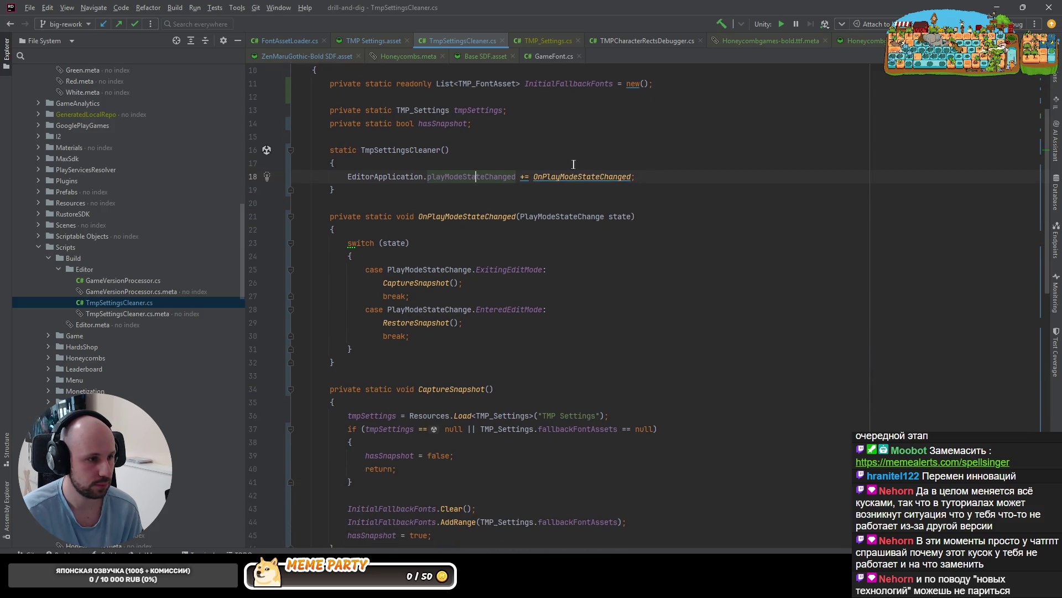
pyautogui.click(458, 217)
pyautogui.click(414, 283)
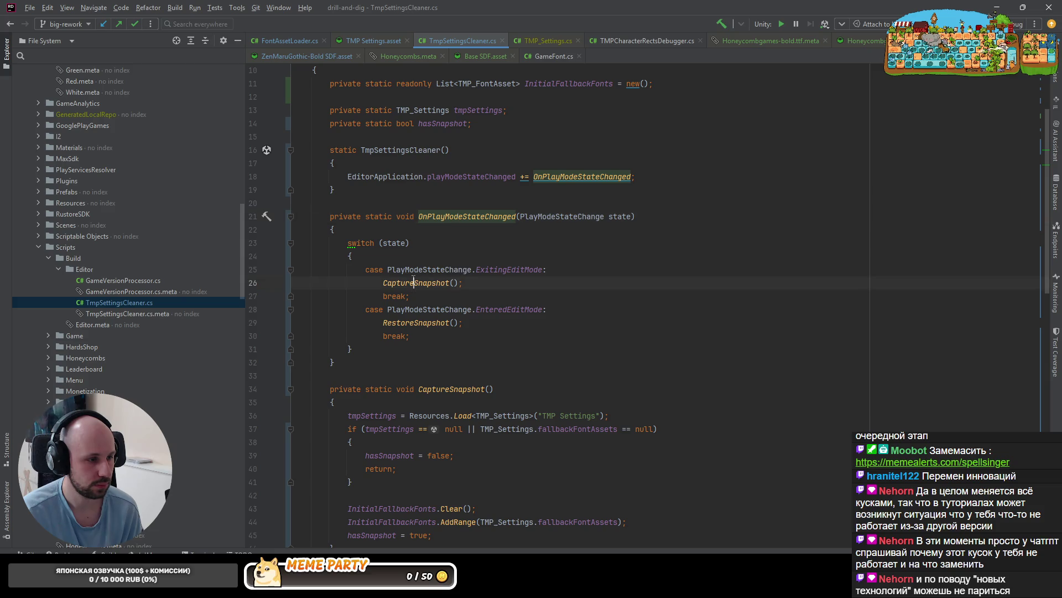
pyautogui.scroll(-4, 436, 274)
pyautogui.click(356, 257)
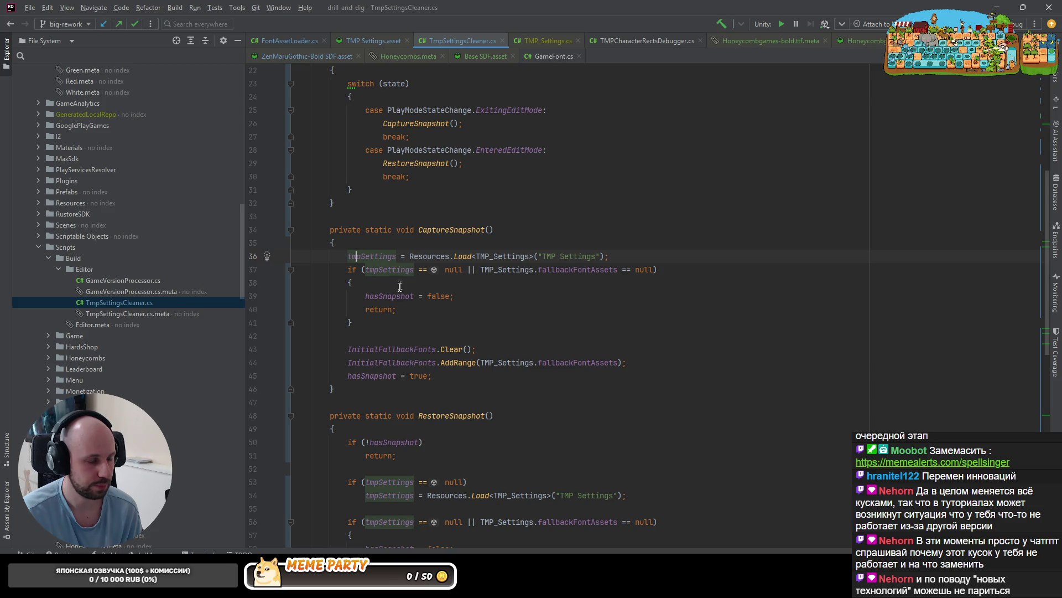
pyautogui.scroll(-1, 495, 283)
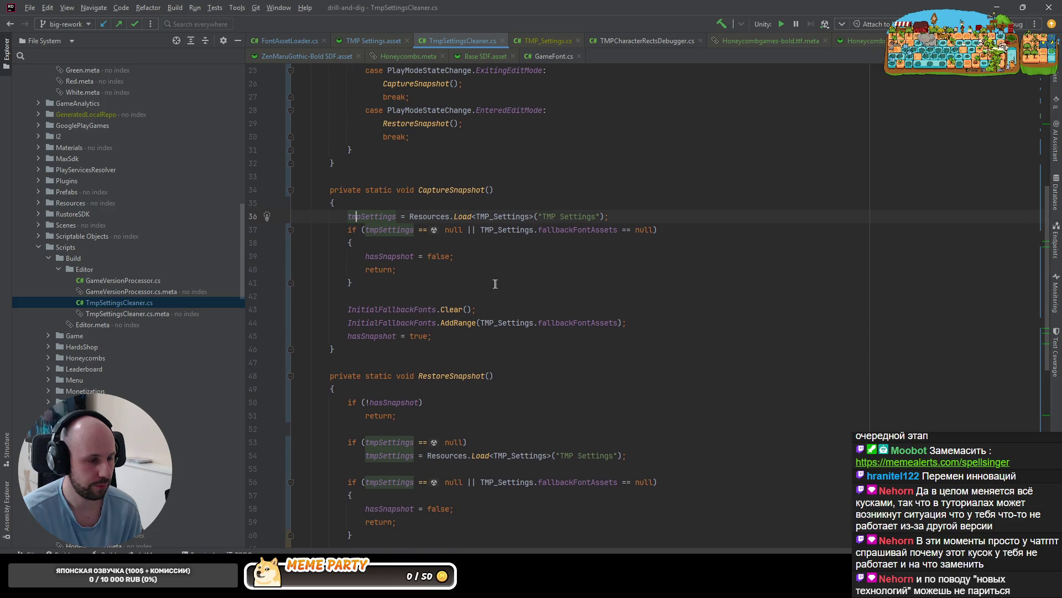
pyautogui.scroll(-4, 463, 284)
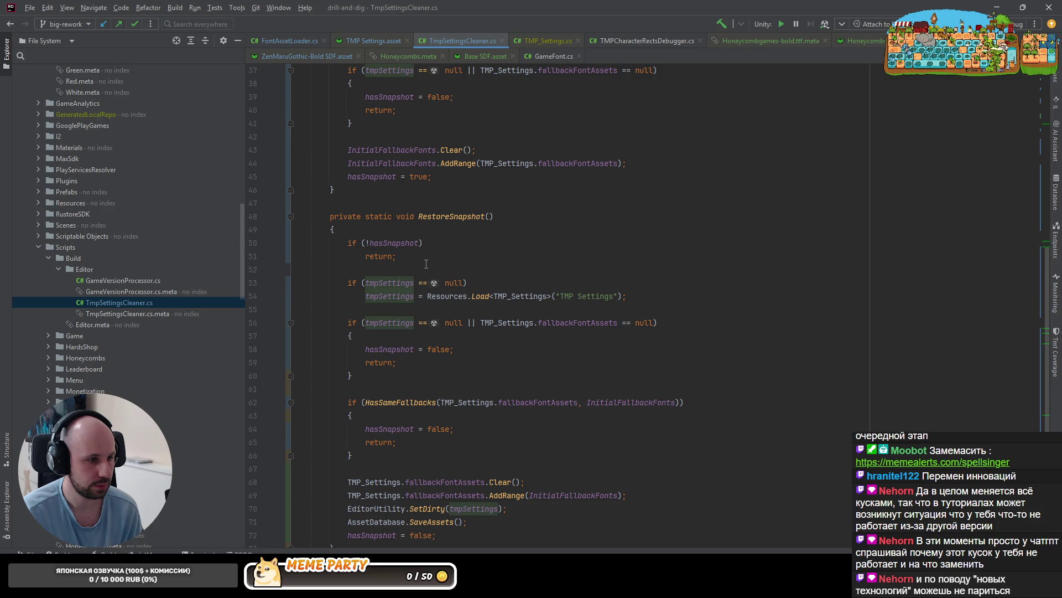
pyautogui.scroll(-2, 525, 301)
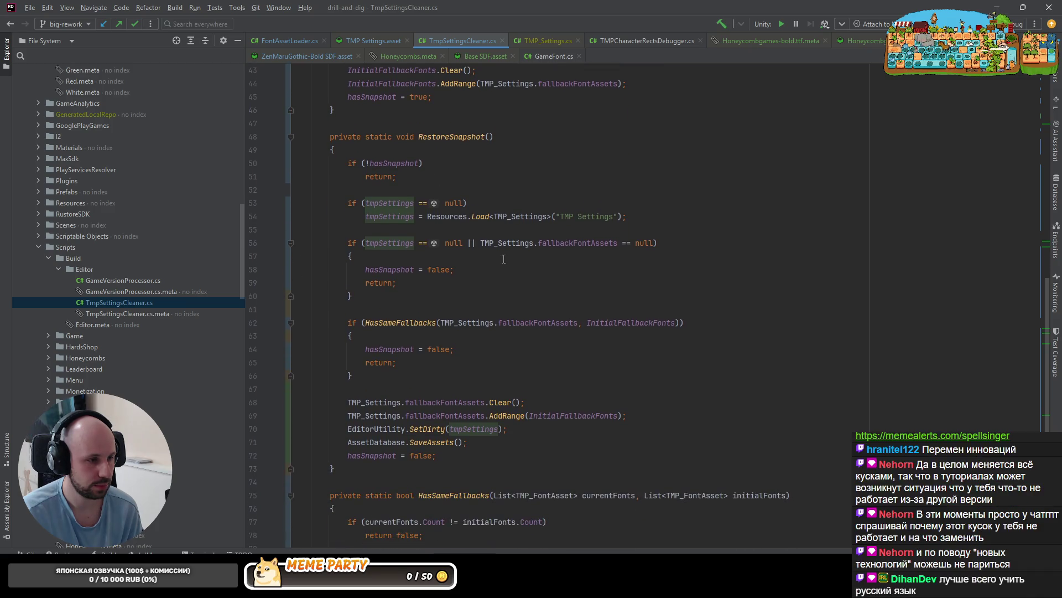
pyautogui.scroll(-1, 421, 280)
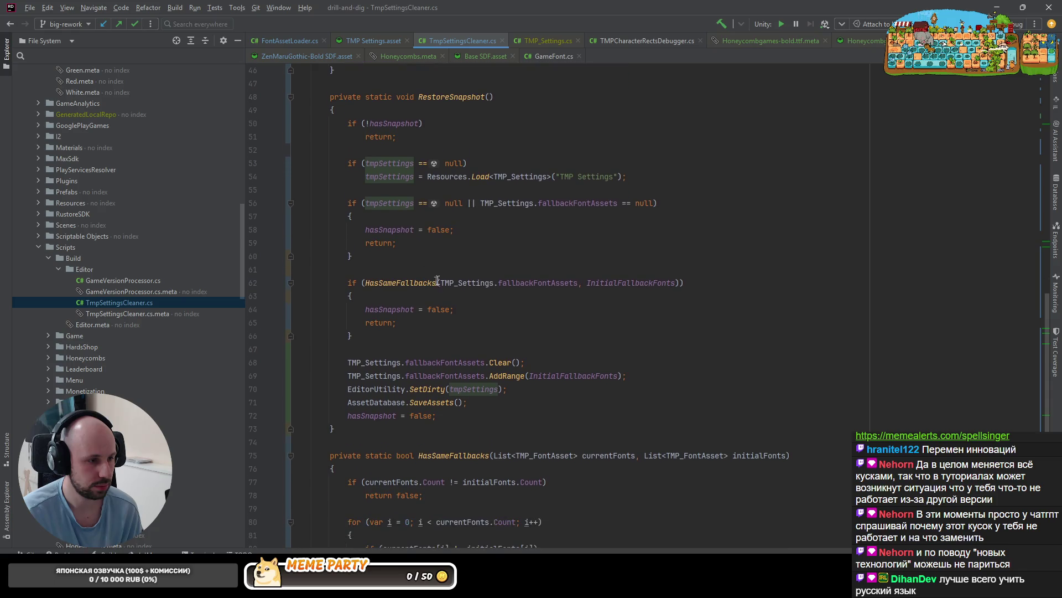
pyautogui.scroll(-3, 426, 309)
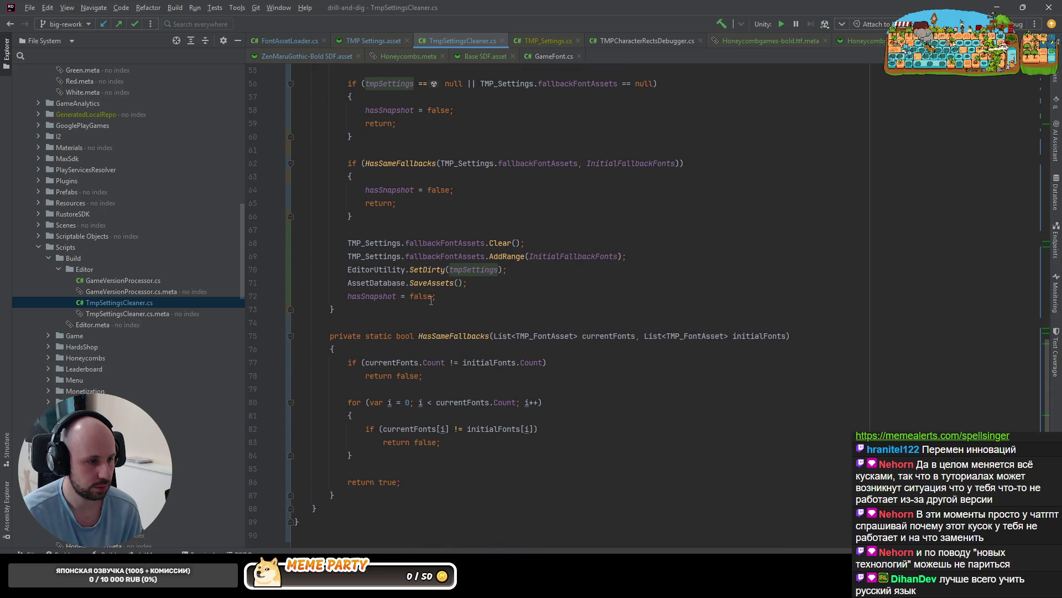
pyautogui.click(996, 7)
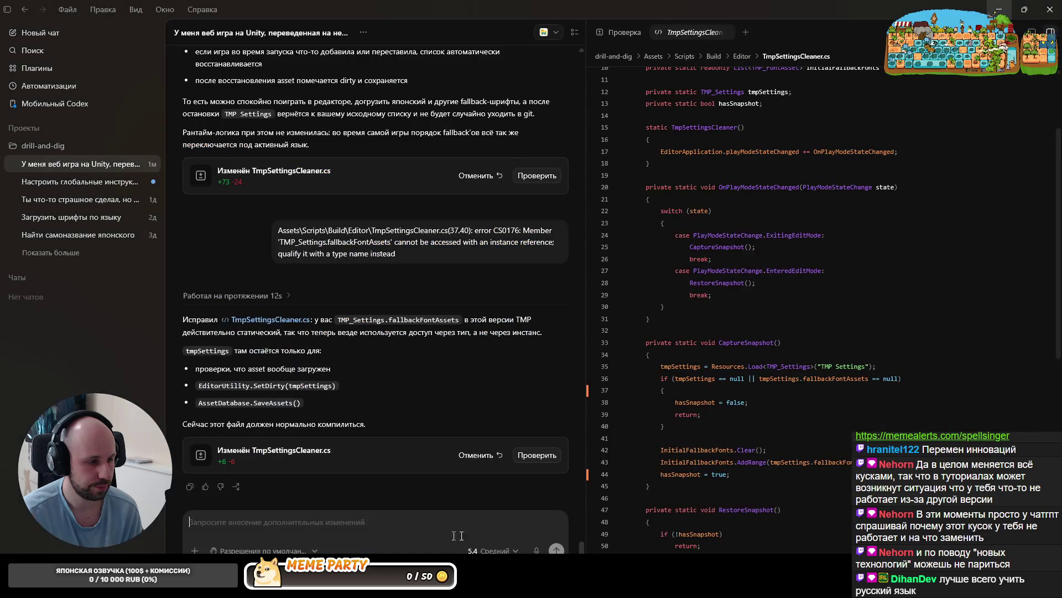
# Dictate and send a request to stop loading the TMP Settings asset and use static access
pyautogui.hotkey('ctrl', 'm')
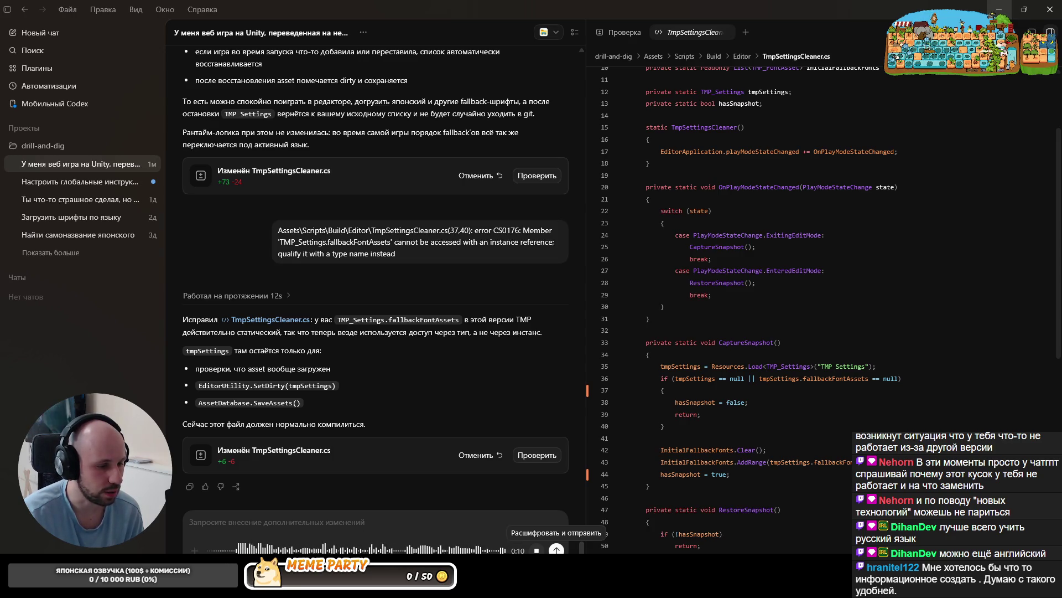
pyautogui.click(537, 550)
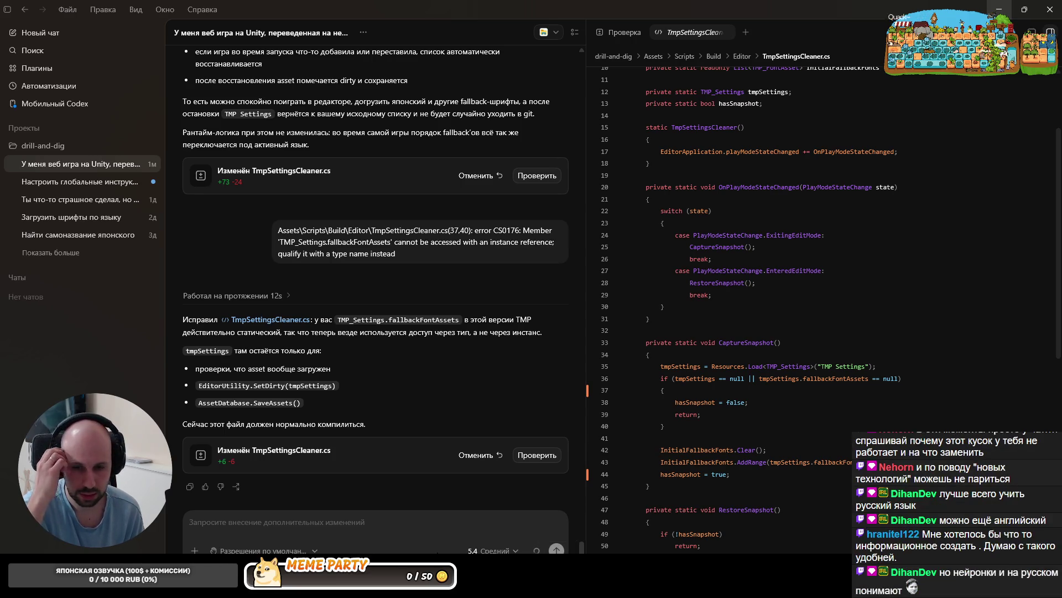
pyautogui.press('Return')
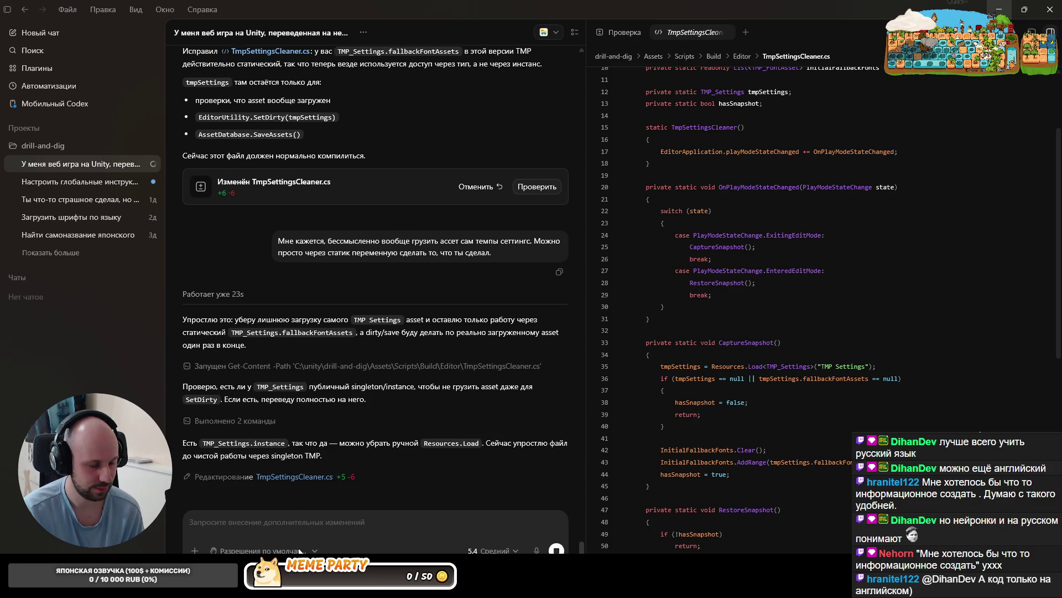
pyautogui.hotkey('alt', 'Tab')
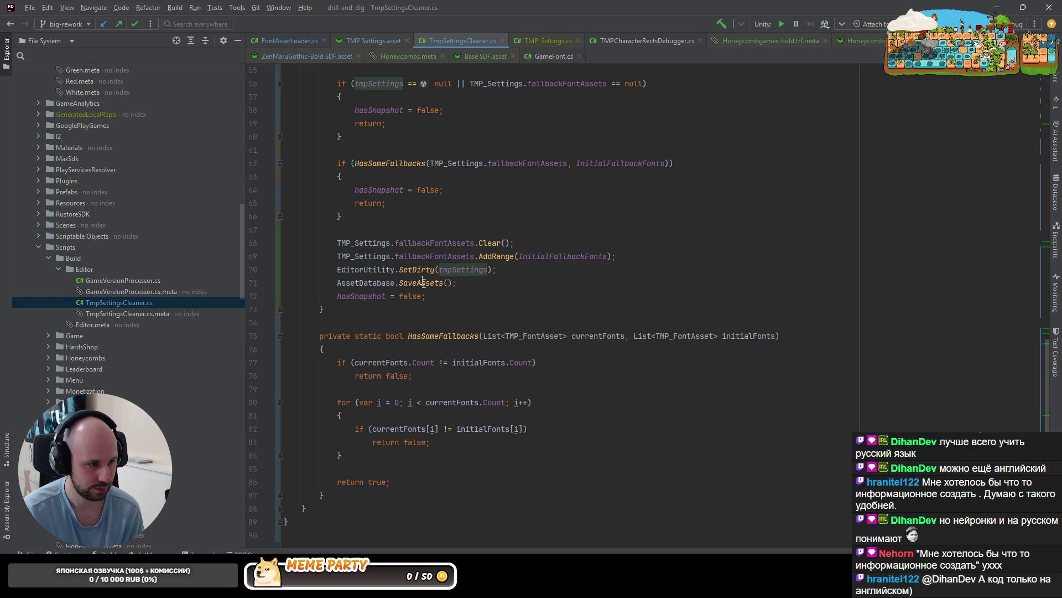
pyautogui.click(422, 248)
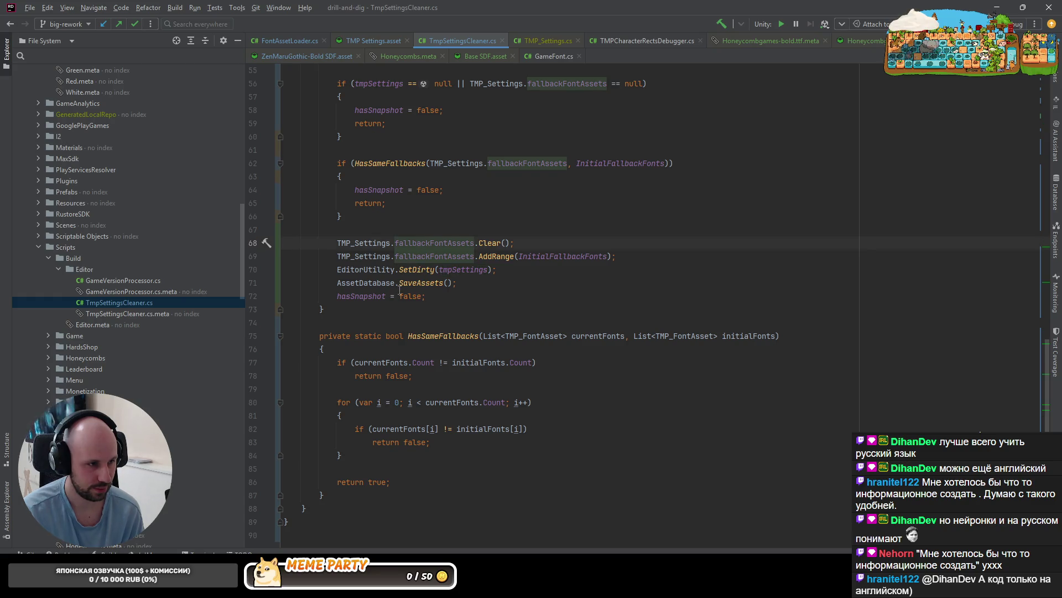
# Copy the static fallbackFontAssets declaration line from TMP_Settings.cs
pyautogui.scroll(3, 395, 303)
pyautogui.hotkey('ctrl', 'b')
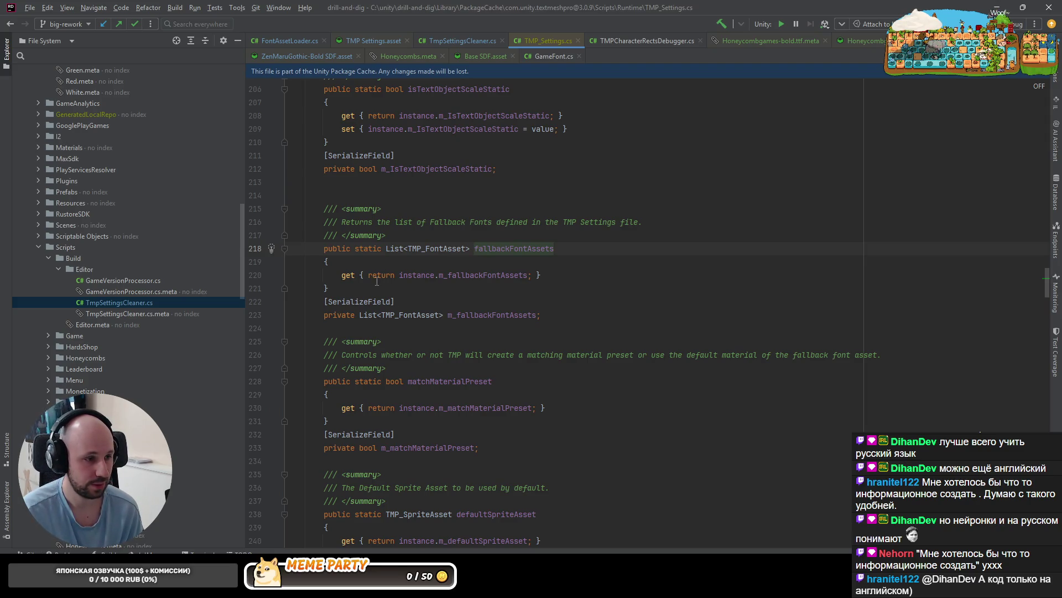
pyautogui.rightClick(521, 245)
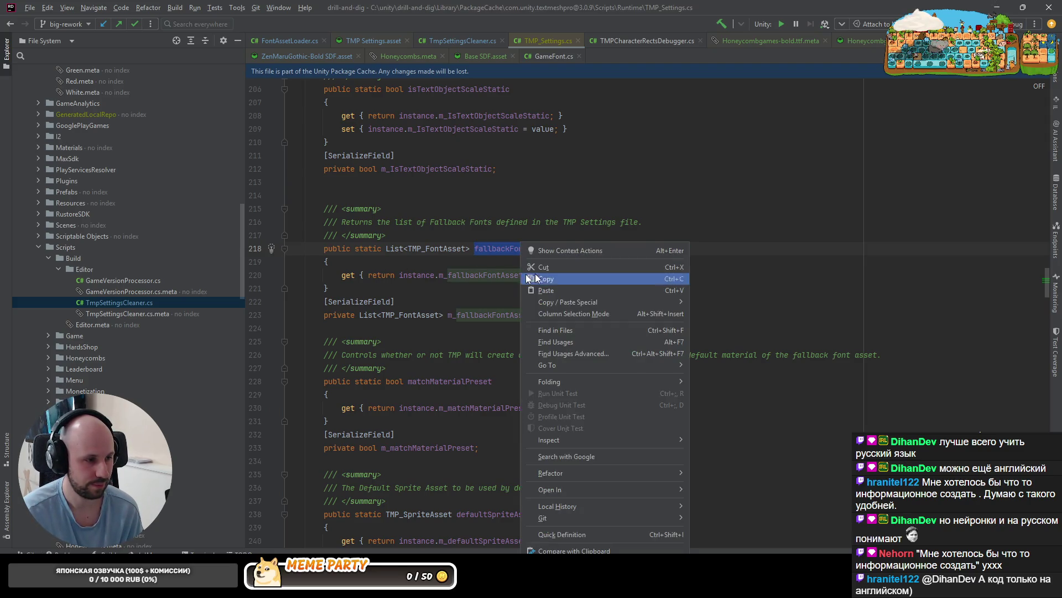
pyautogui.click(514, 250)
pyautogui.moveTo(579, 247); pyautogui.dragTo(323, 248)
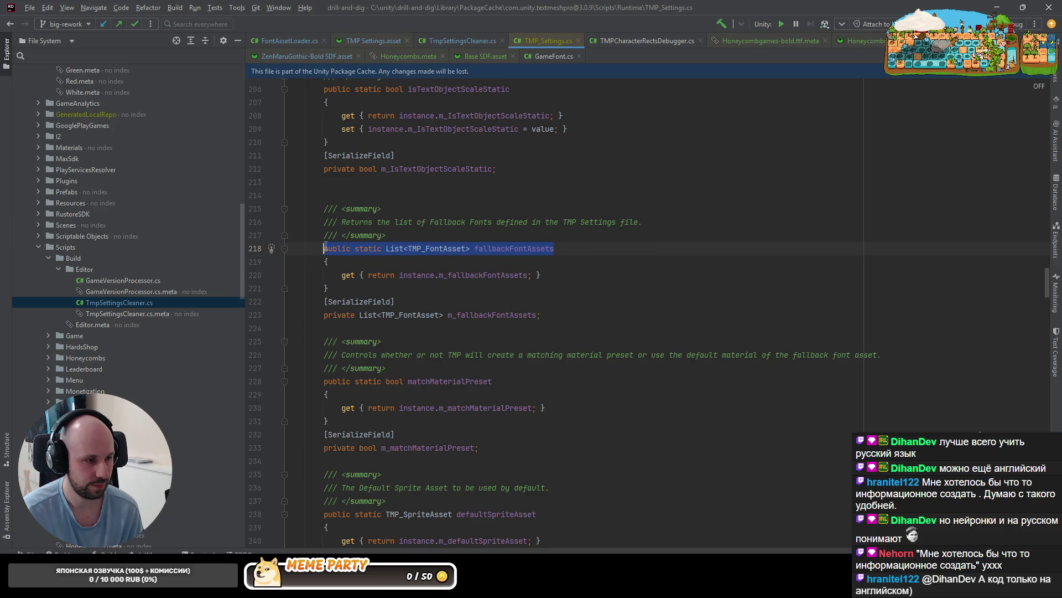
pyautogui.rightClick(359, 247)
pyautogui.click(404, 283)
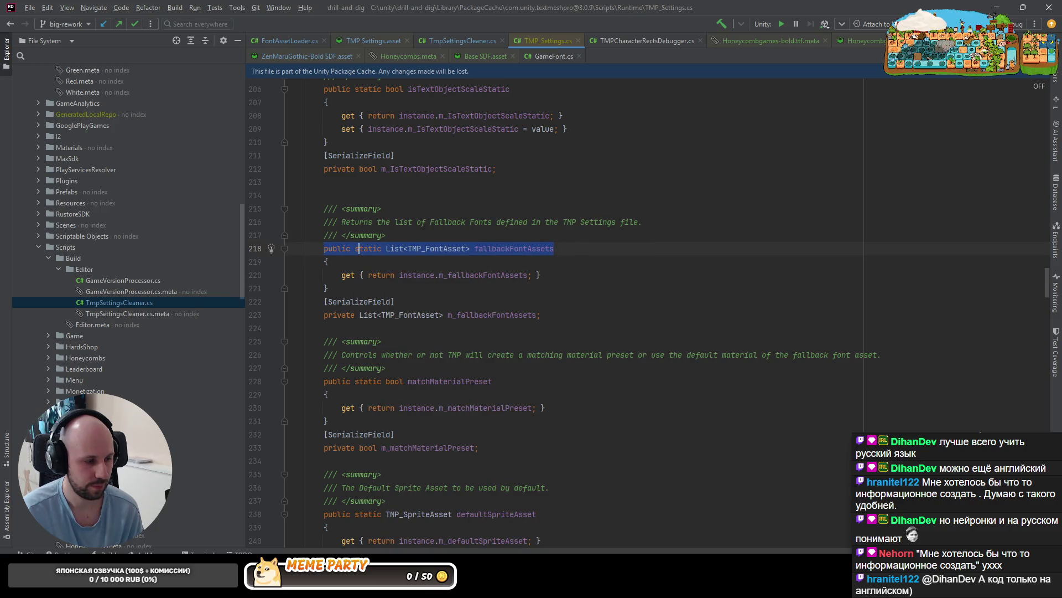
# Review Codex's updated TmpSettingsCleaner.cs in Rider, then return to the Codex chat
pyautogui.hotkey('alt', 'Tab')
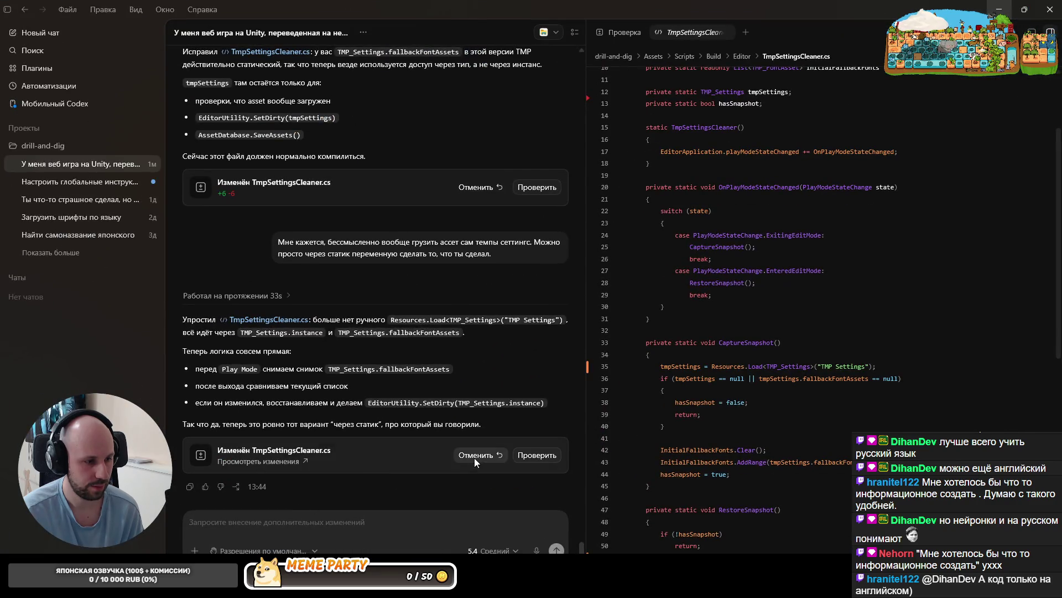
pyautogui.hotkey('alt', 'Tab')
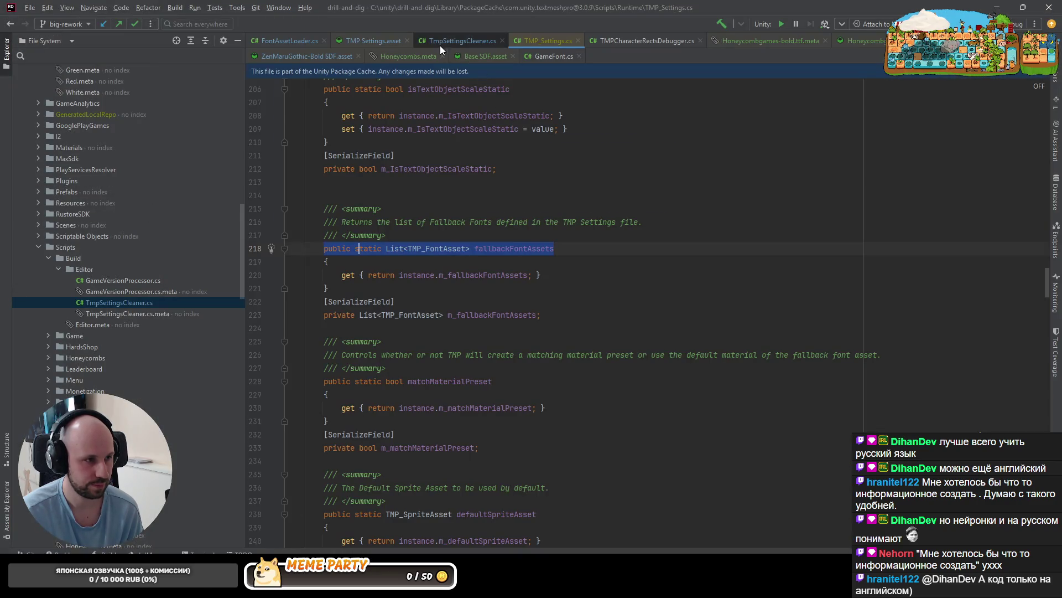
pyautogui.click(441, 49)
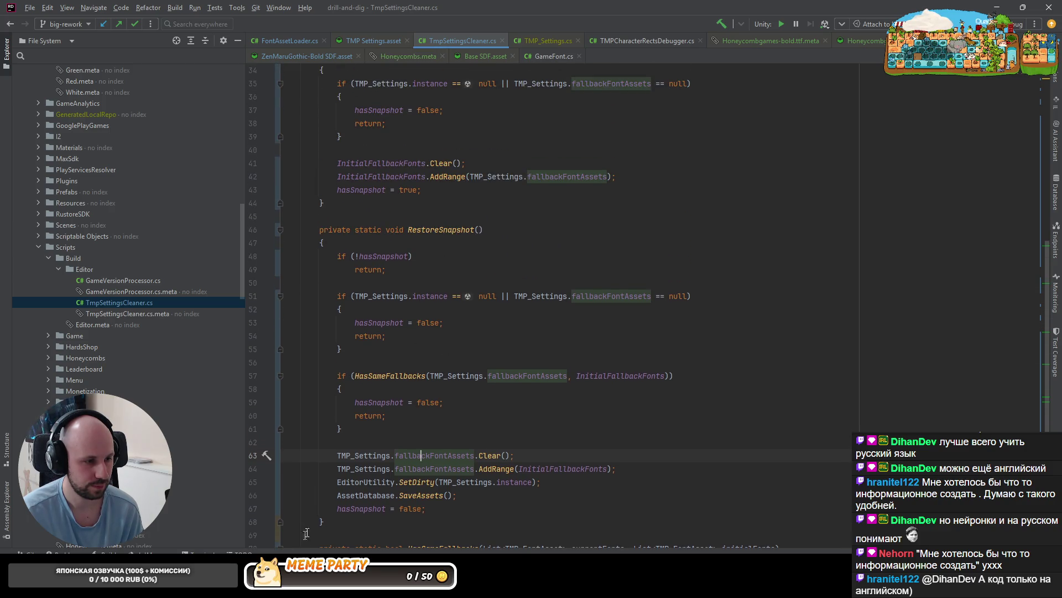
pyautogui.scroll(-2, 378, 433)
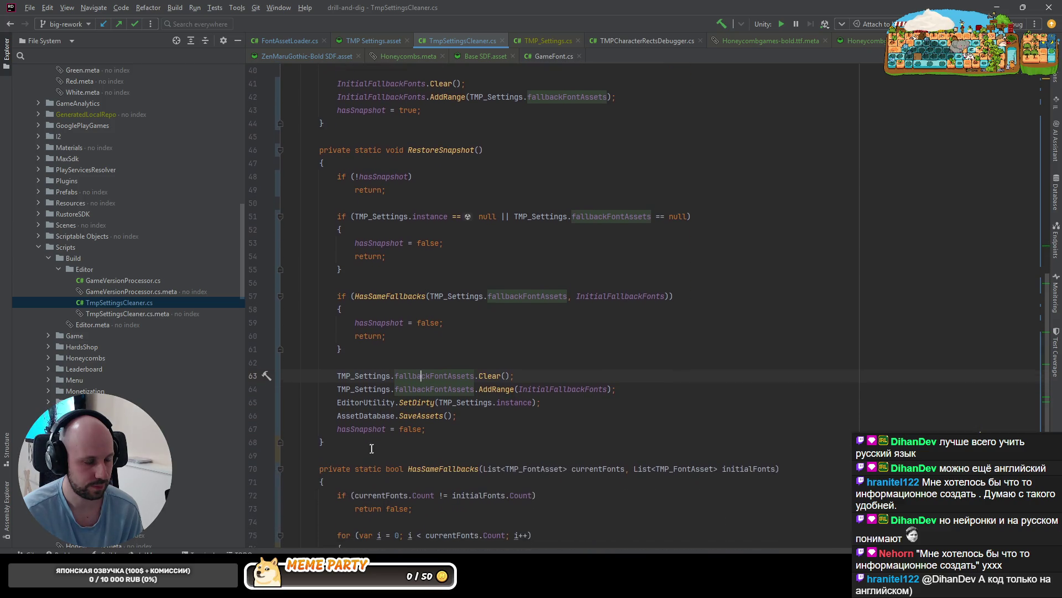
pyautogui.hotkey('alt', 'Tab')
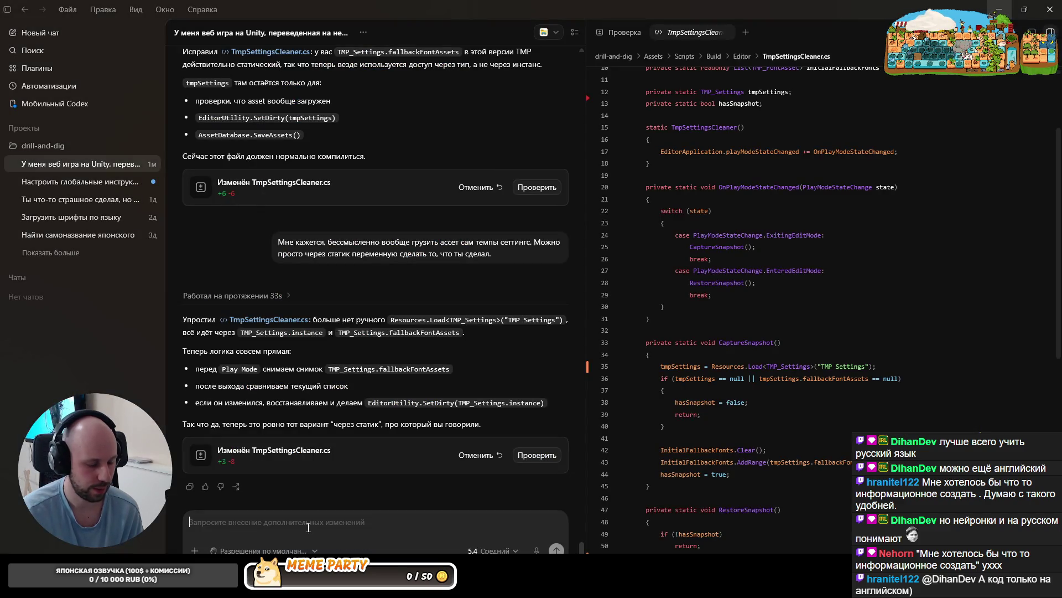
# Send Codex a dictated question with the pasted fallbackFontAssets declaration attached
pyautogui.hotkey('ctrl', 'm')
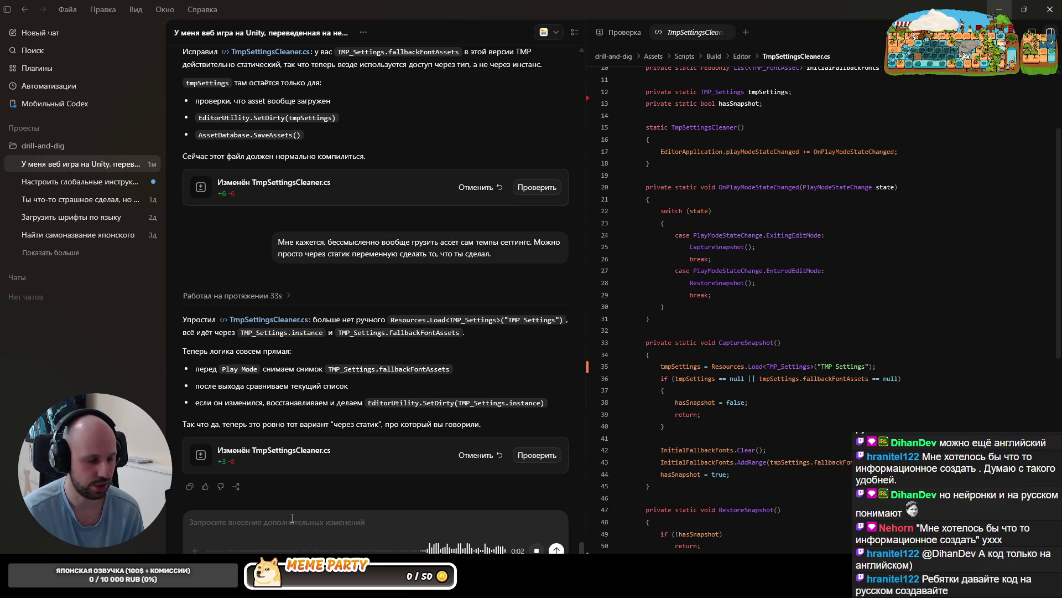
pyautogui.hotkey('ctrl', 'm')
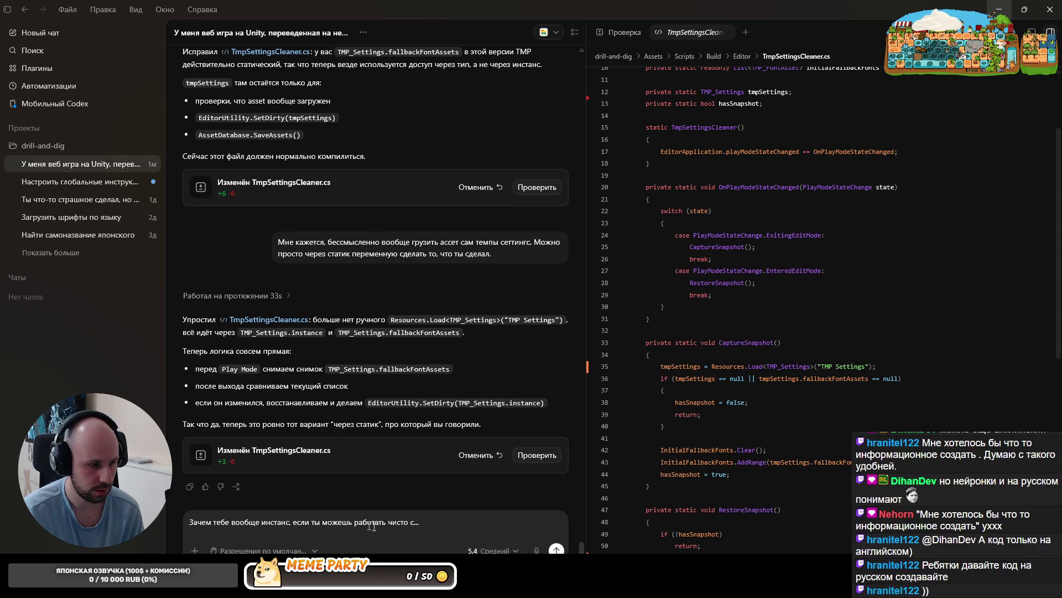
pyautogui.press('BackSpace')
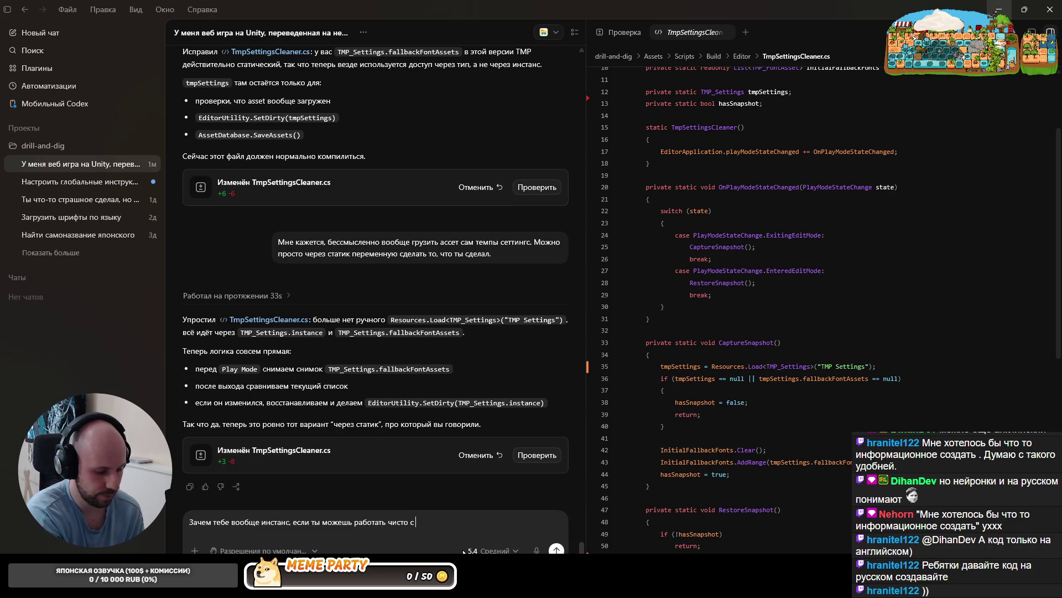
pyautogui.hotkey('ctrl', 'v')
pyautogui.press('Return')
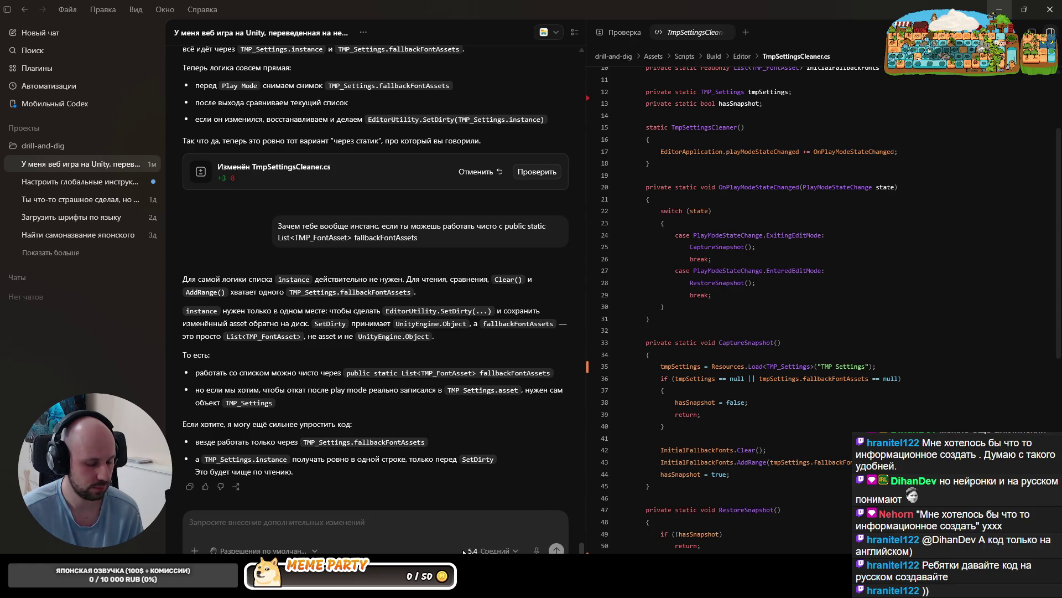
# Reply approving the further code simplification, then return to Rider
pyautogui.write('д')
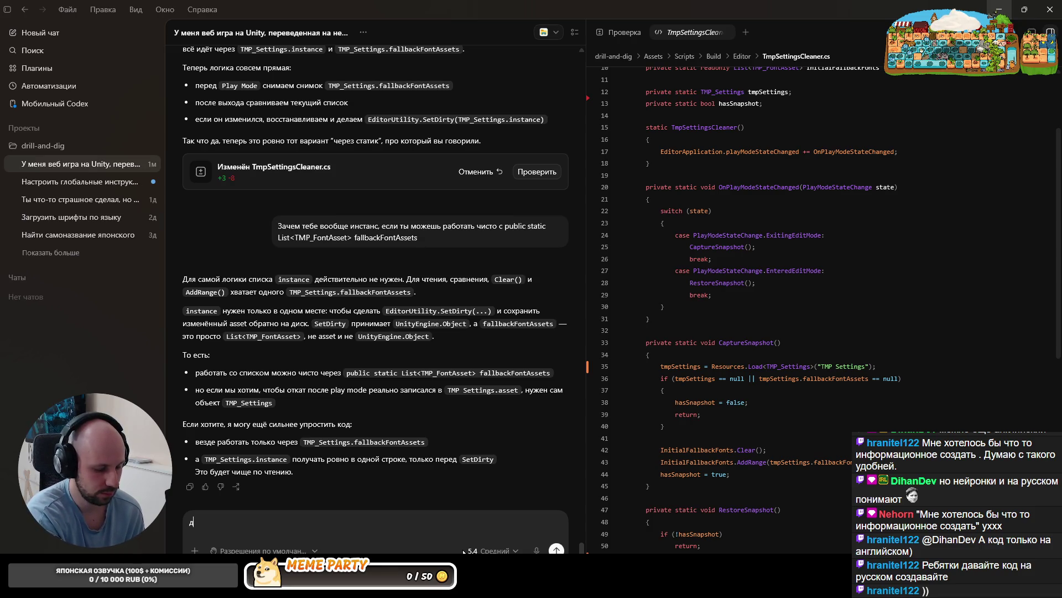
pyautogui.write('ва')
pyautogui.press('Return')
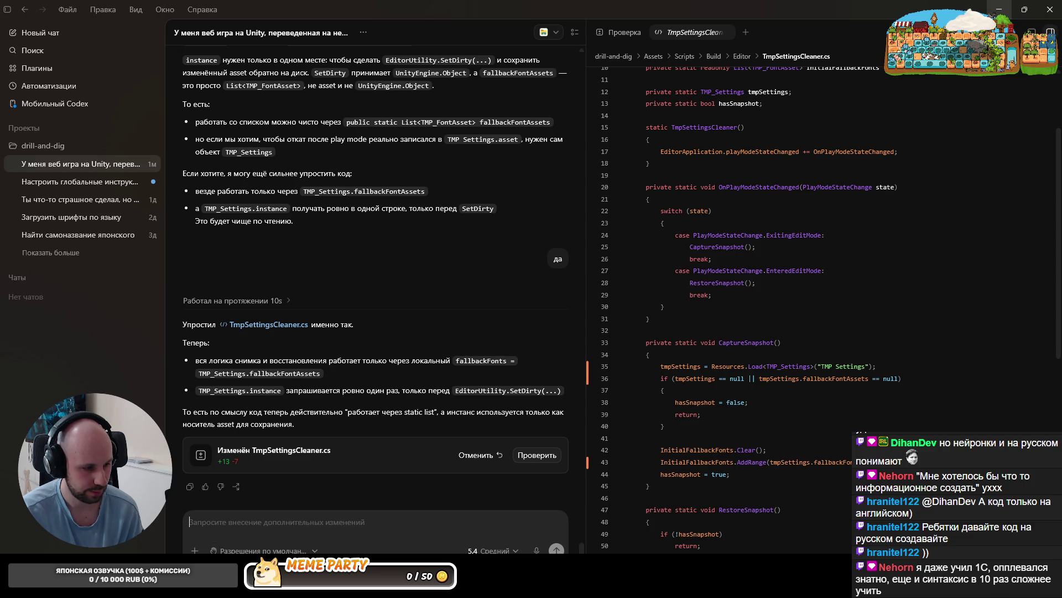
pyautogui.hotkey('alt', 'Tab')
pyautogui.hotkey('alt', 'Tab')
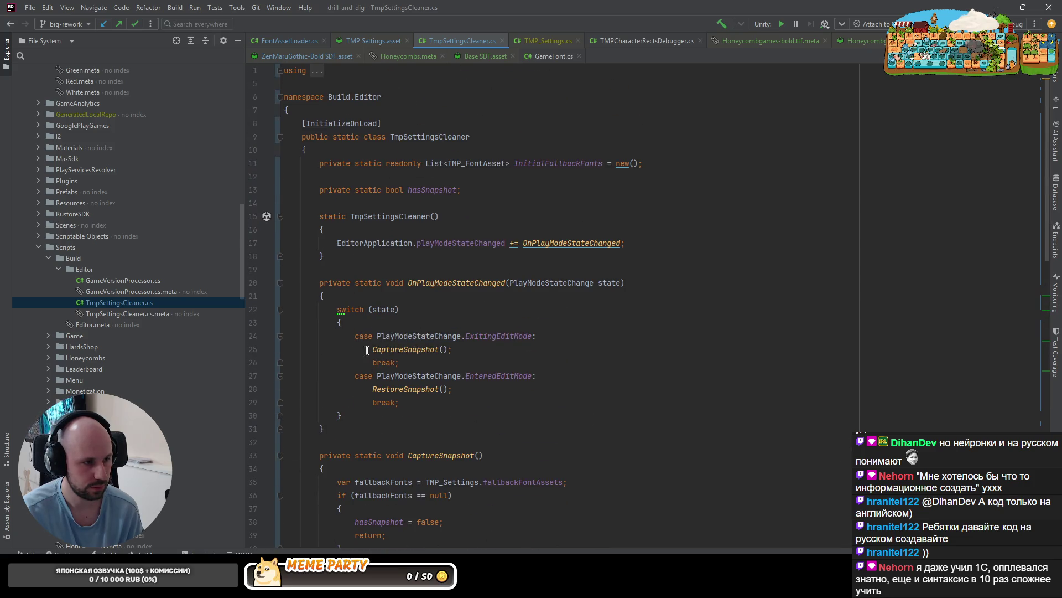
# Check the CaptureSnapshot early return, fallbackFonts usage and SetDirty call on line 70
pyautogui.scroll(-5, 367, 346)
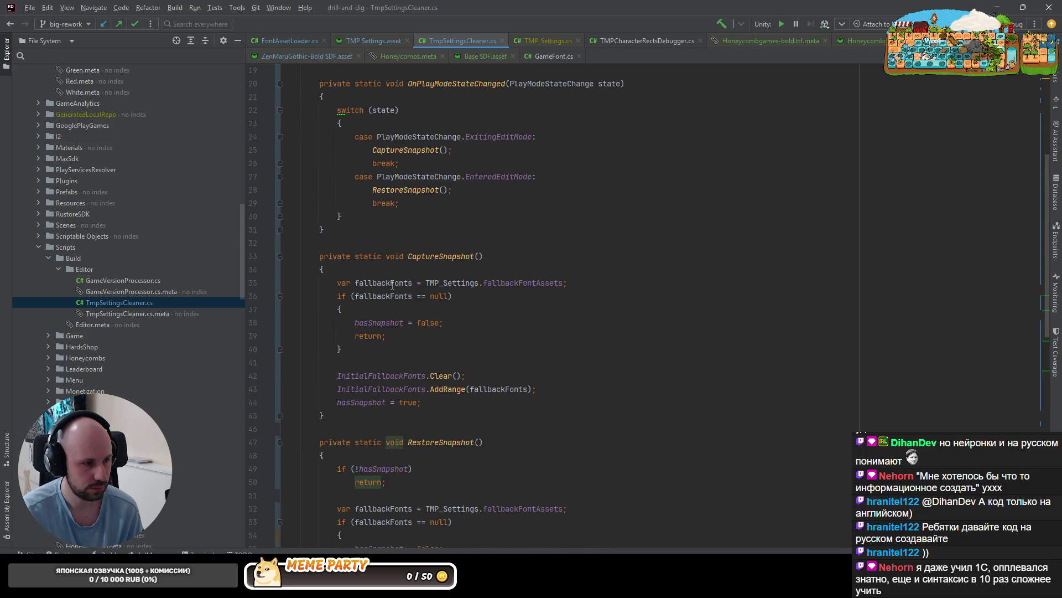
pyautogui.click(368, 336)
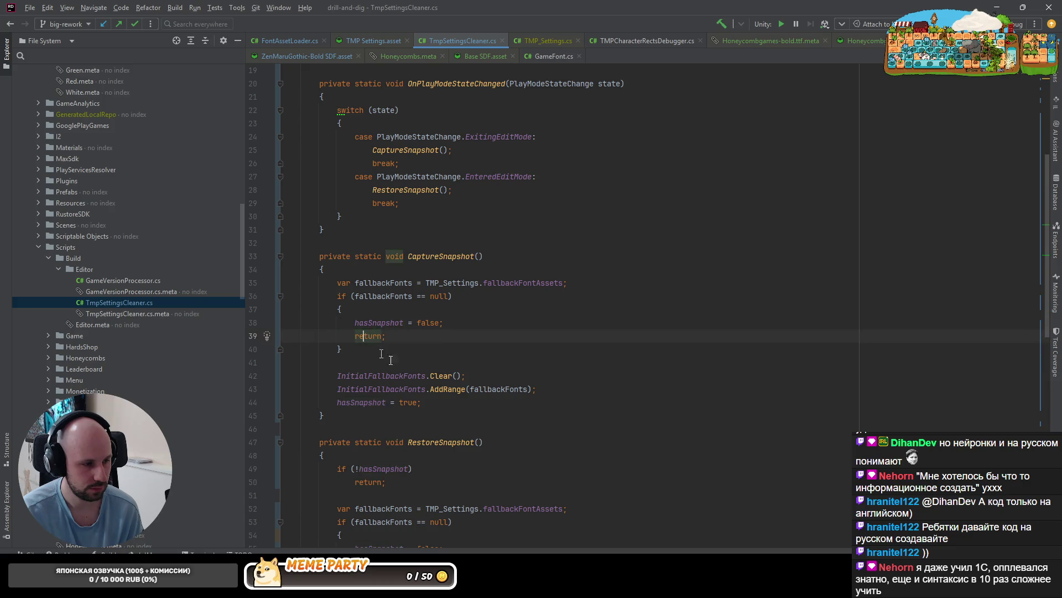
pyautogui.scroll(-2, 398, 321)
pyautogui.click(492, 309)
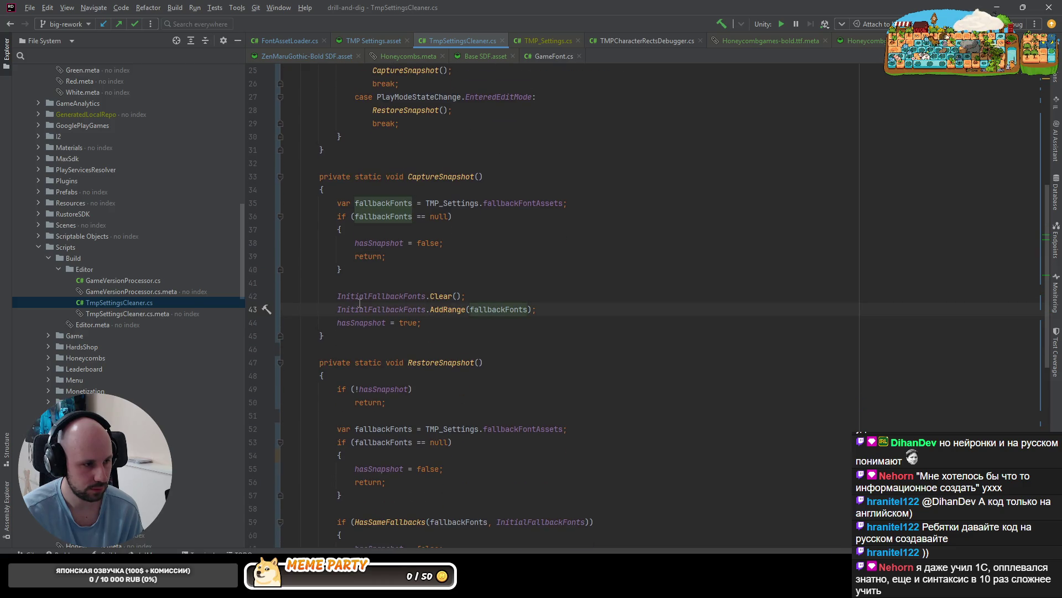
pyautogui.scroll(-3, 359, 303)
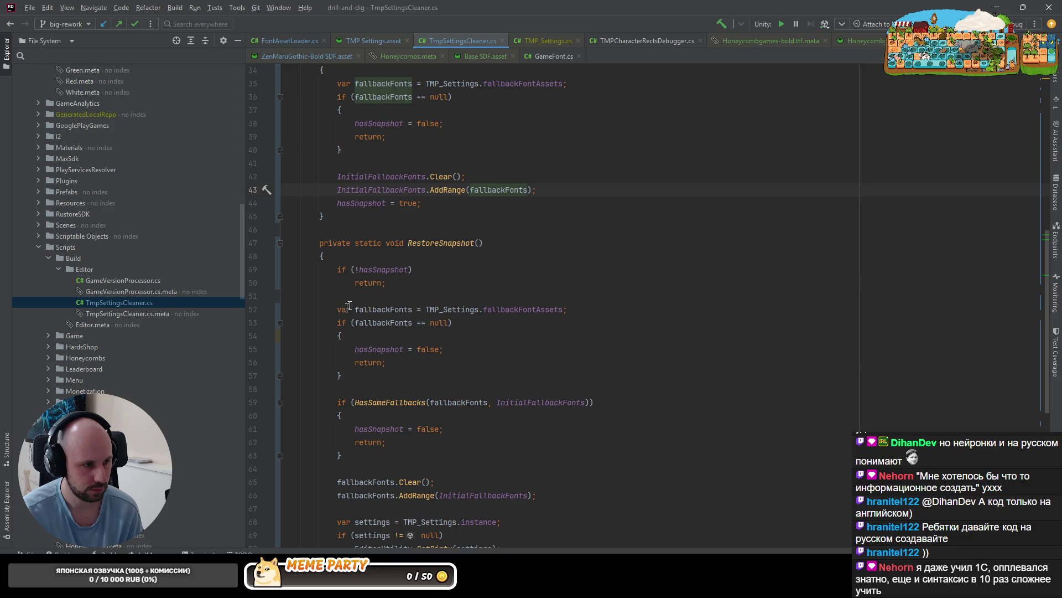
pyautogui.scroll(-9, 374, 293)
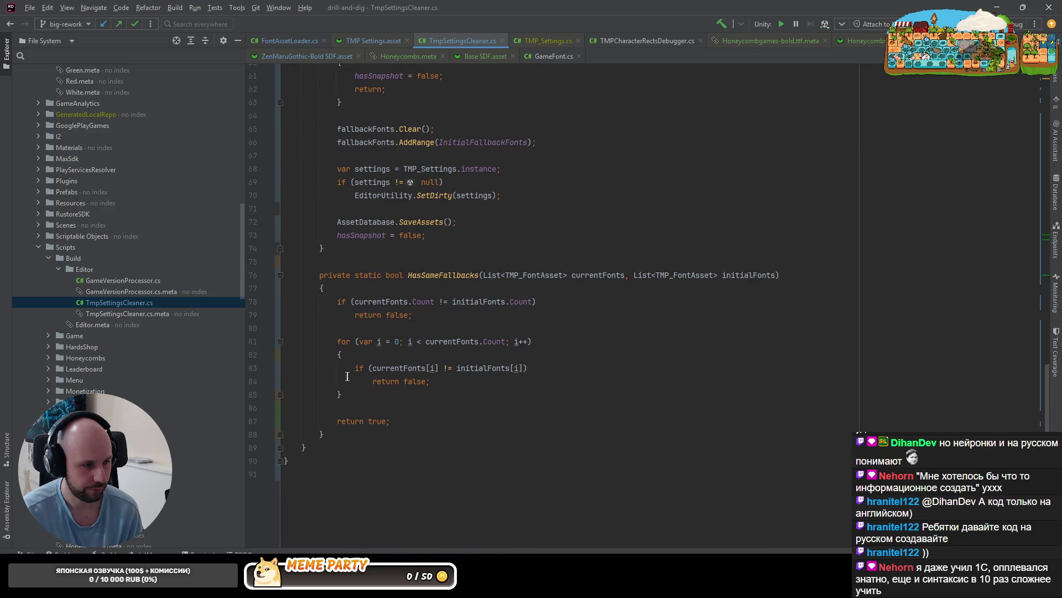
pyautogui.scroll(4, 370, 383)
pyautogui.click(435, 354)
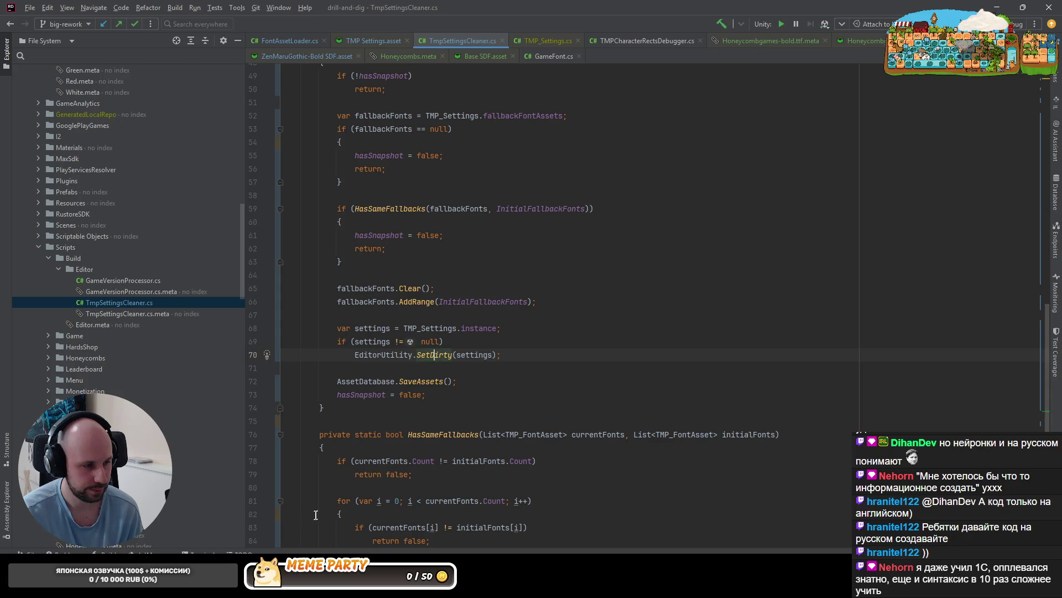
pyautogui.hotkey('alt', 'Tab')
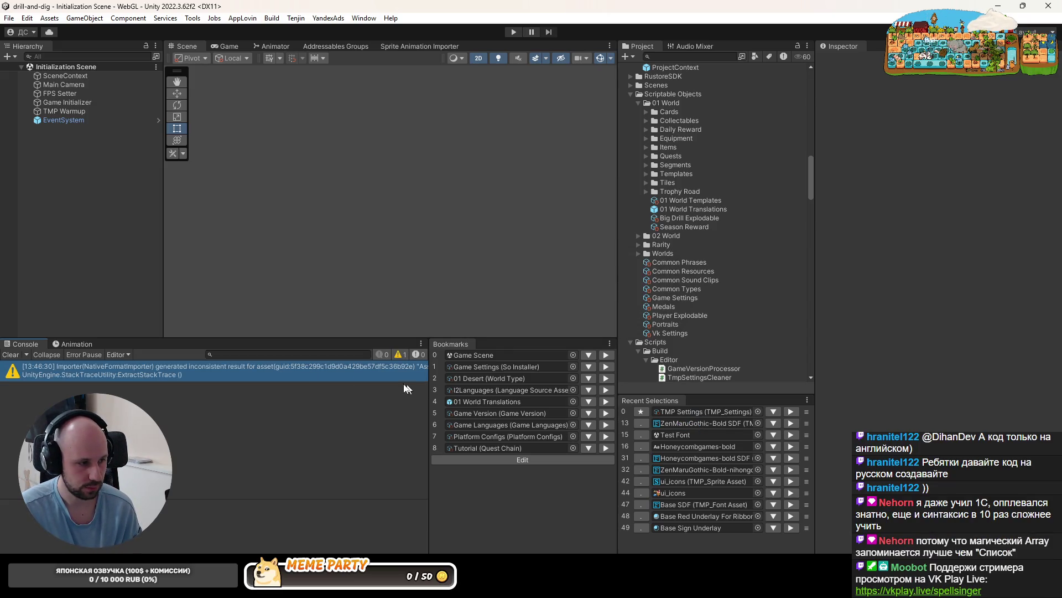
# Remove the ZenMaruGothic-Bold fallback font from the TMP Settings asset
pyautogui.click(250, 374)
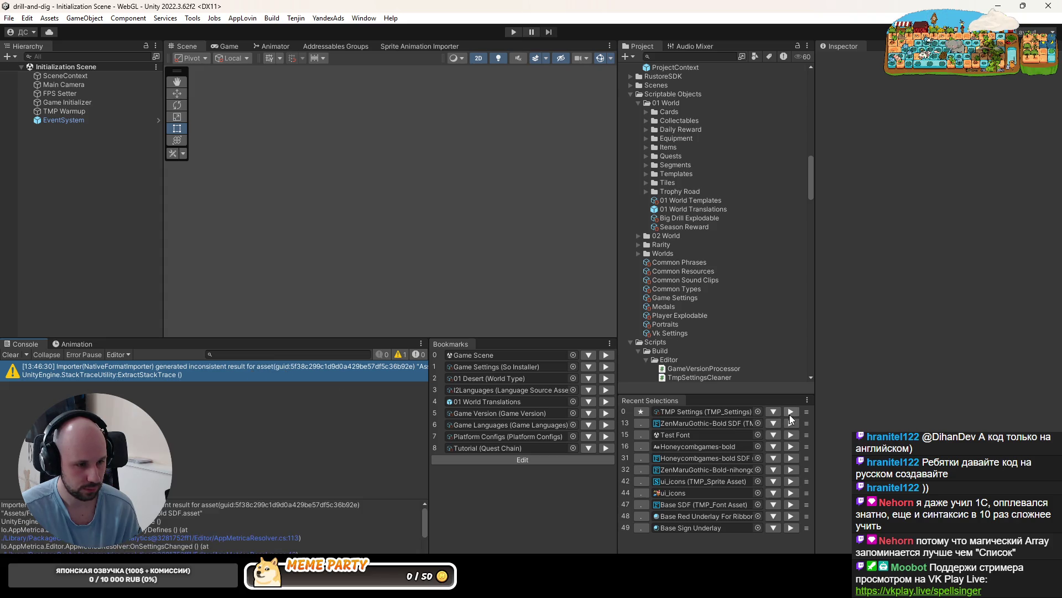
pyautogui.click(702, 411)
pyautogui.click(913, 164)
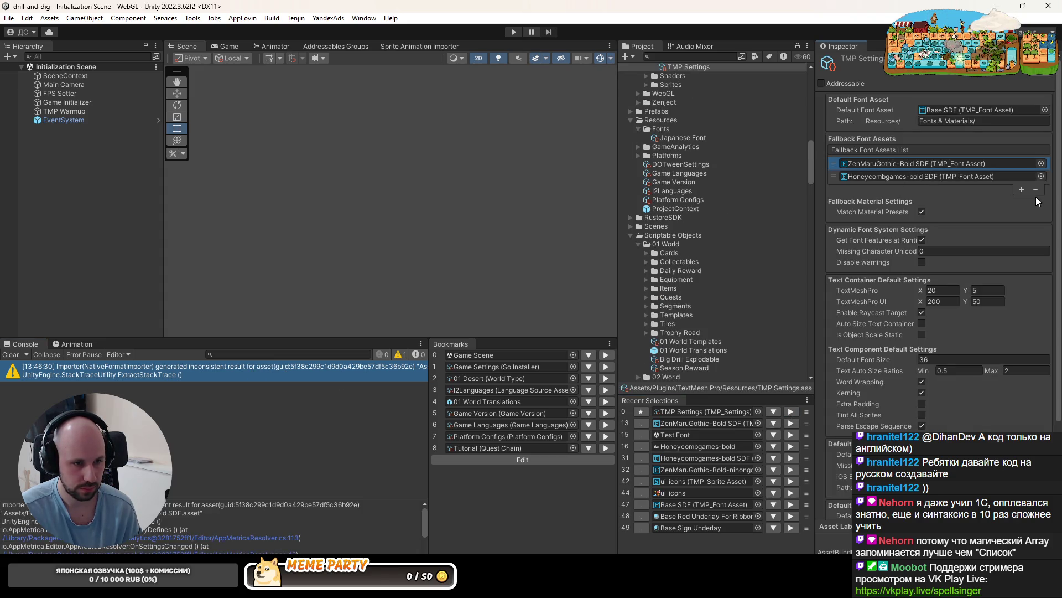
pyautogui.click(1035, 190)
pyautogui.click(30, 206)
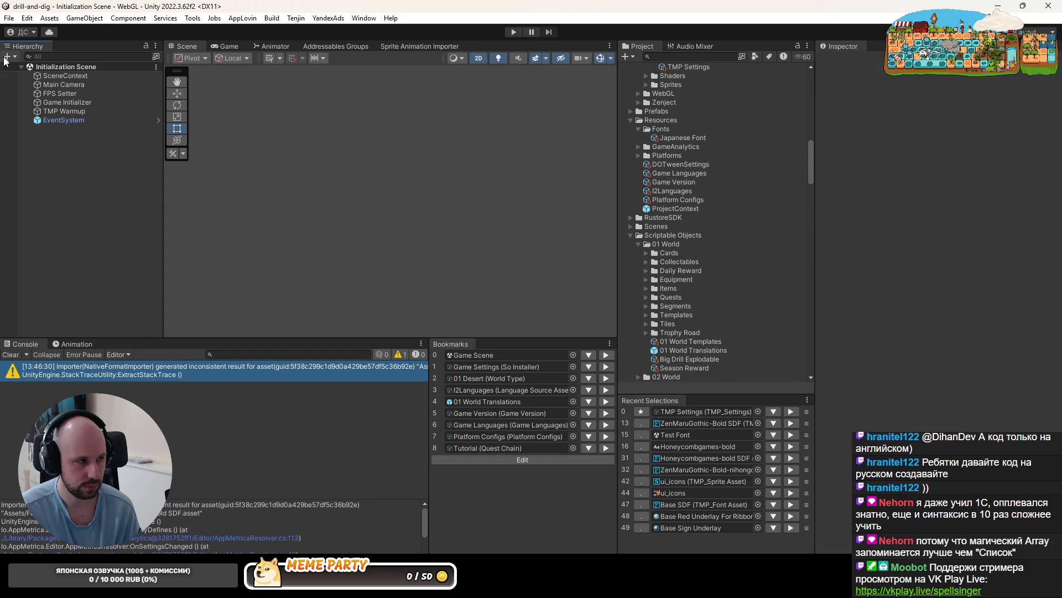
pyautogui.click(8, 18)
pyautogui.moveTo(61, 58)
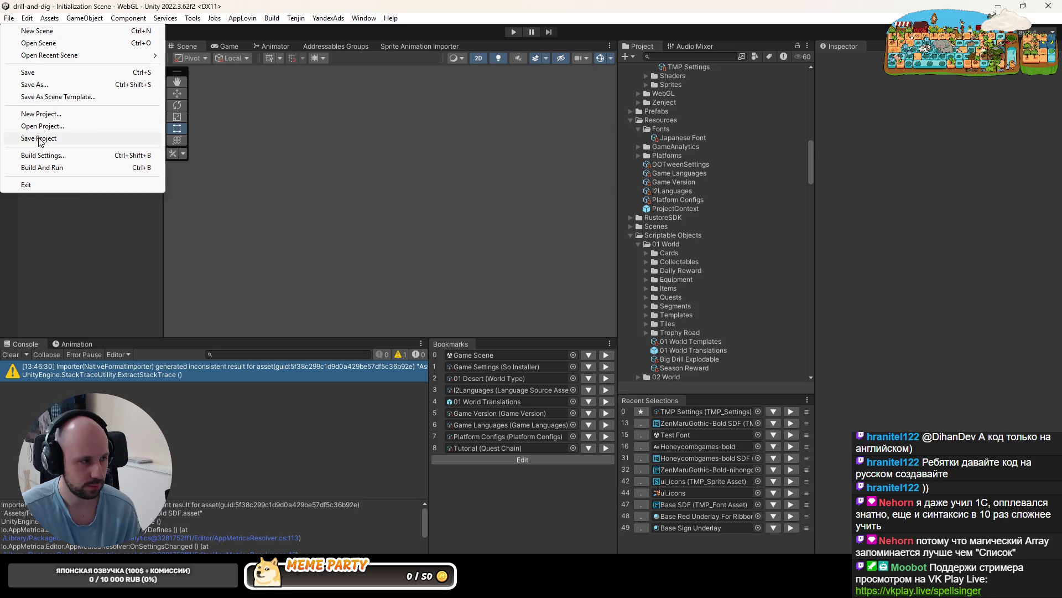
# Run the game in Play Mode, inspect TMP Settings' fallback fonts, then stop it
pyautogui.click(511, 32)
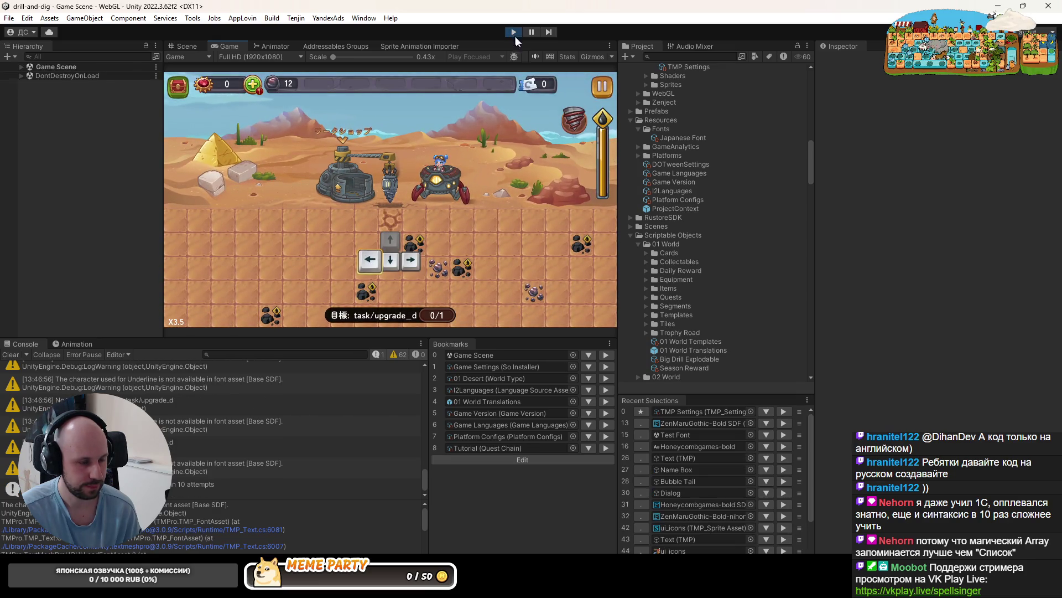
pyautogui.click(777, 410)
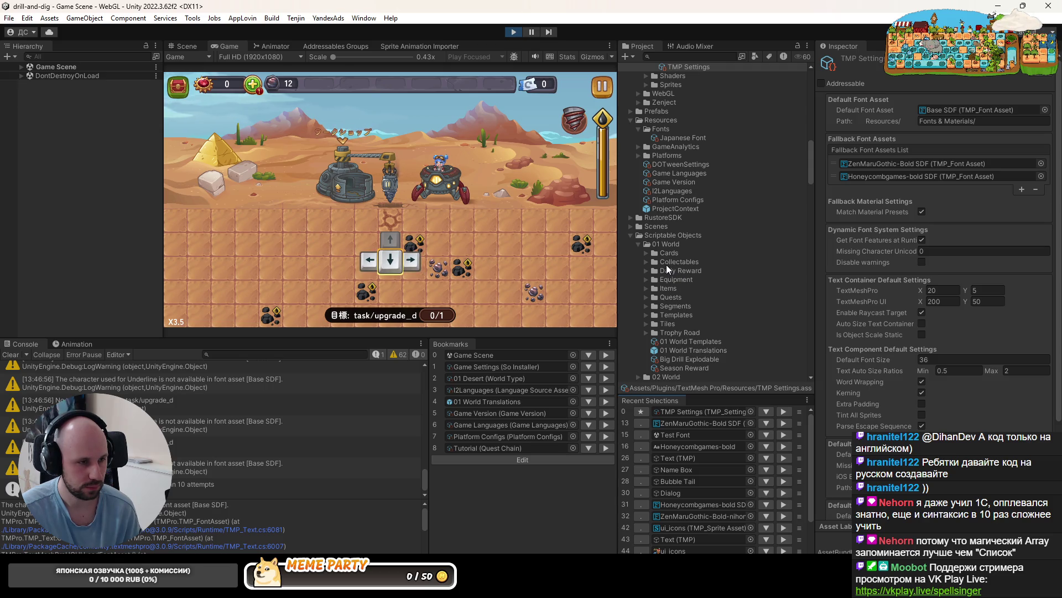
pyautogui.click(514, 31)
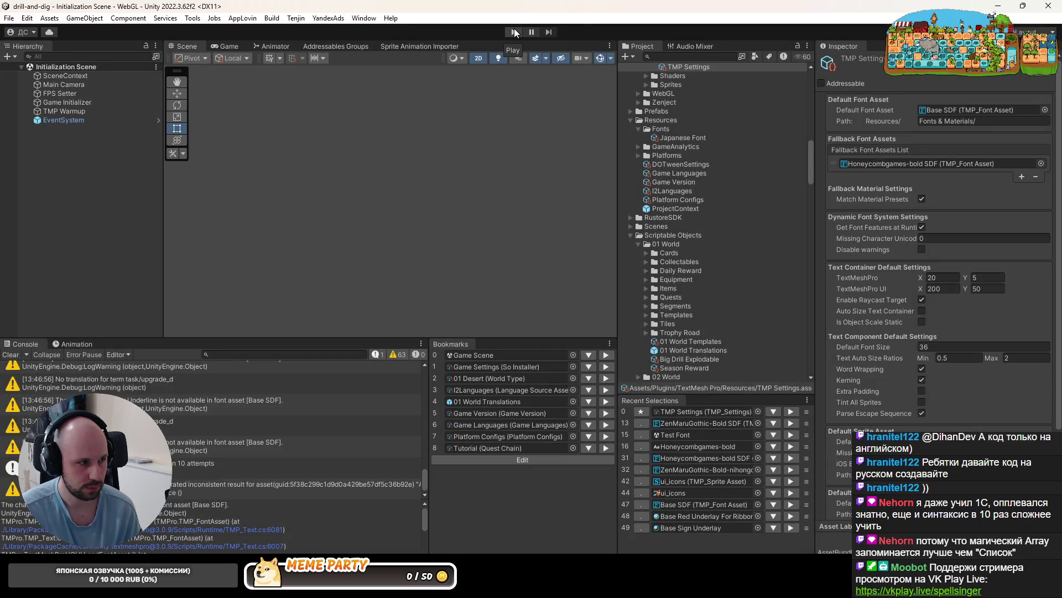
# Open TmpSettingsCleaner.cs in Rider and locate the TMP_Settings.instance line 68
pyautogui.hotkey('alt', 'Tab')
pyautogui.moveTo(265, 527)
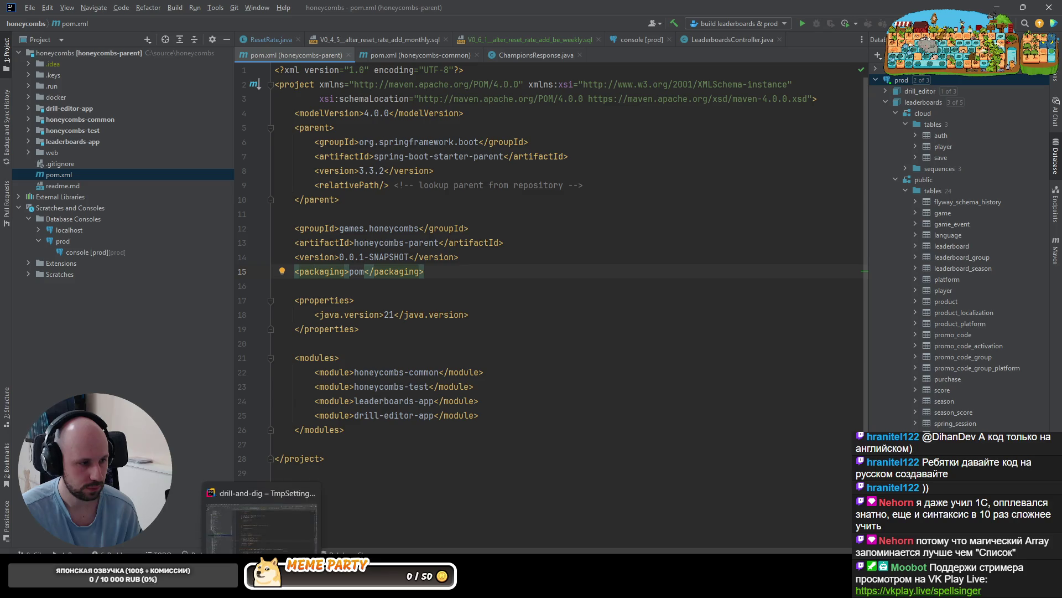
pyautogui.click(271, 539)
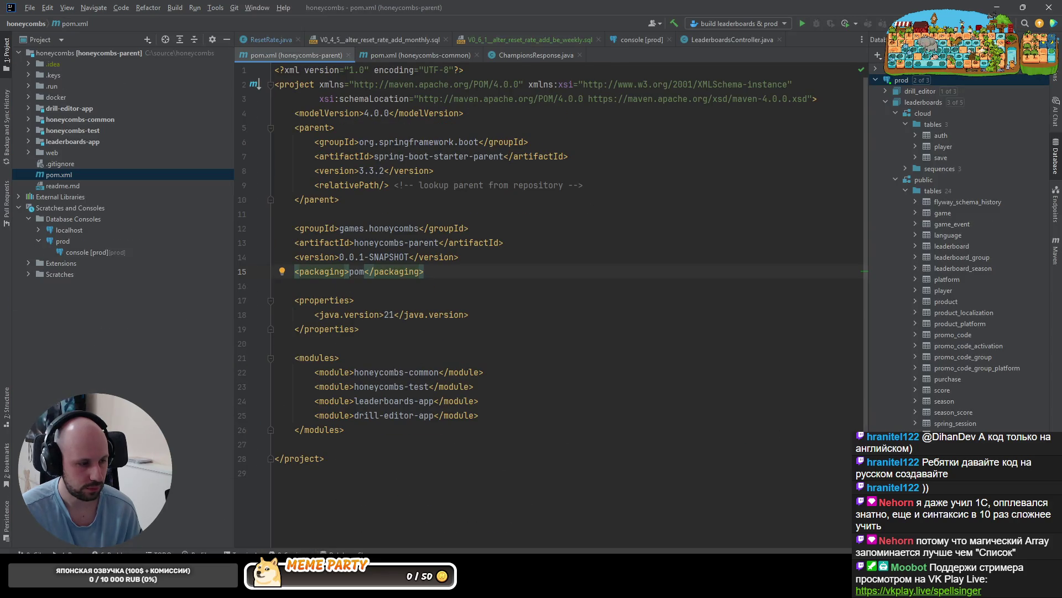
pyautogui.hotkey('alt', 'Tab')
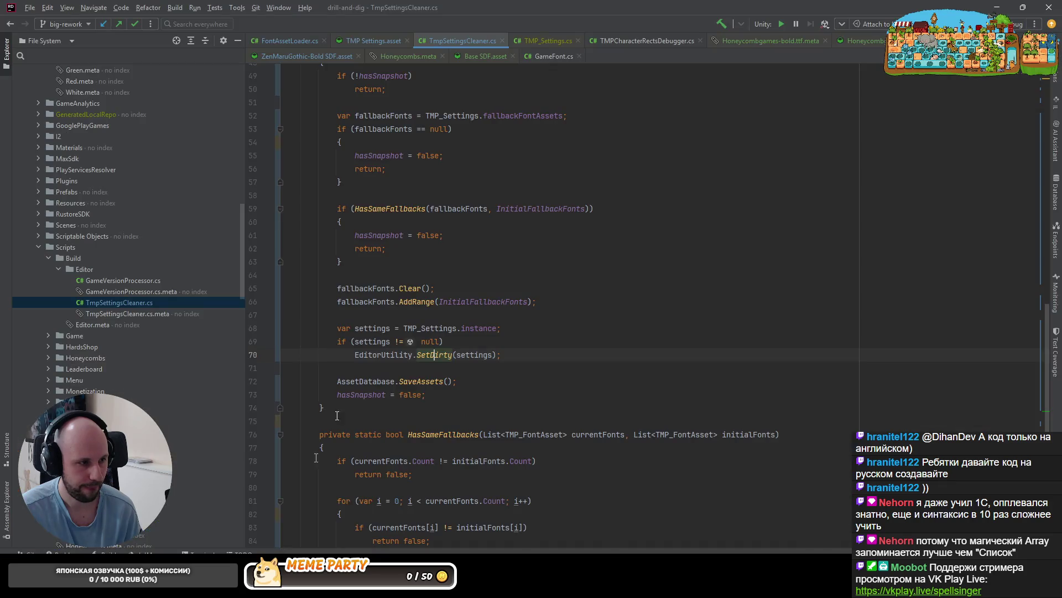
pyautogui.click(288, 41)
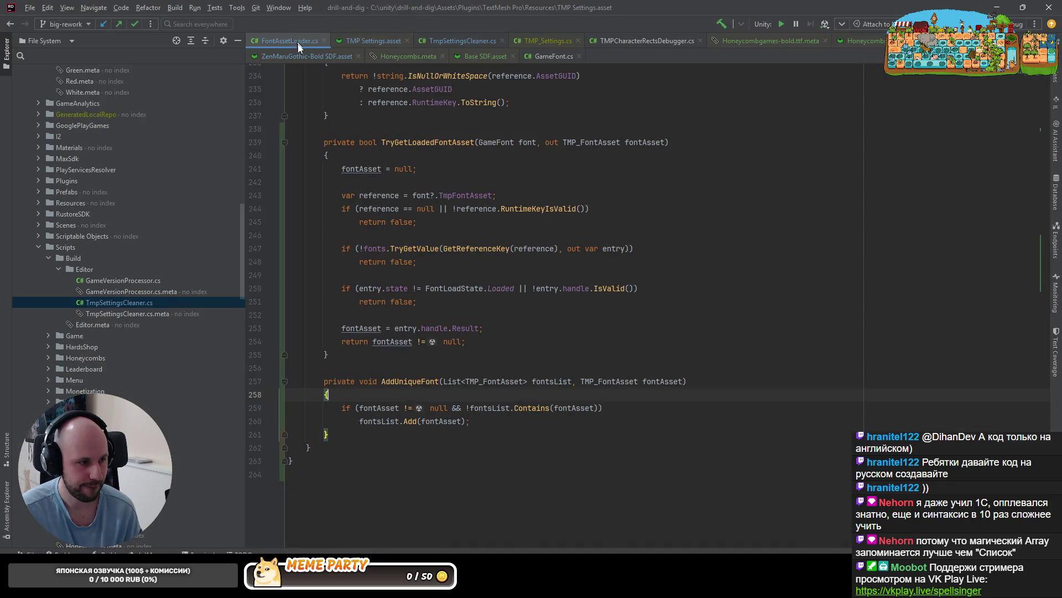
pyautogui.scroll(7, 387, 215)
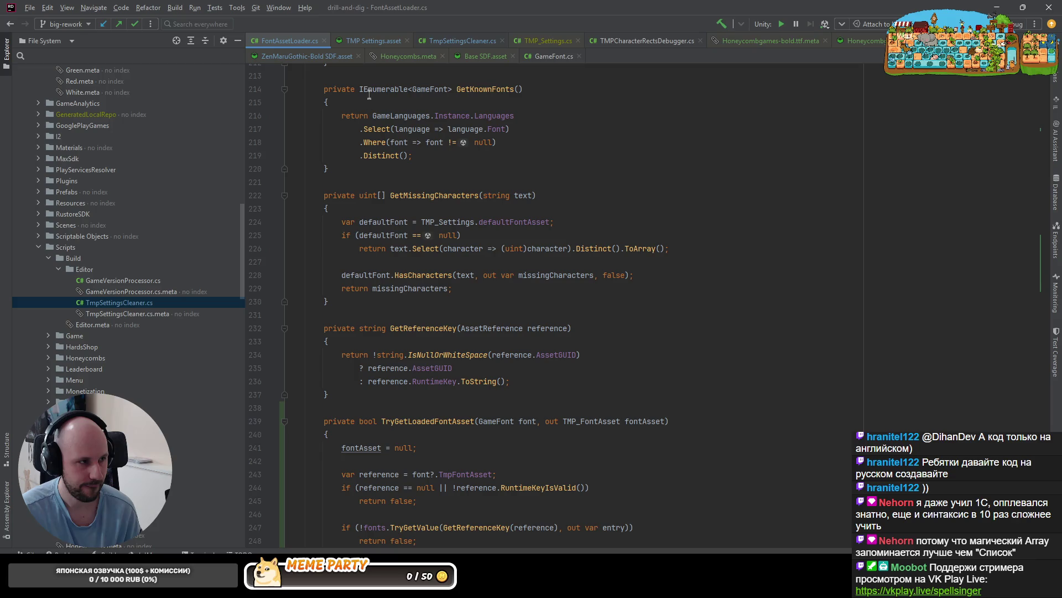
pyautogui.click(470, 42)
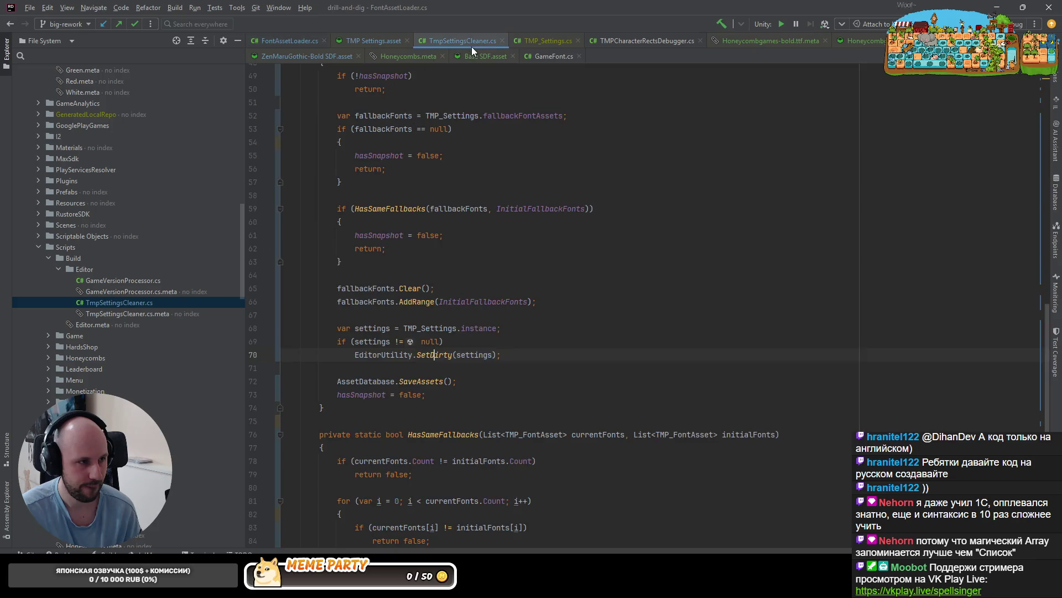
pyautogui.click(457, 328)
pyautogui.click(492, 328)
# Select lines 68–72, accidentally fold them, then expand the fold again
pyautogui.moveTo(475, 381); pyautogui.dragTo(193, 339)
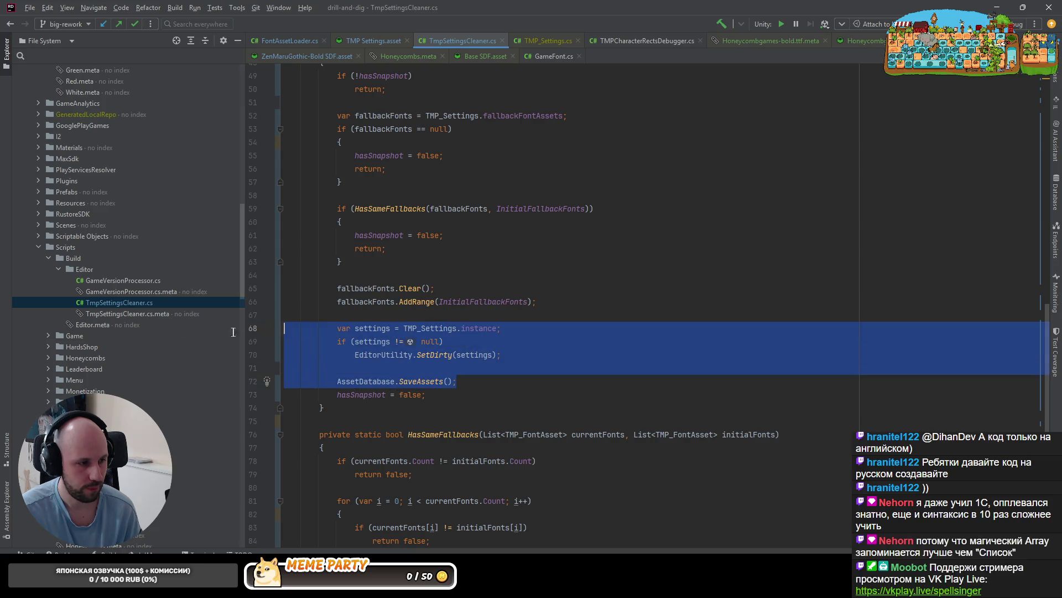
pyautogui.press('Menu')
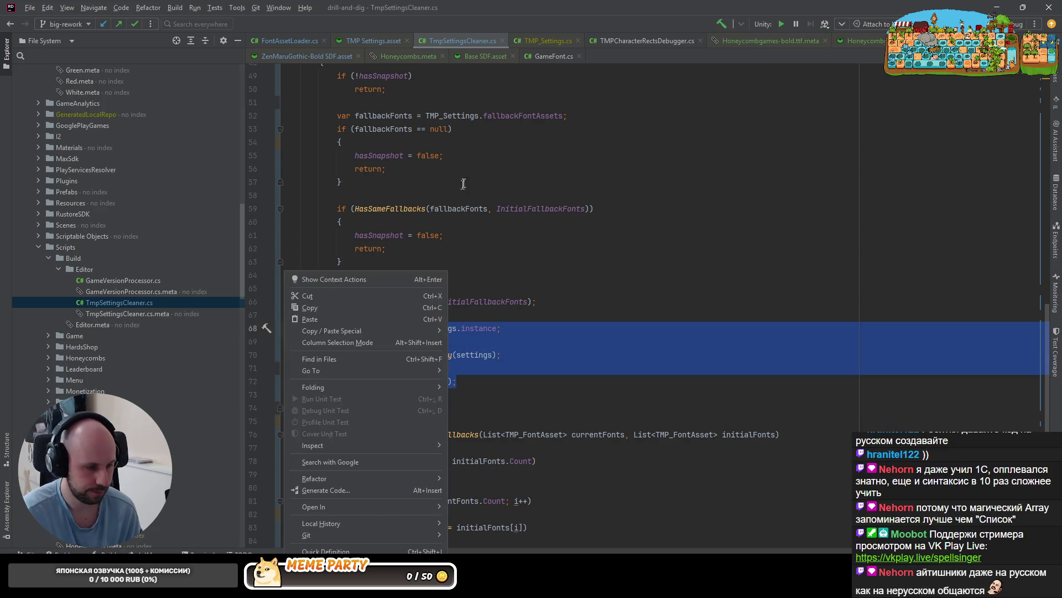
pyautogui.press('Escape')
pyautogui.hotkey('ctrl', '.')
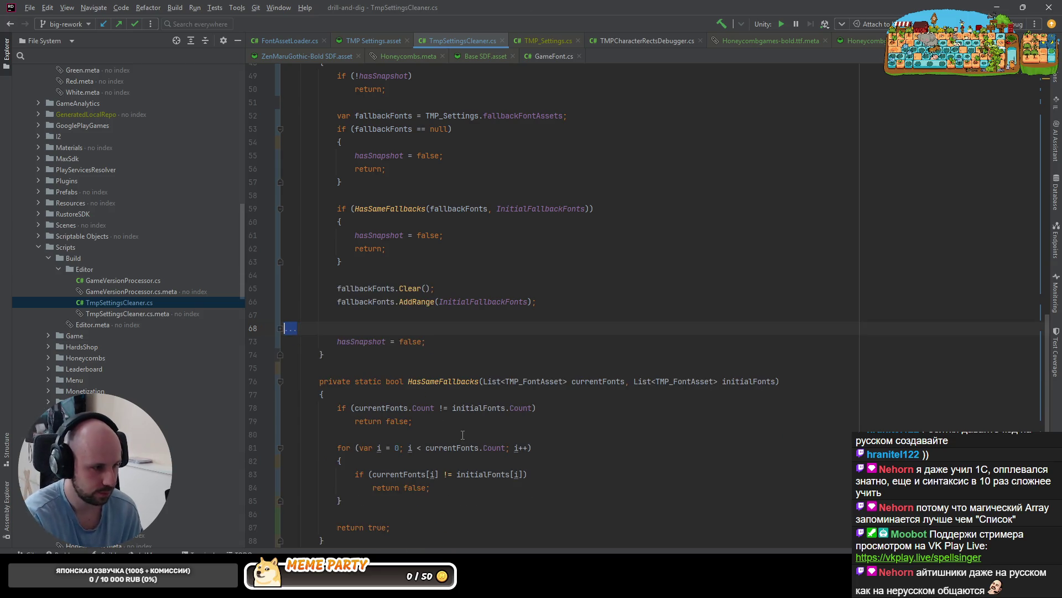
pyautogui.press('Escape')
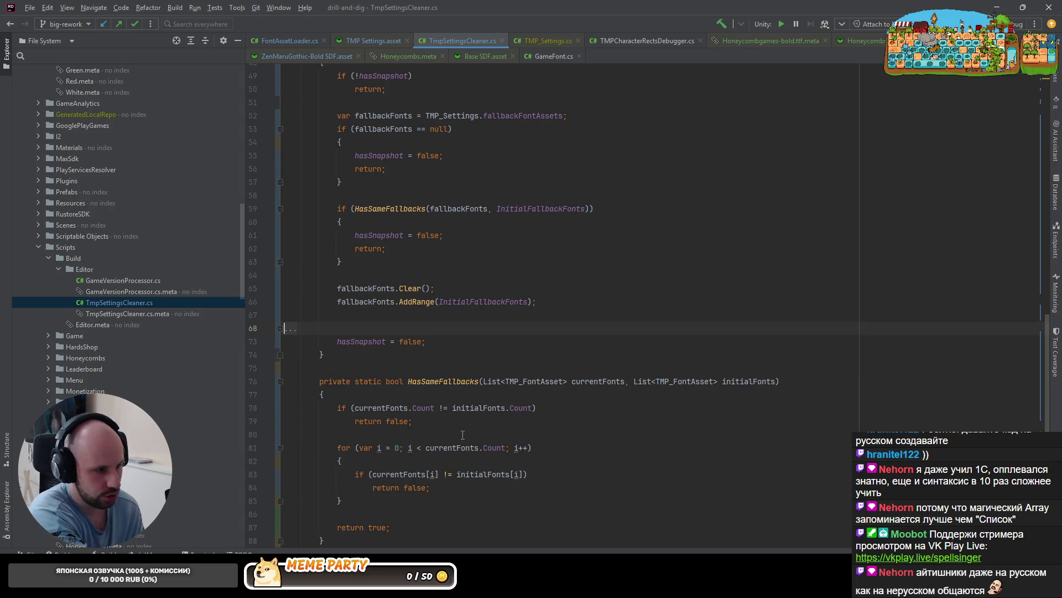
pyautogui.hotkey('ctrl', 'z')
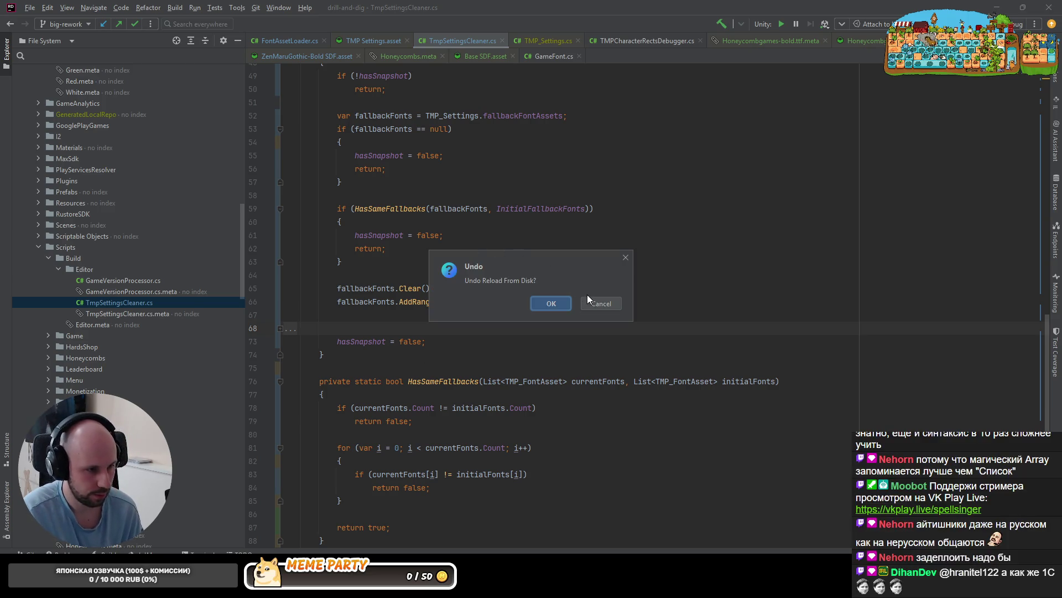
pyautogui.click(591, 299)
pyautogui.click(292, 329)
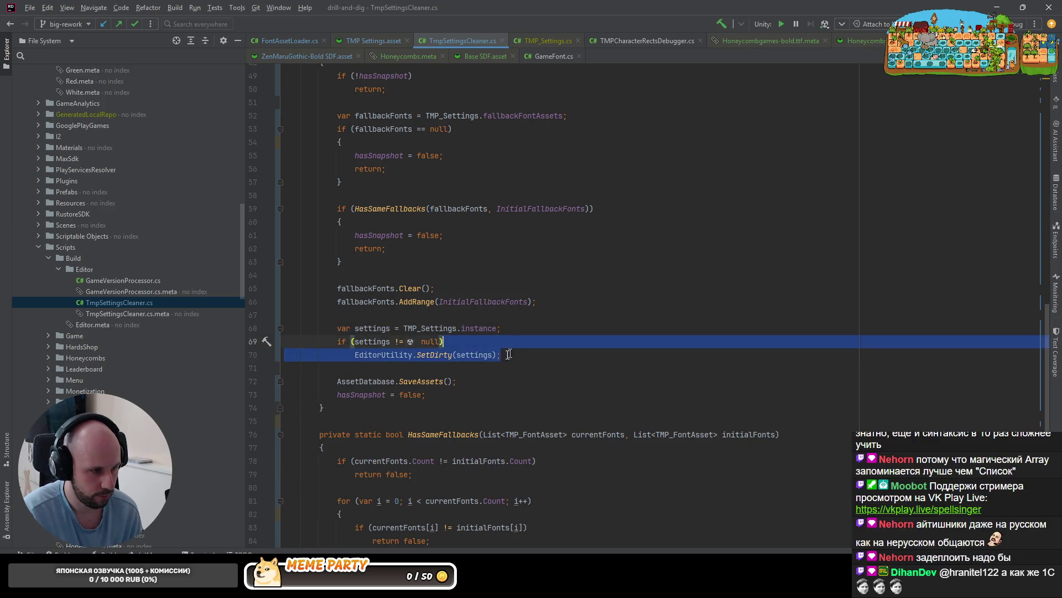
pyautogui.click(450, 329)
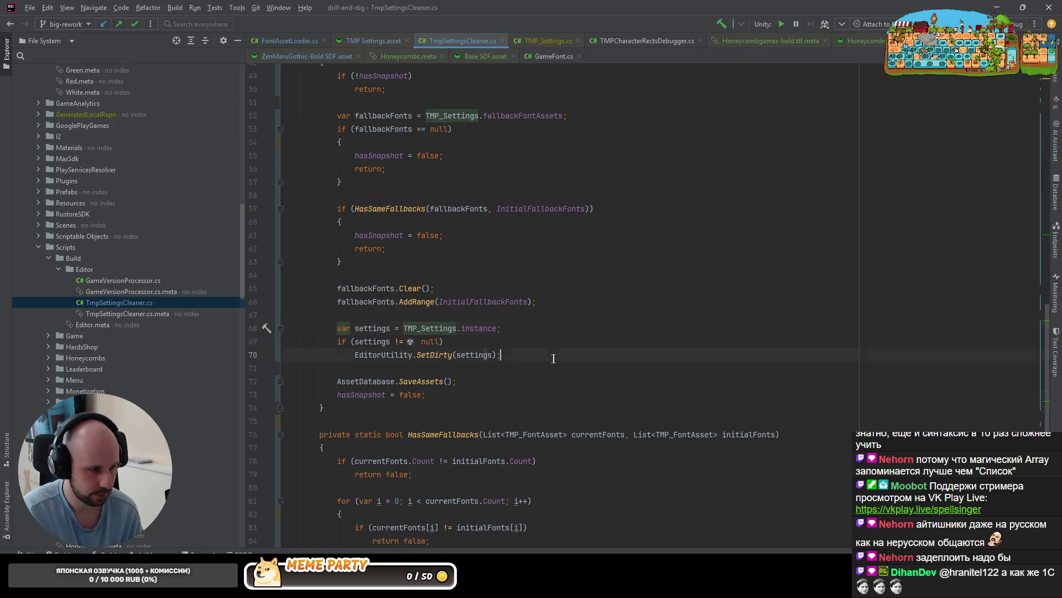
# Comment out lines 68–72 holding the SetDirty and SaveAssets calls
pyautogui.moveTo(557, 354); pyautogui.dragTo(285, 328)
pyautogui.moveTo(457, 381); pyautogui.dragTo(243, 331)
pyautogui.hotkey('ctrl', '/')
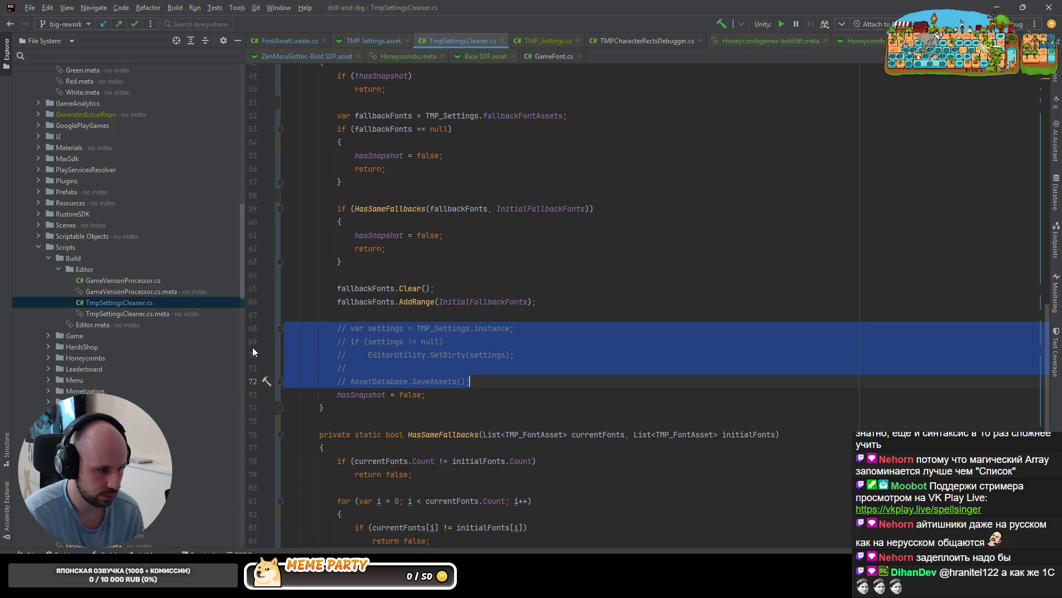
pyautogui.hotkey('alt', 'Tab')
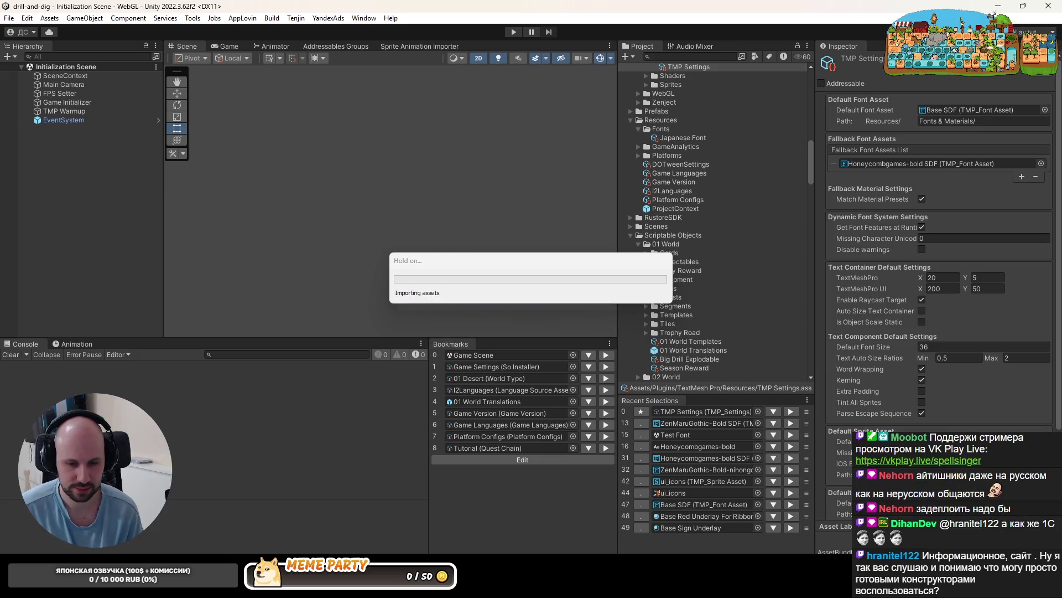
# Play-test the game three times, starting and stopping Play mode each time
pyautogui.click(514, 32)
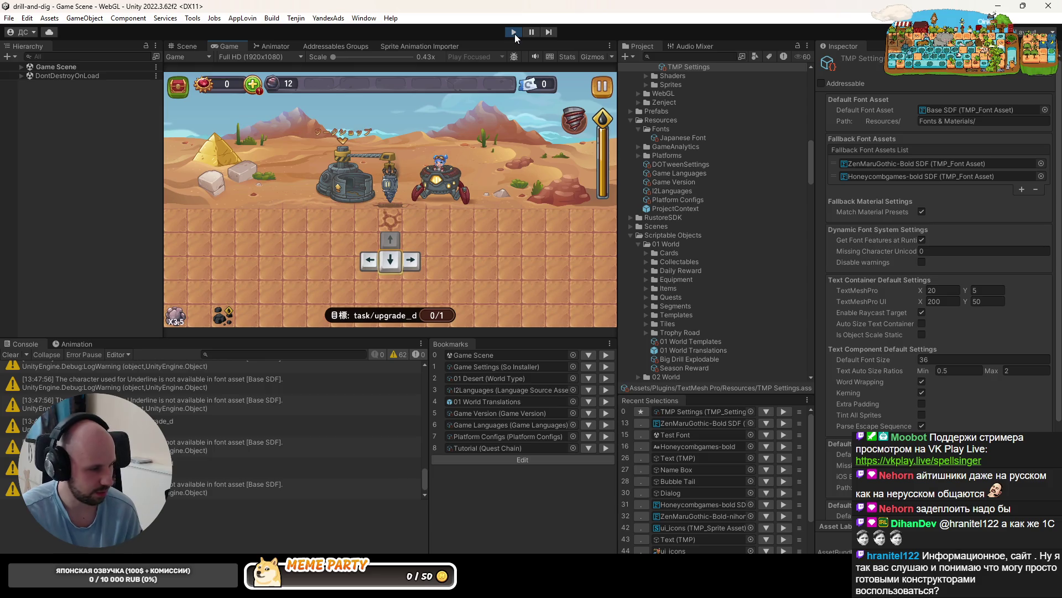
pyautogui.click(514, 34)
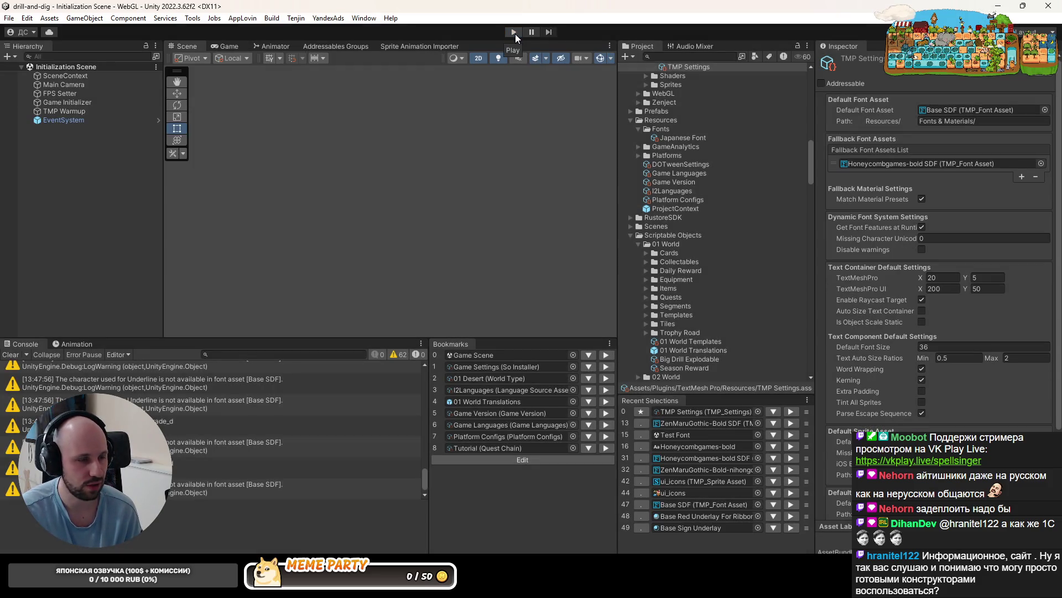
pyautogui.click(516, 33)
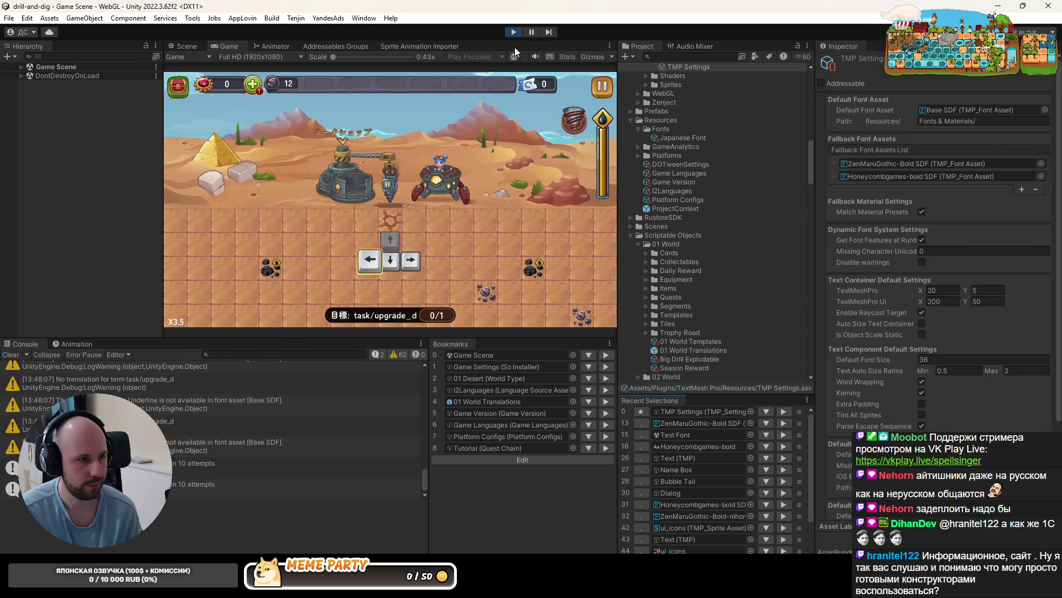
pyautogui.click(515, 33)
pyautogui.click(516, 35)
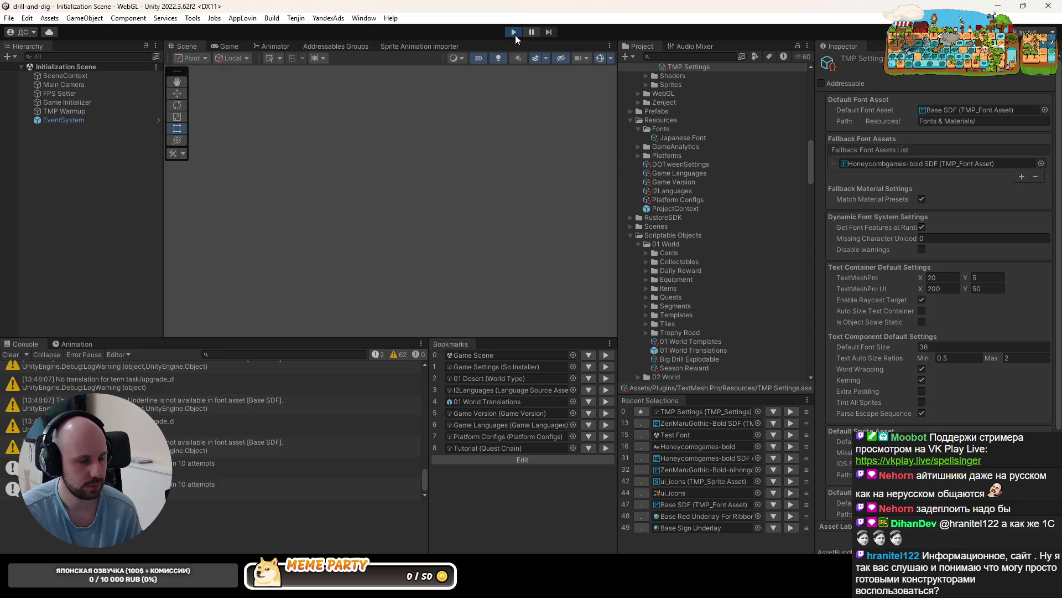
pyautogui.click(516, 35)
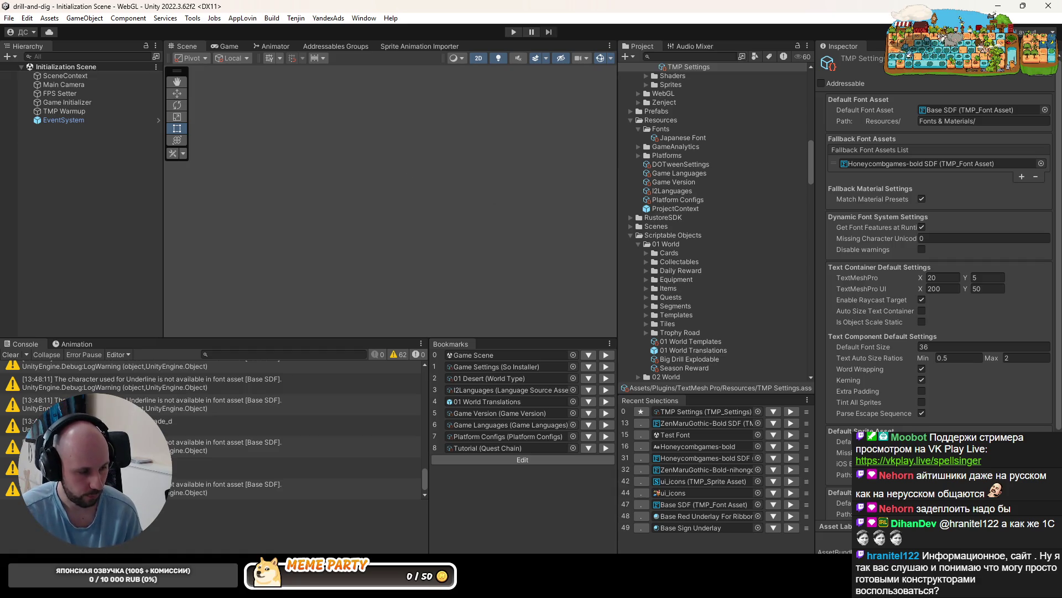
# Launch the Yandex build from the Build menu
pyautogui.click(10, 19)
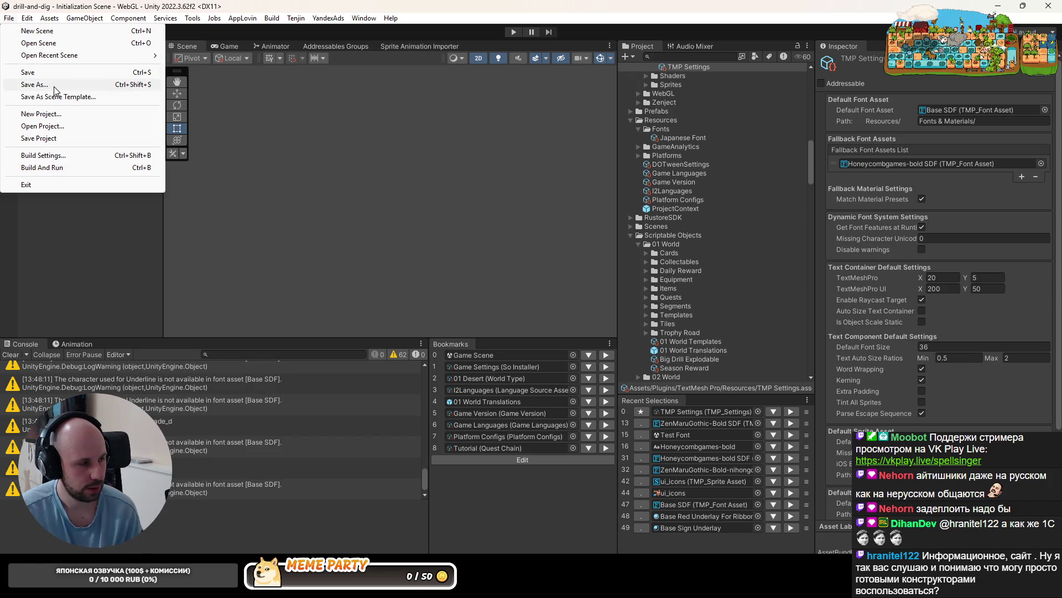
pyautogui.click(75, 216)
pyautogui.click(271, 19)
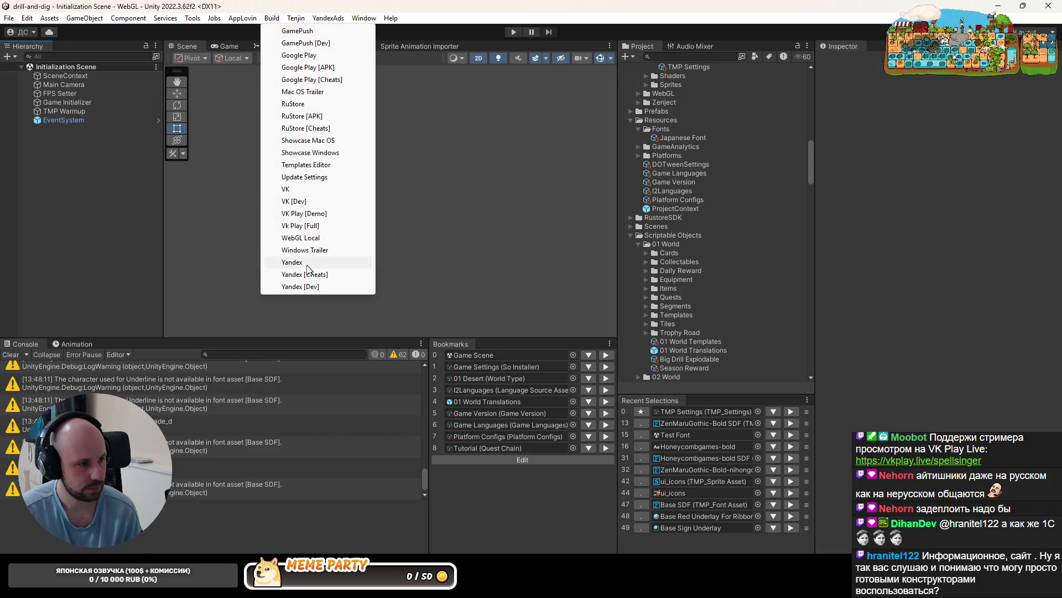
pyautogui.click(298, 263)
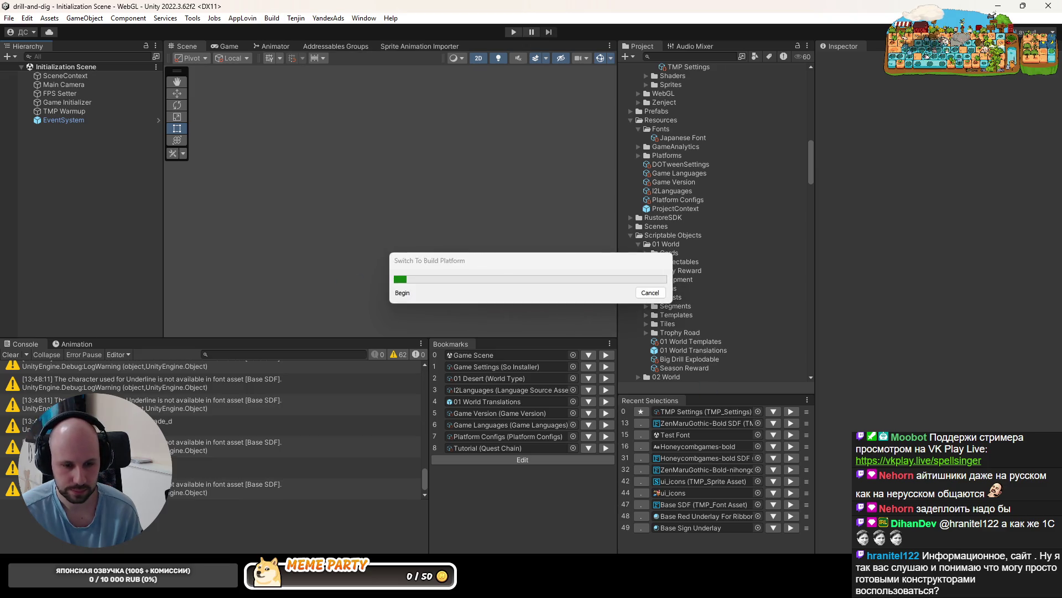
pyautogui.hotkey('alt', 'Tab')
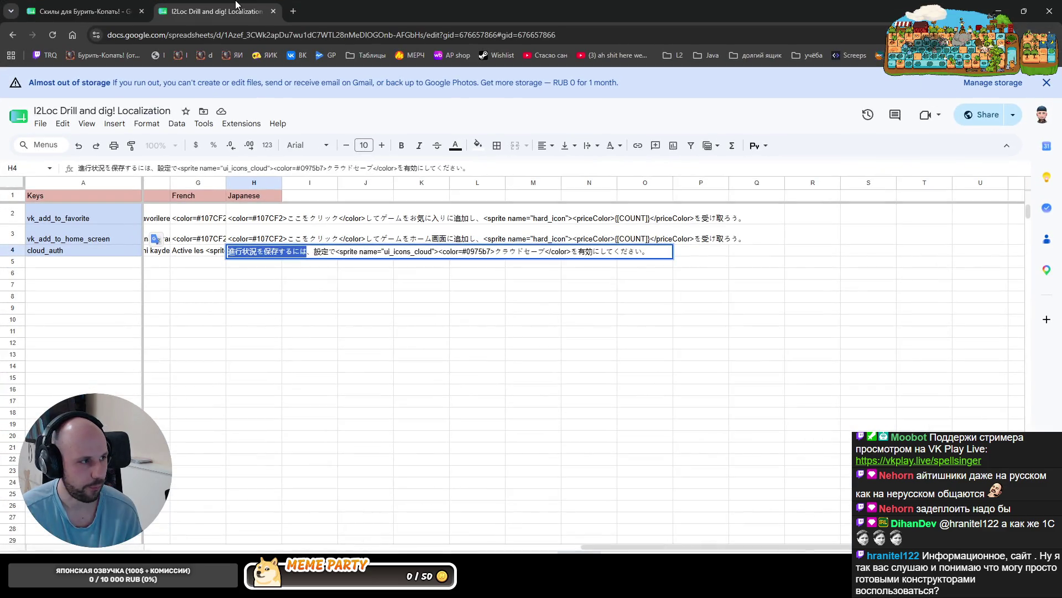
# Close the localization spreadsheet tab and return to the Unity editor
pyautogui.hotkey('ctrl', 'w')
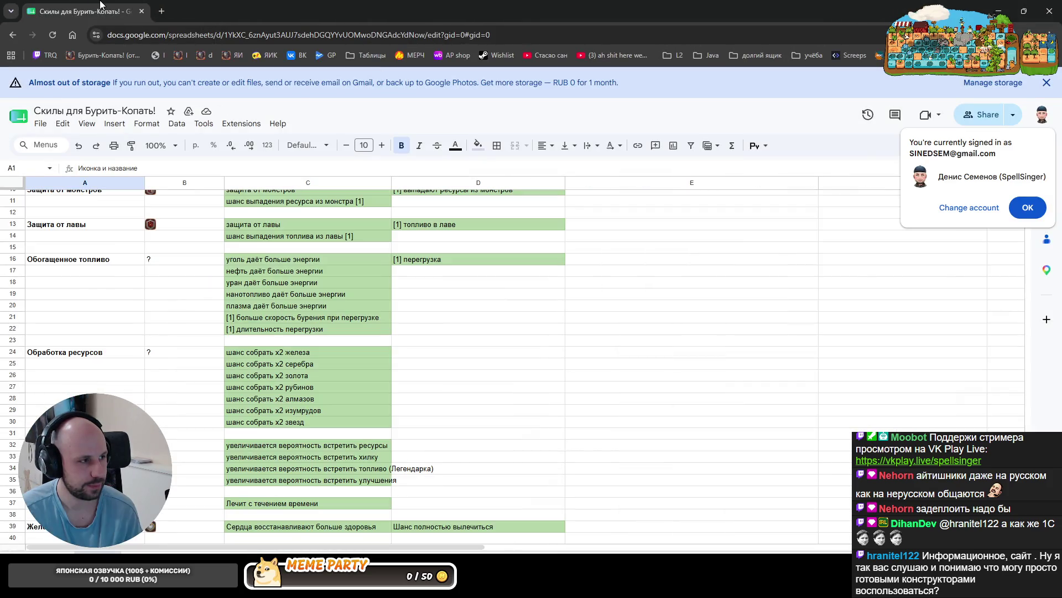
pyautogui.hotkey('alt', 'Tab')
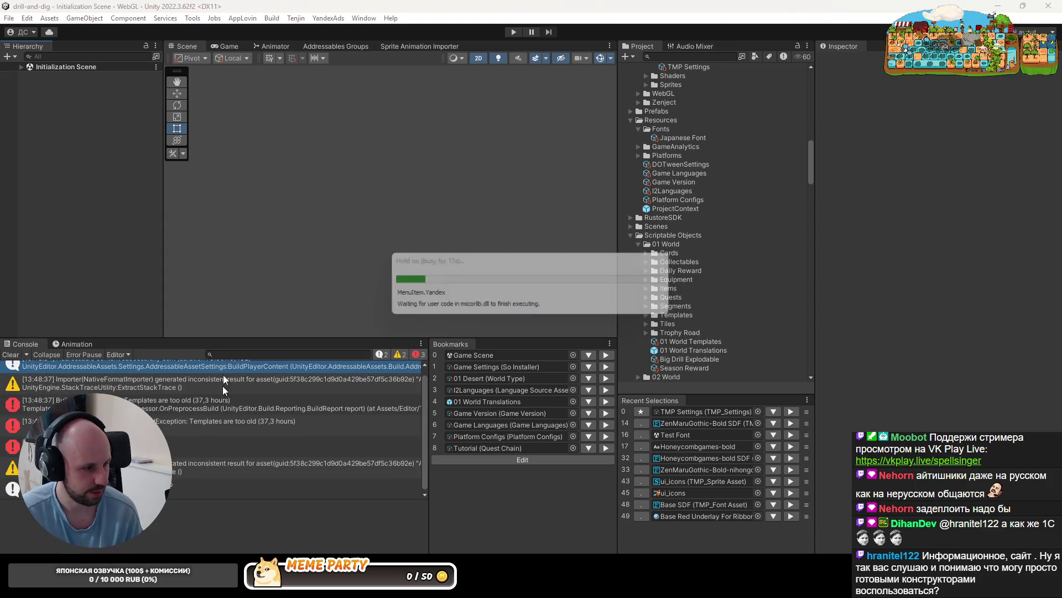
# Run Tools > Update Templates to refresh the outdated templates, then start Build > Yandex
pyautogui.click(192, 18)
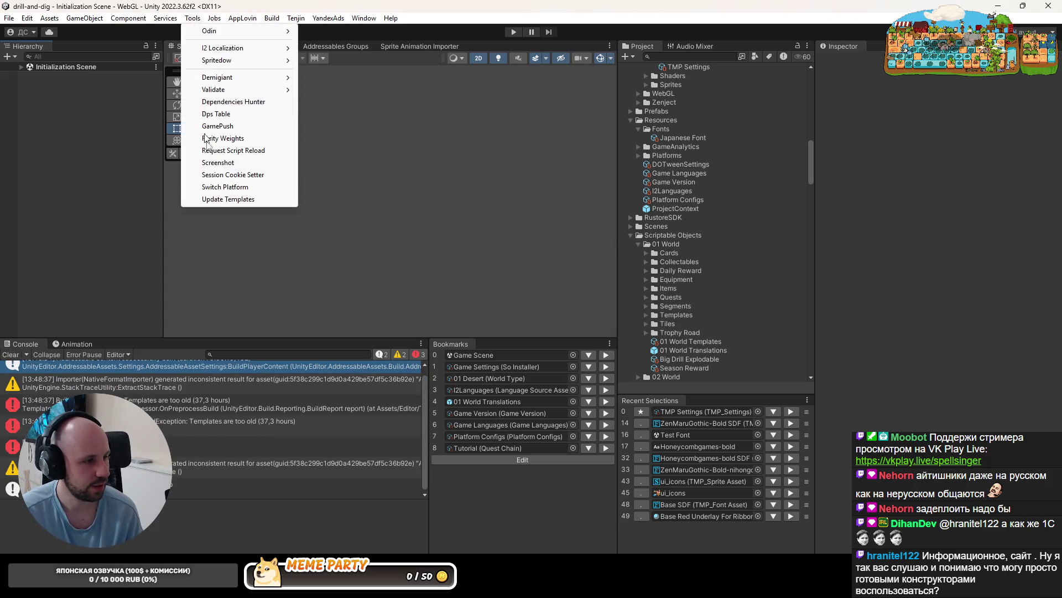
pyautogui.click(228, 199)
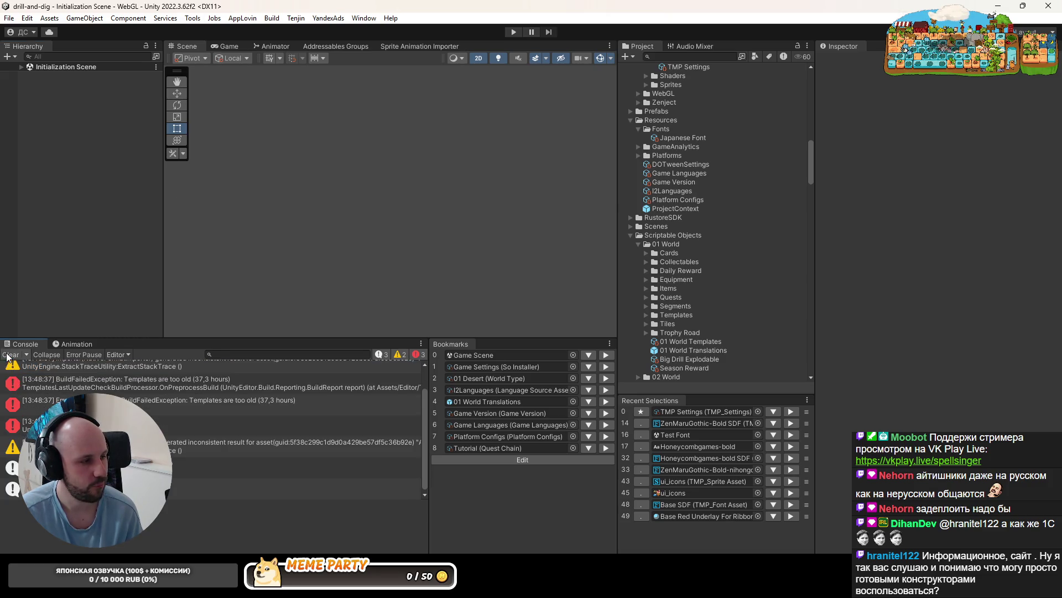
pyautogui.click(272, 17)
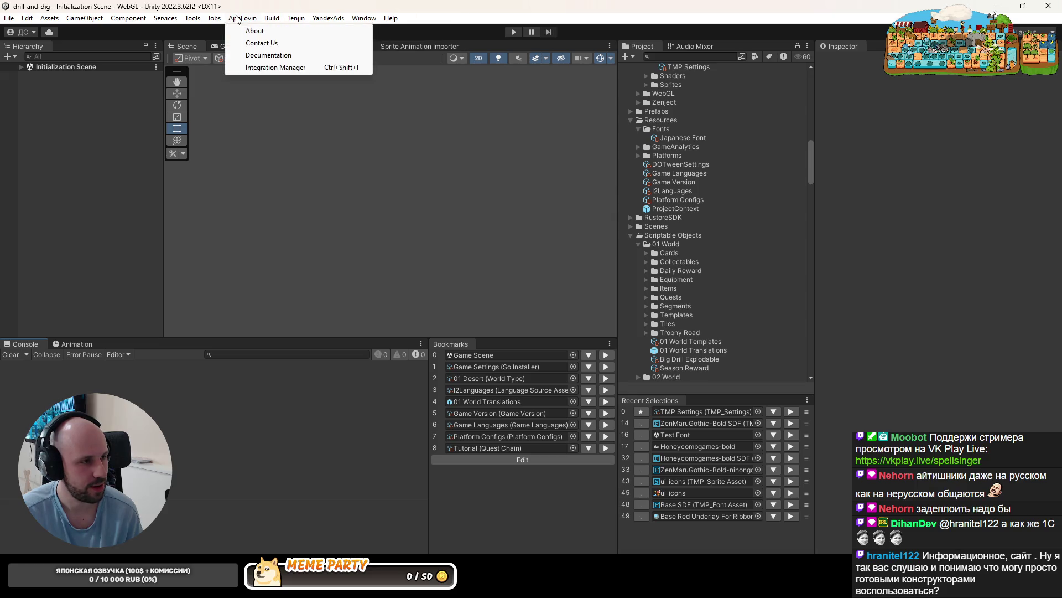
pyautogui.moveTo(194, 18)
pyautogui.moveTo(272, 18)
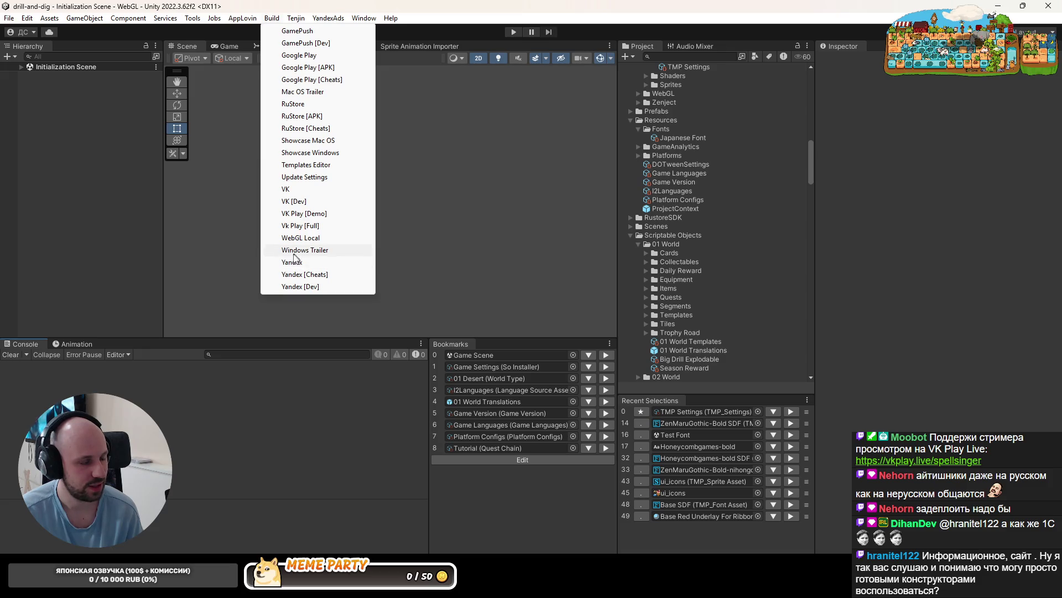
pyautogui.click(287, 263)
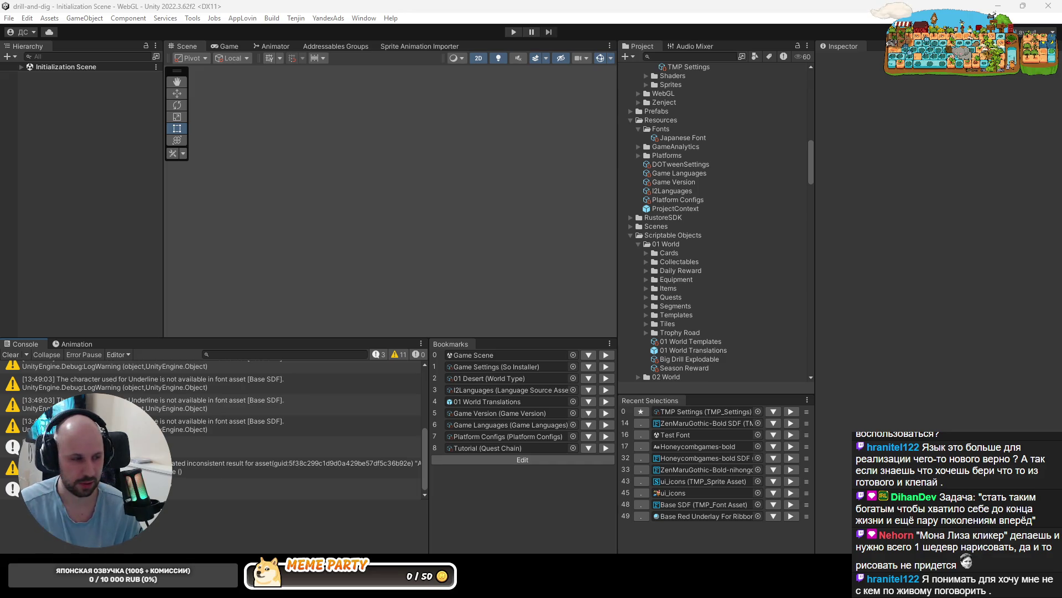
# Clear the Unity console, then delete commented-out lines 68–72 in TmpSettingsCleaner.cs in Rider
pyautogui.click(10, 354)
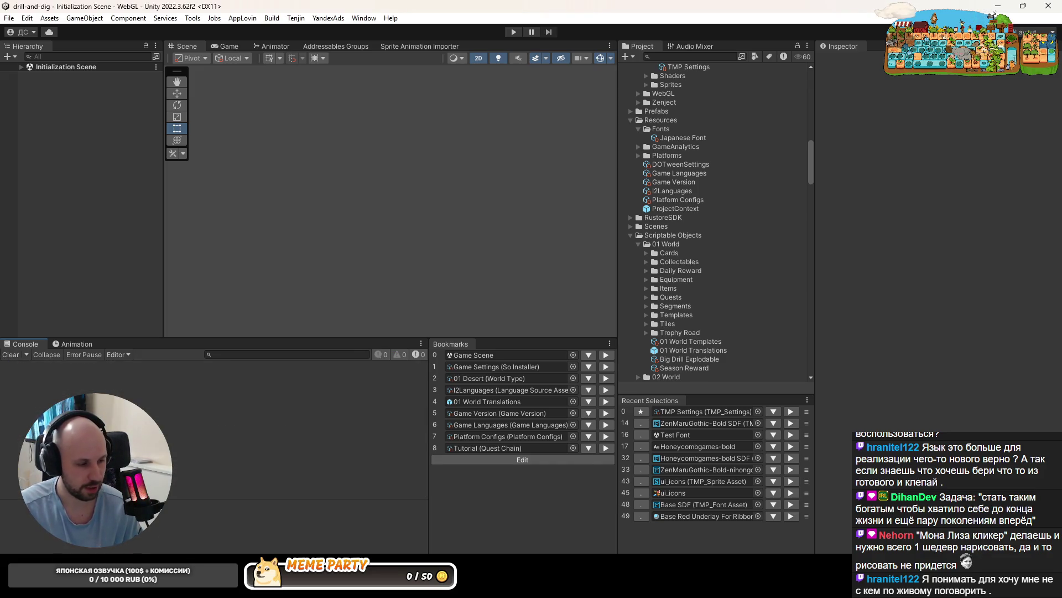
pyautogui.hotkey('alt', 'Tab')
pyautogui.hotkey('alt', 'Tab')
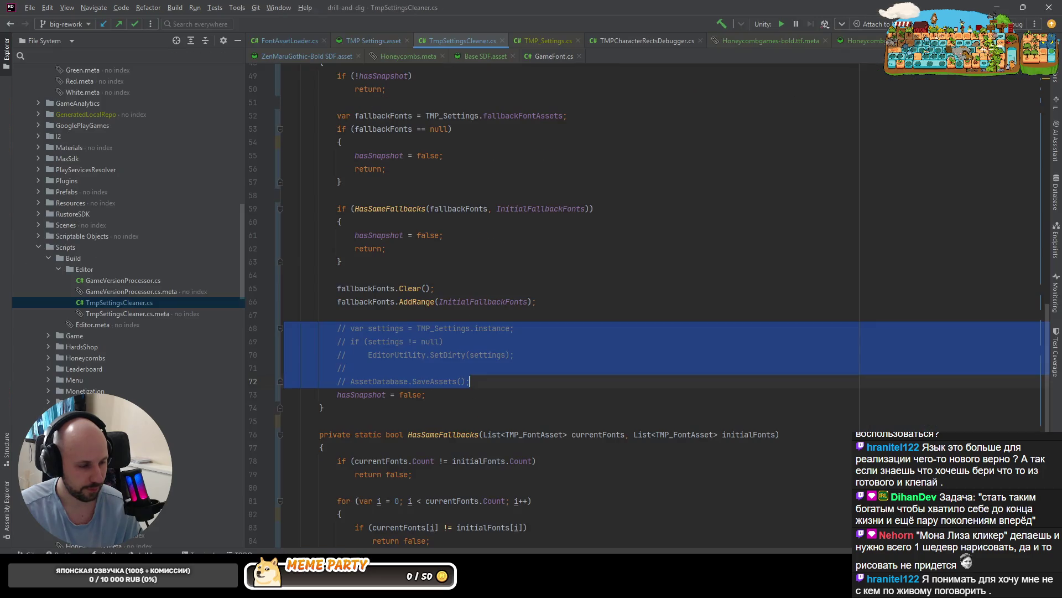
pyautogui.click(184, 552)
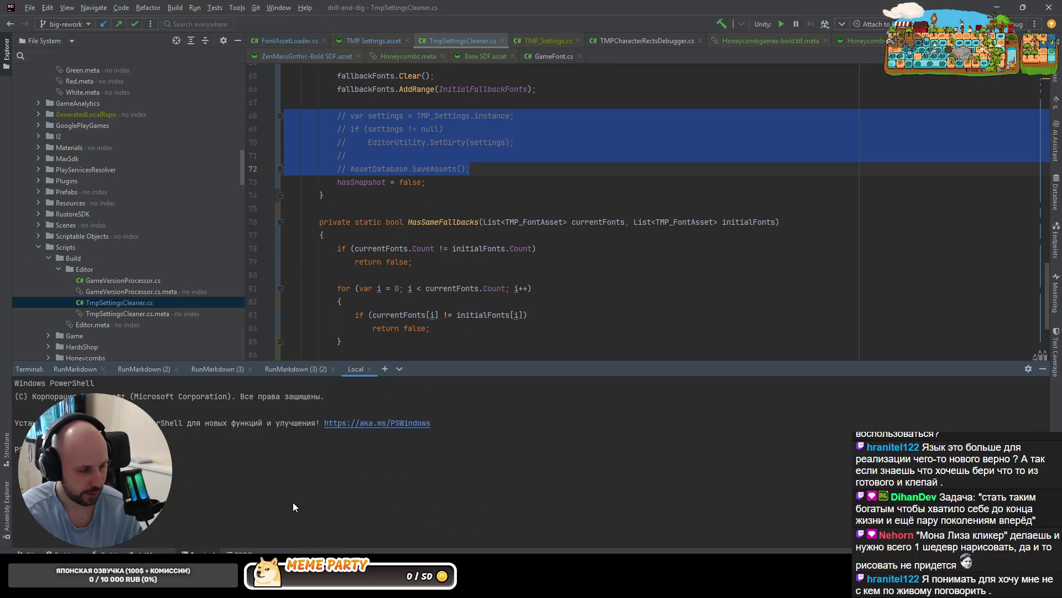
pyautogui.press('Up')
pyautogui.click(292, 370)
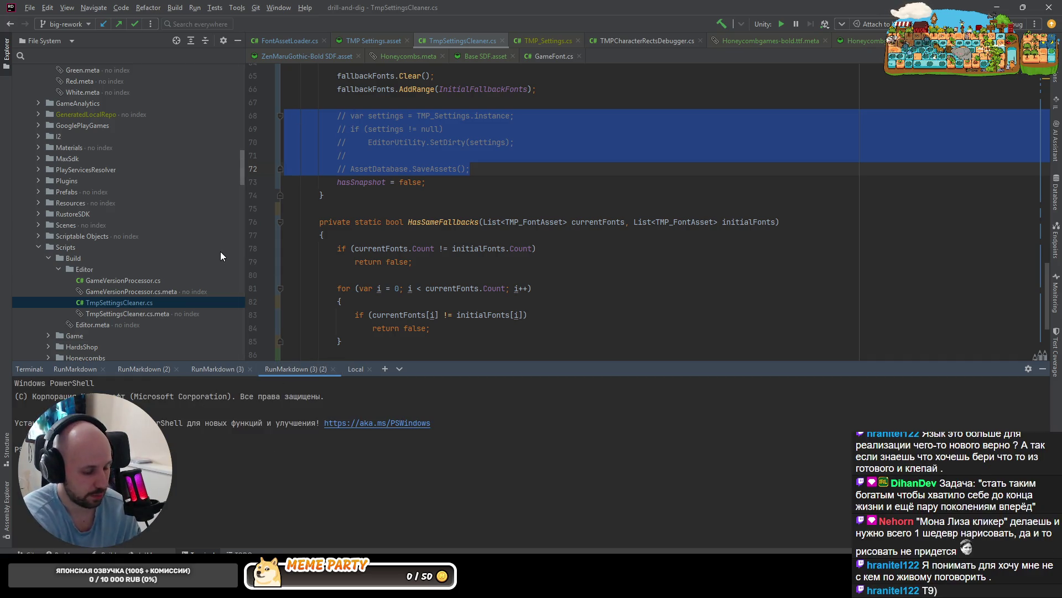
pyautogui.click(382, 249)
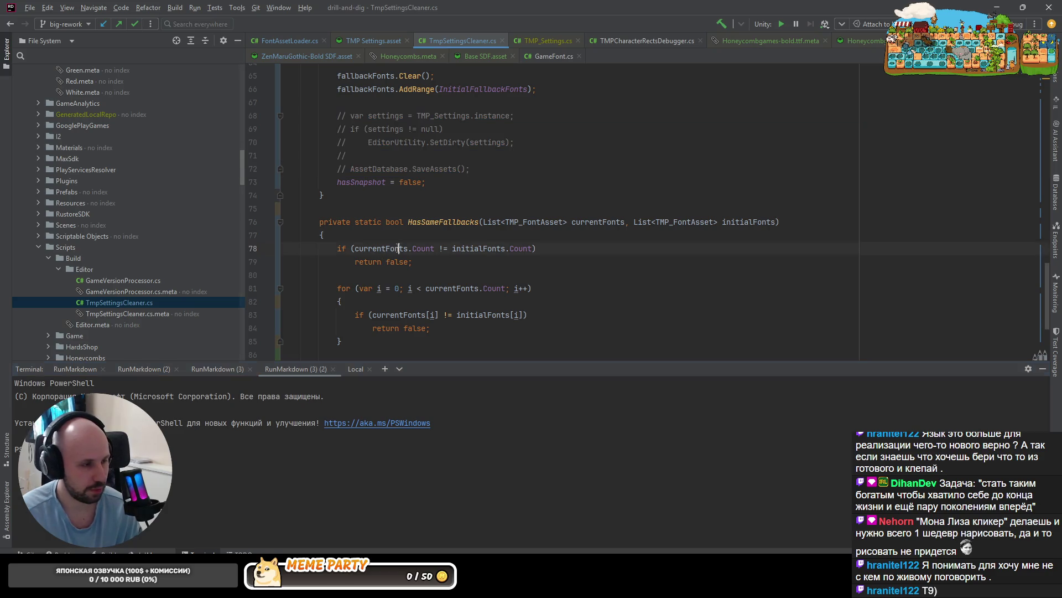
pyautogui.moveTo(470, 168); pyautogui.dragTo(172, 119)
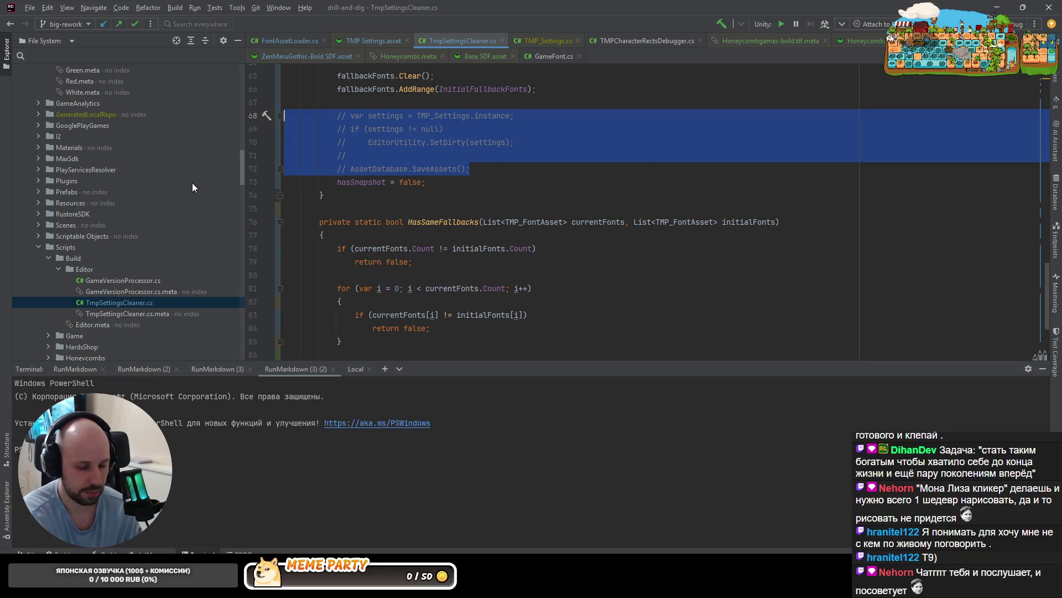
pyautogui.press('BackSpace')
pyautogui.press('BackSpace')
pyautogui.press('BackSpace')
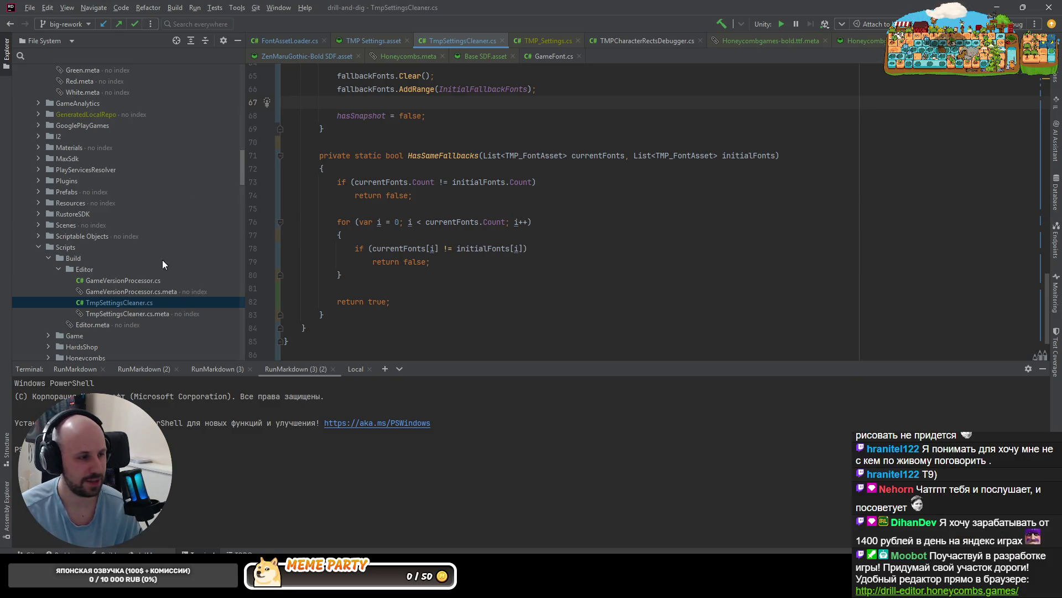
# Switch Rider's project tree to the Unity view and select the PowerShell banner lines in the terminal
pyautogui.scroll(-13, 162, 264)
pyautogui.click(45, 41)
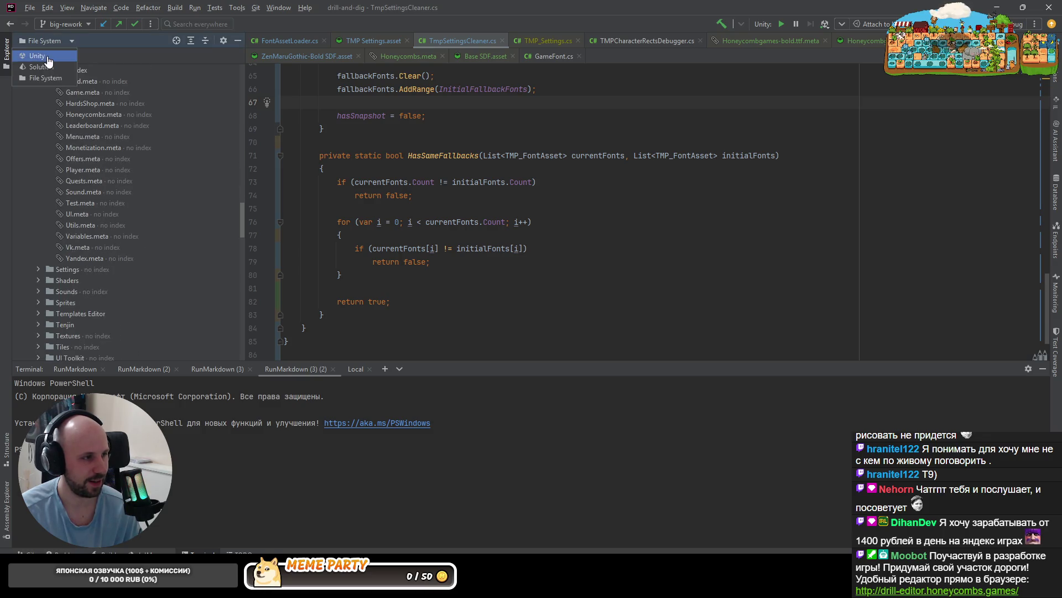
pyautogui.click(48, 56)
pyautogui.scroll(-5, 174, 234)
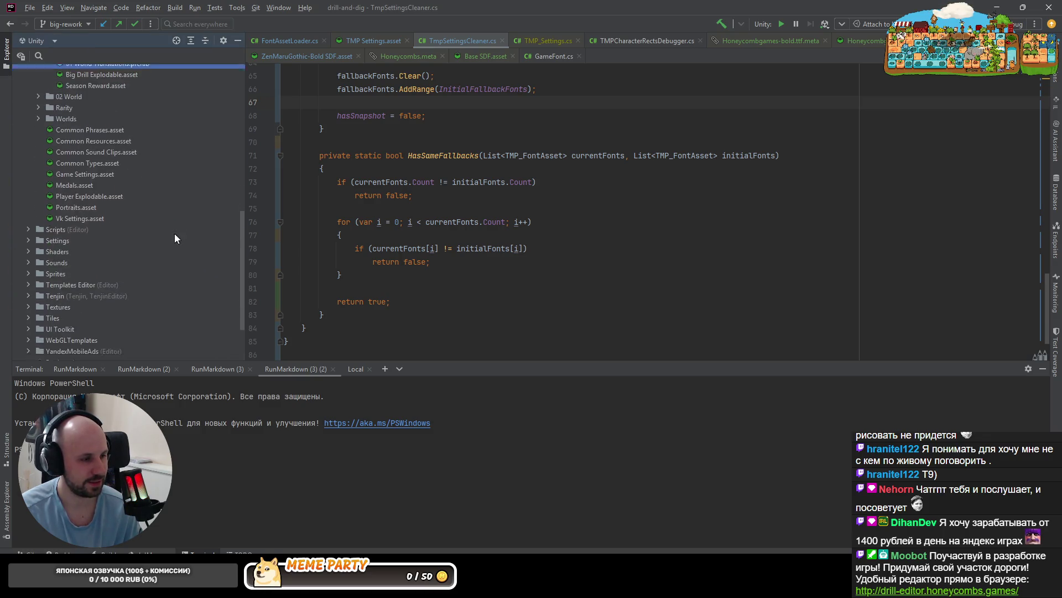
pyautogui.click(360, 232)
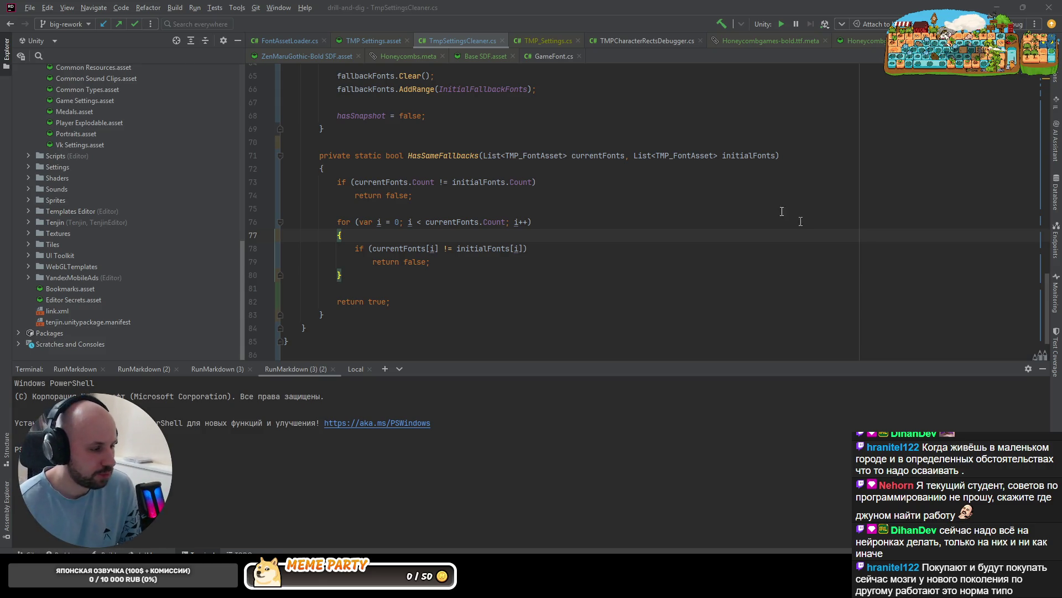
pyautogui.moveTo(14, 379); pyautogui.dragTo(17, 445)
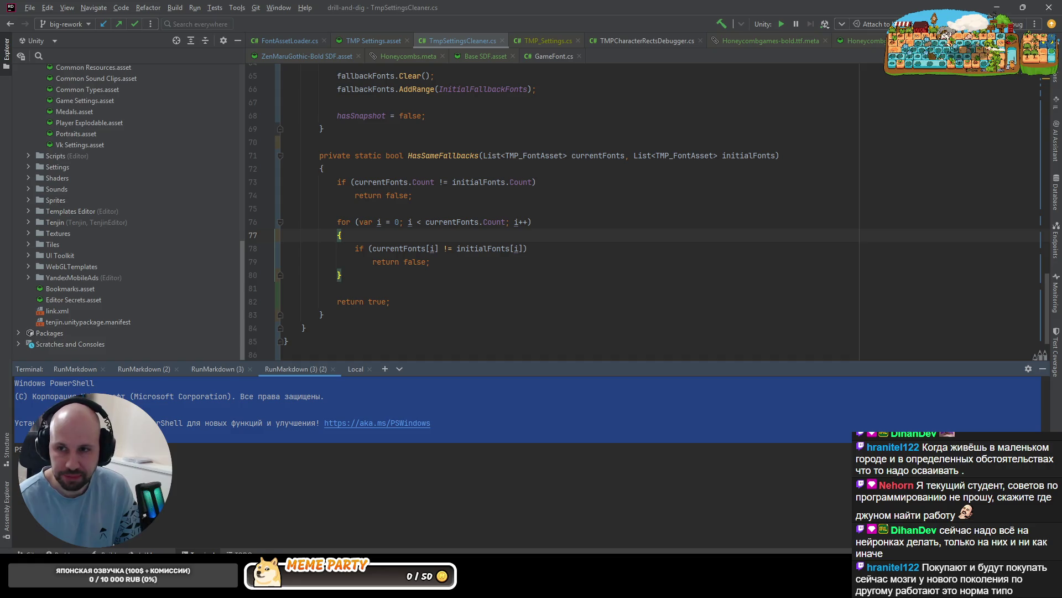
# Load the game's Yandex Games draft in a new Chrome window, then open readme.md in Rider
pyautogui.press('super+1')
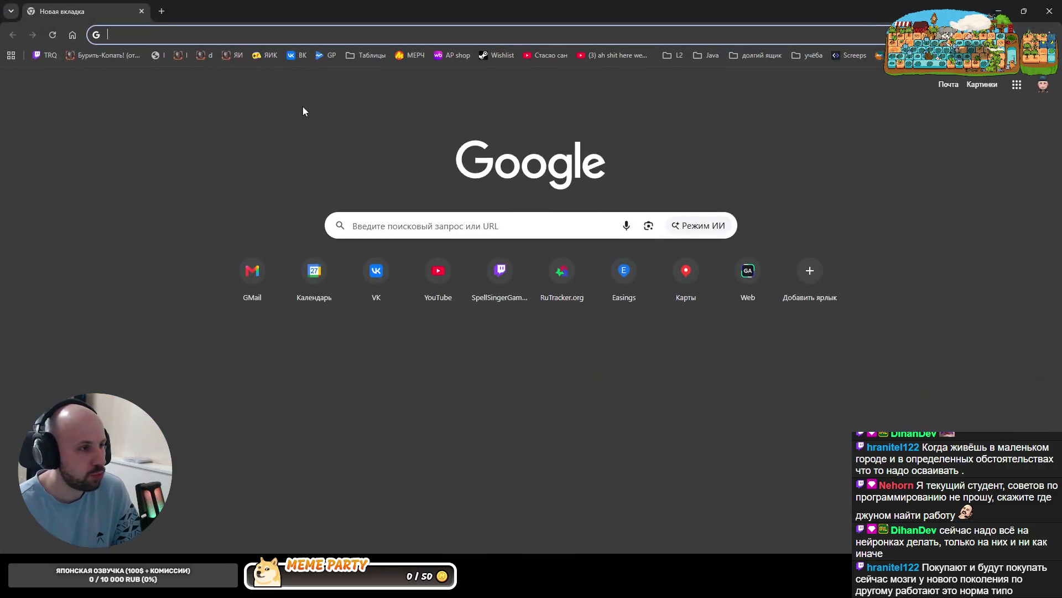
pyautogui.click(230, 60)
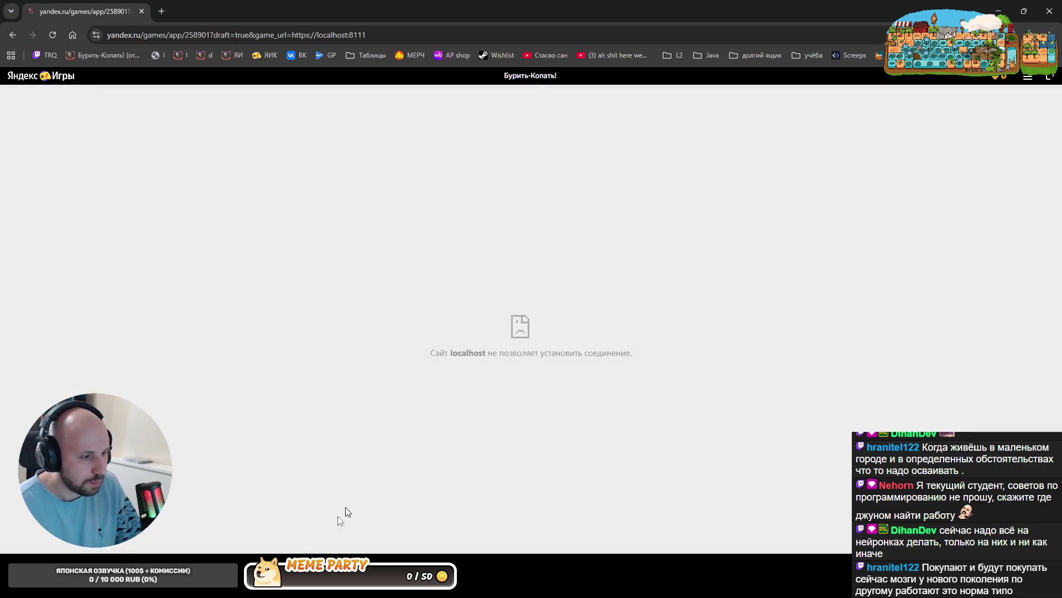
pyautogui.hotkey('alt', 'Tab')
pyautogui.click(249, 475)
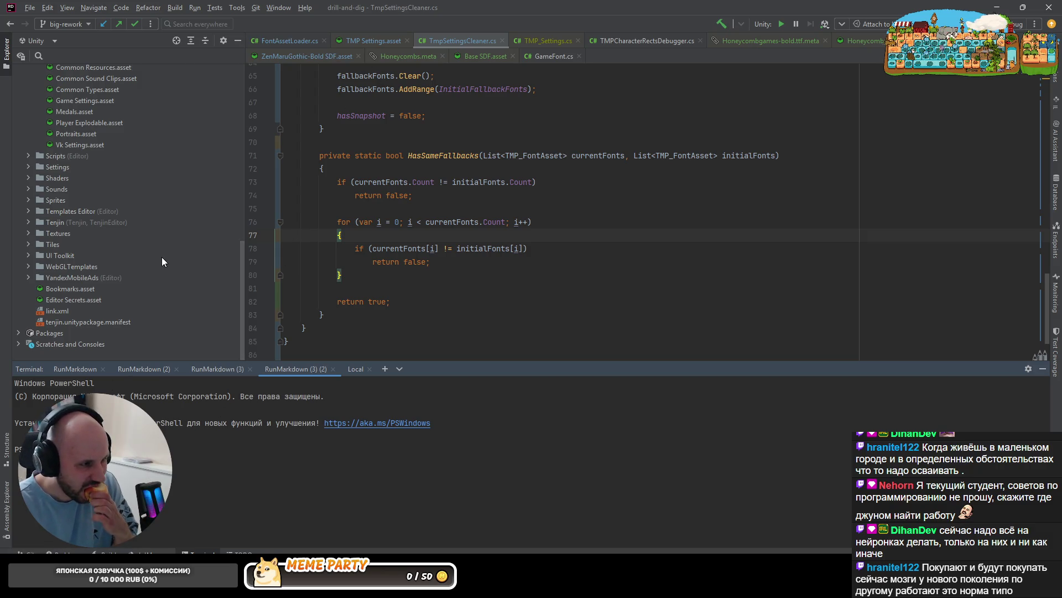
pyautogui.click(364, 196)
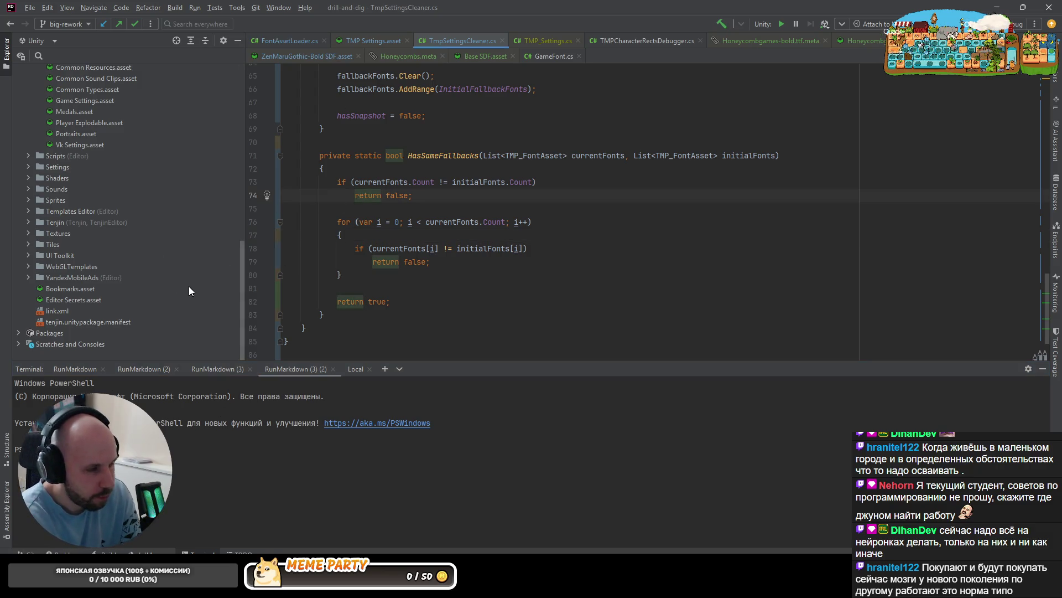
pyautogui.hotkey('ctrl', 'shift', 't')
pyautogui.write('re')
pyautogui.press('Return')
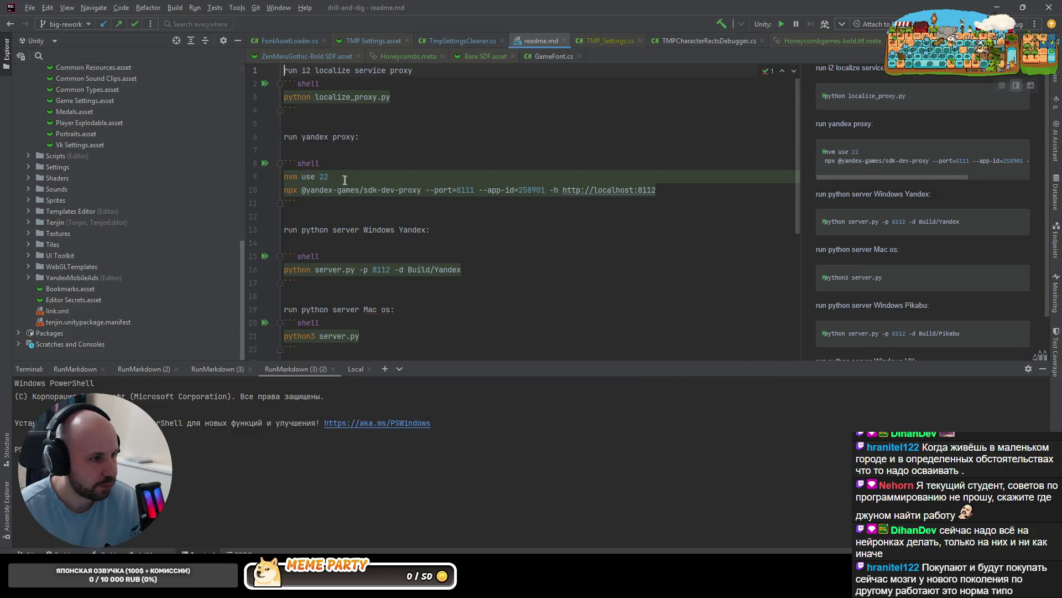
# Run the readme's proxy and server commands, then close the extra RunMarkdown terminal tabs
pyautogui.click(265, 163)
pyautogui.click(266, 256)
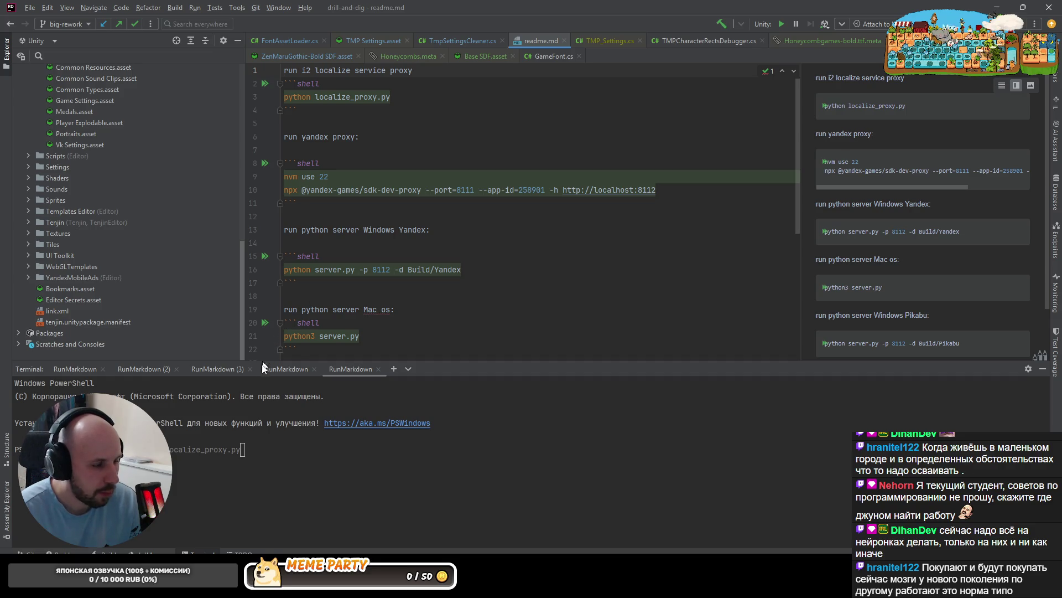
pyautogui.click(283, 370)
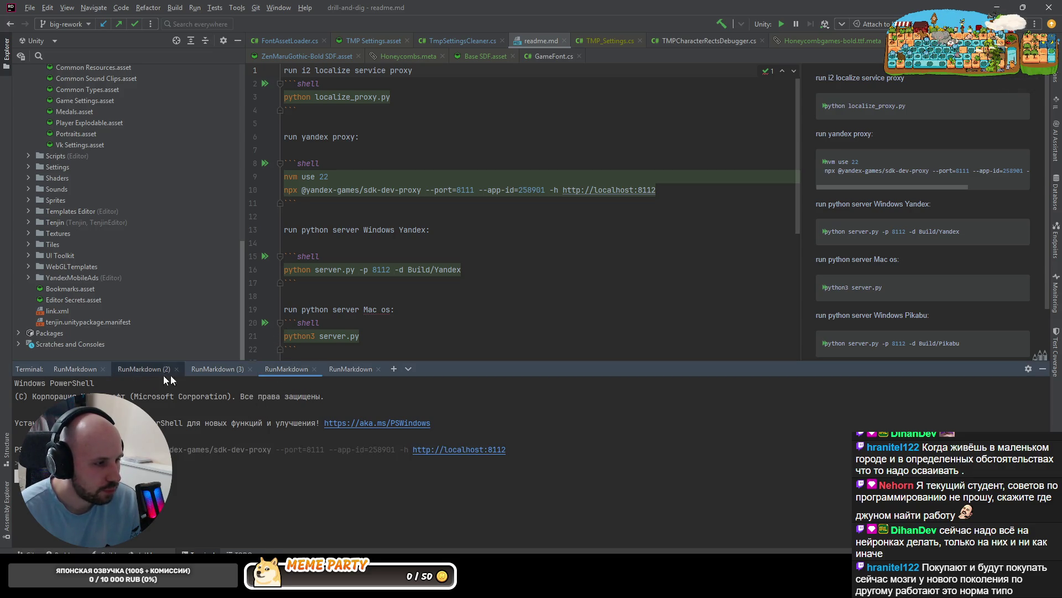
pyautogui.click(214, 370)
pyautogui.click(141, 370)
pyautogui.click(68, 371)
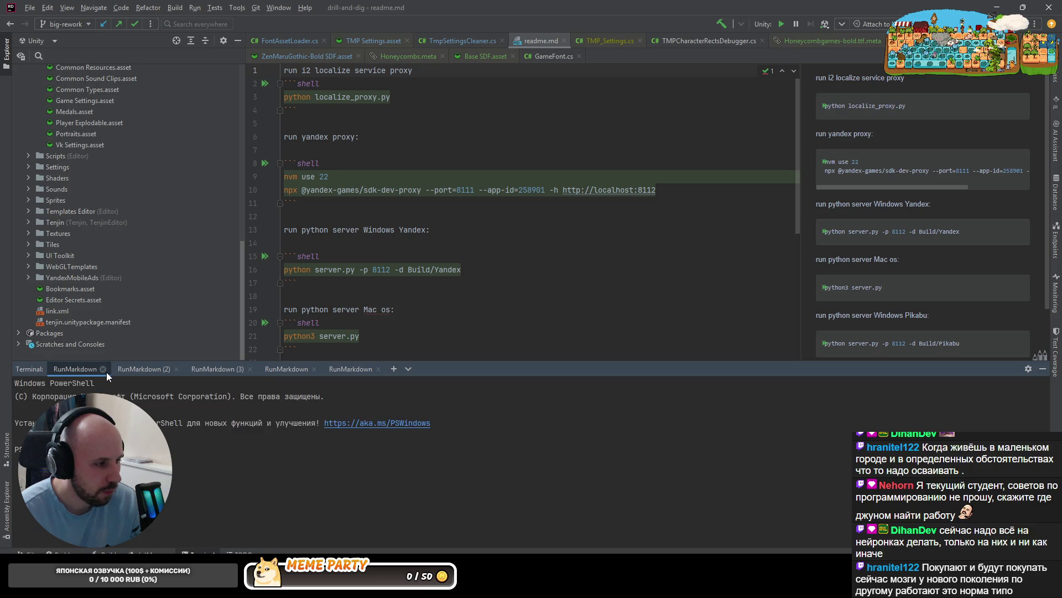
pyautogui.click(103, 369)
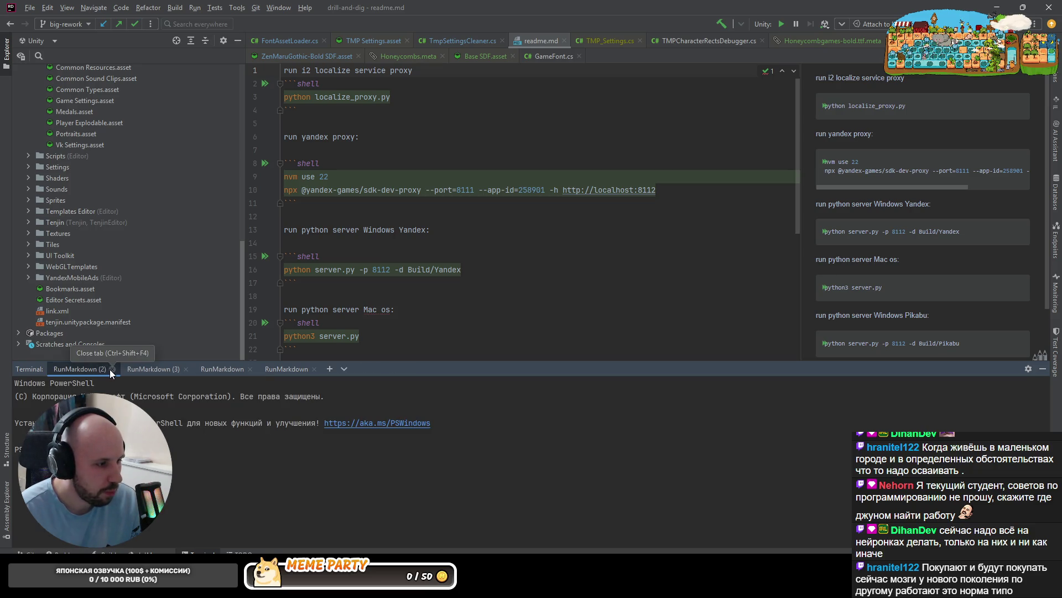
pyautogui.click(111, 369)
pyautogui.click(112, 369)
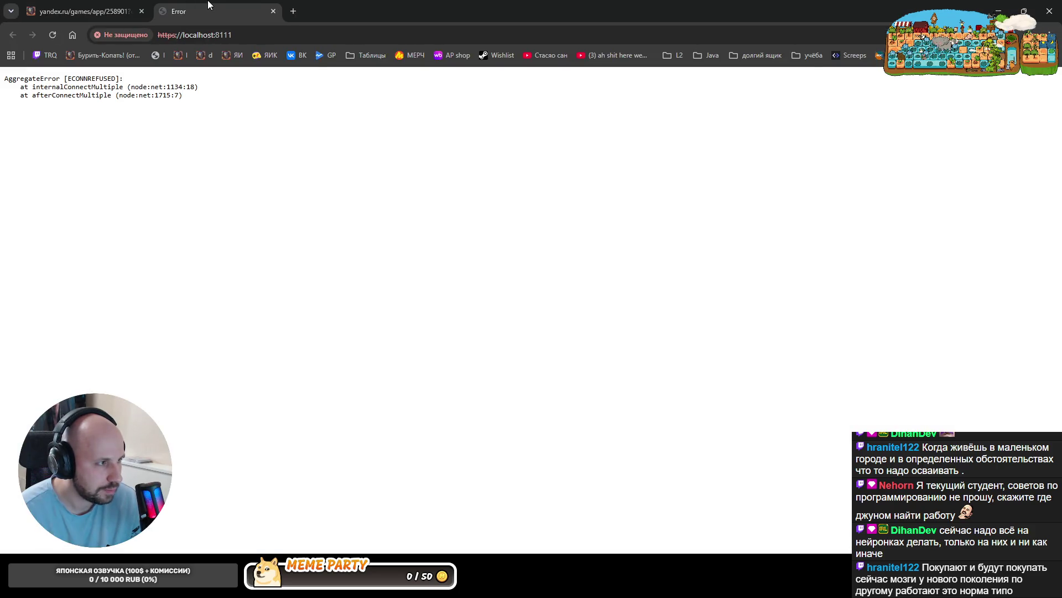
# Stop the localize proxy with Ctrl+C and start the Python server serving Build/Yandex on port 8112
pyautogui.middleClick(209, 5)
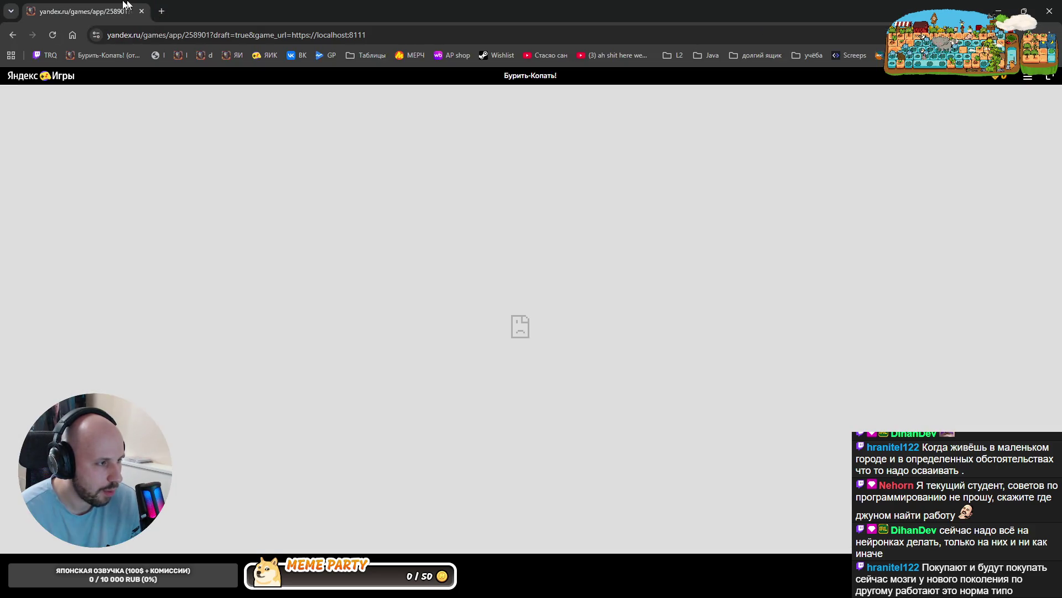
pyautogui.hotkey('alt', 'Tab')
pyautogui.click(154, 371)
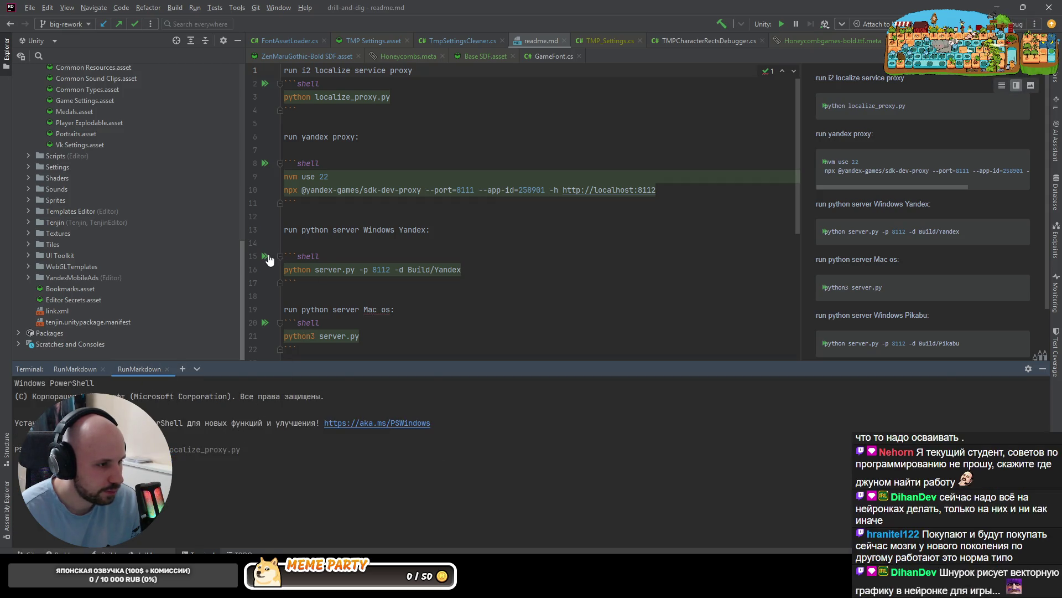
pyautogui.click(269, 447)
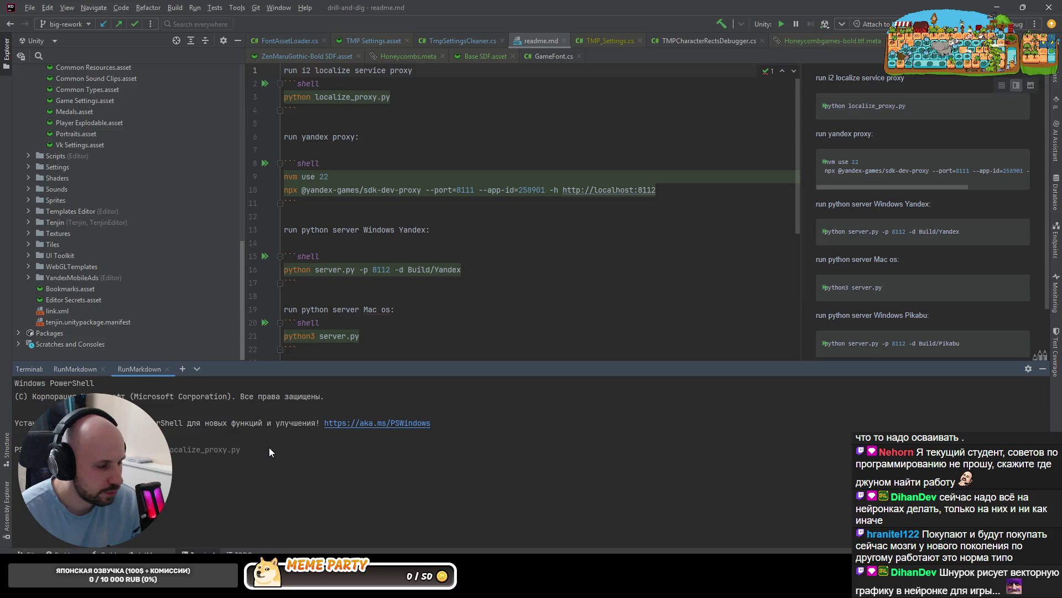
pyautogui.hotkey('ctrl', 'c')
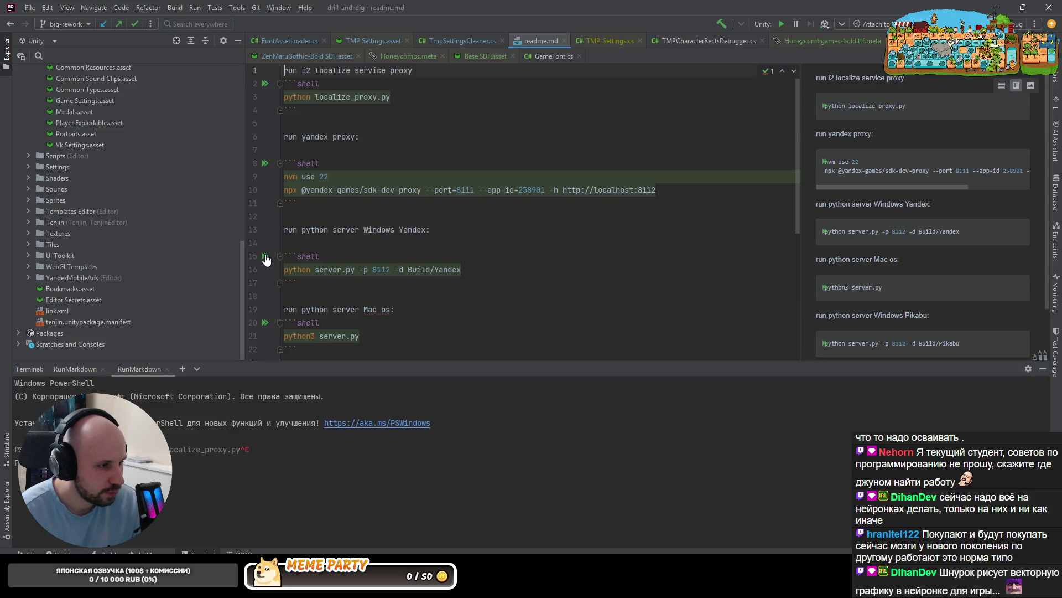
pyautogui.click(265, 257)
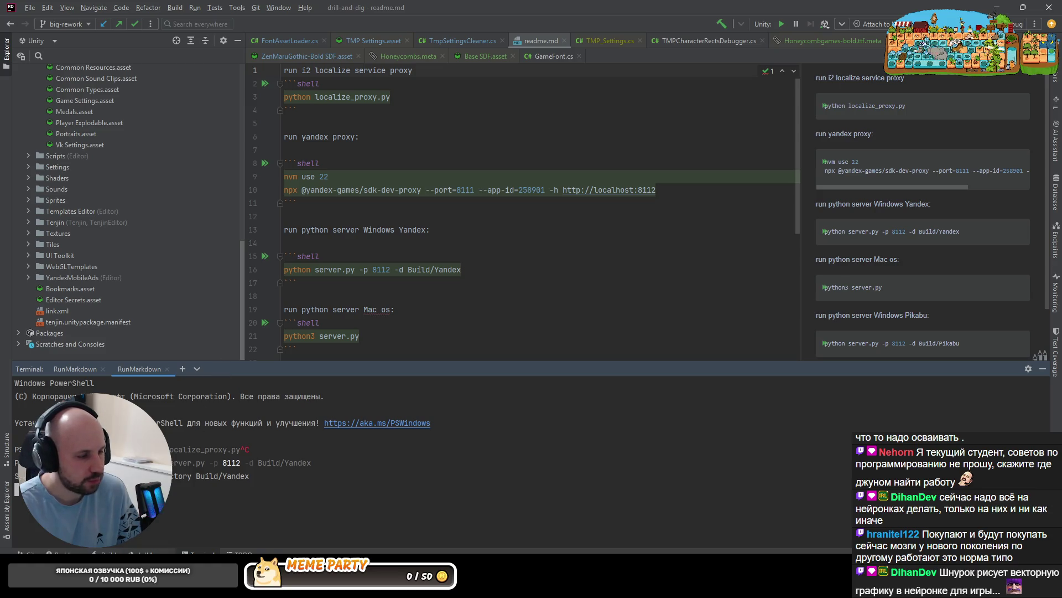
pyautogui.hotkey('alt', 'Tab')
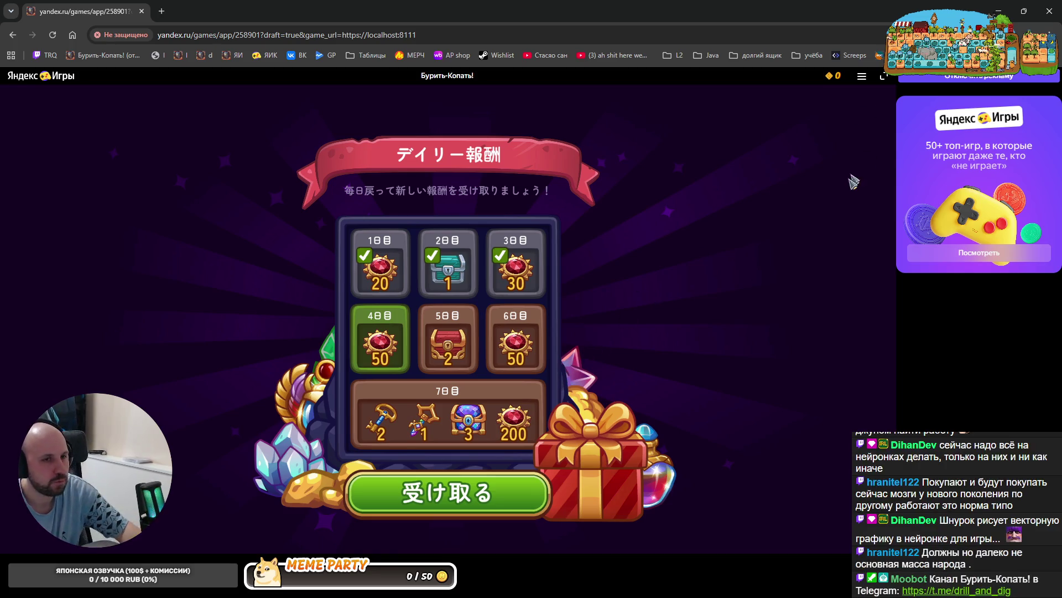
# Choose Search with Google Lens from Chrome's main menu
pyautogui.click(1050, 35)
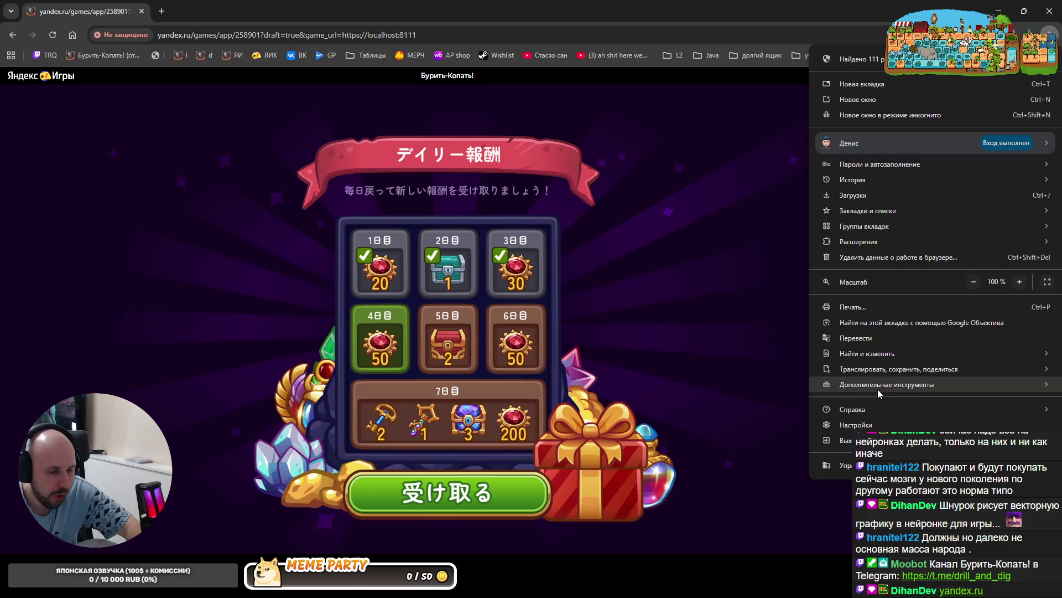
pyautogui.click(881, 323)
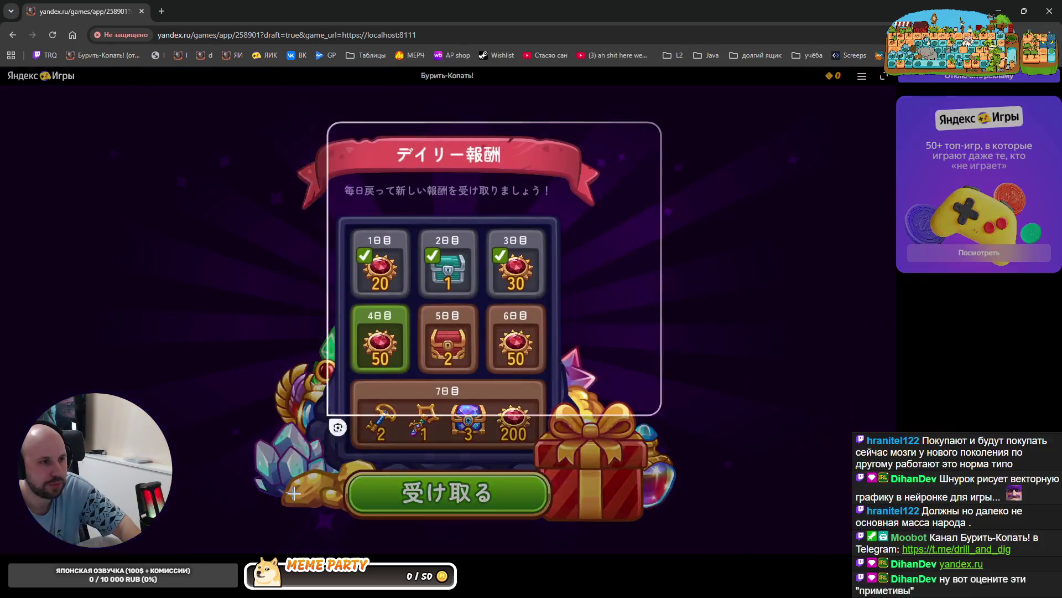
# Translate the Japanese daily-reward dialog to Russian in Lens, then close Lens and claim day 4
pyautogui.moveTo(294, 493); pyautogui.dragTo(244, 536)
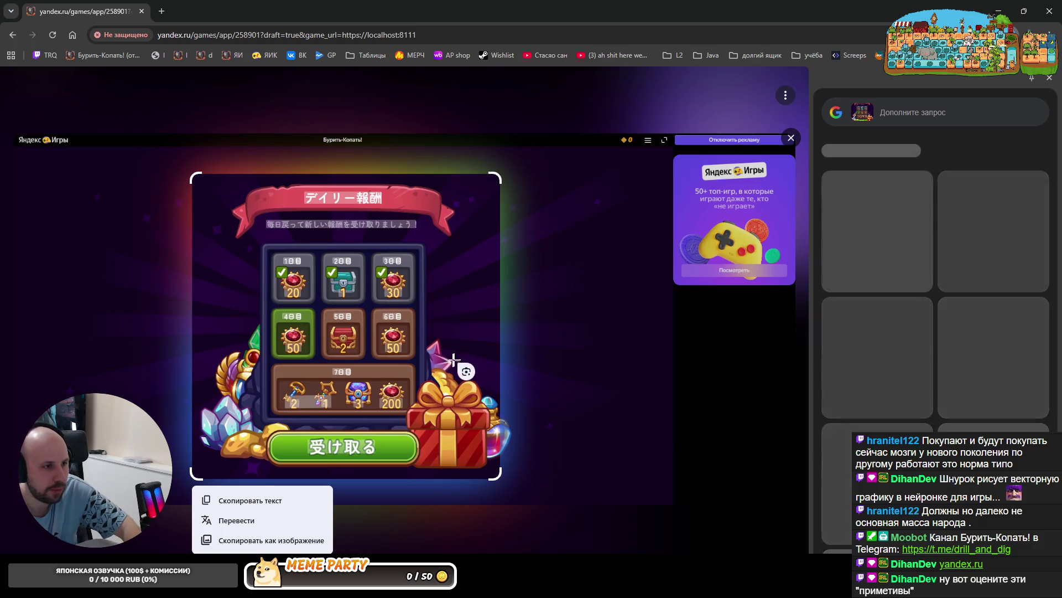
pyautogui.click(251, 523)
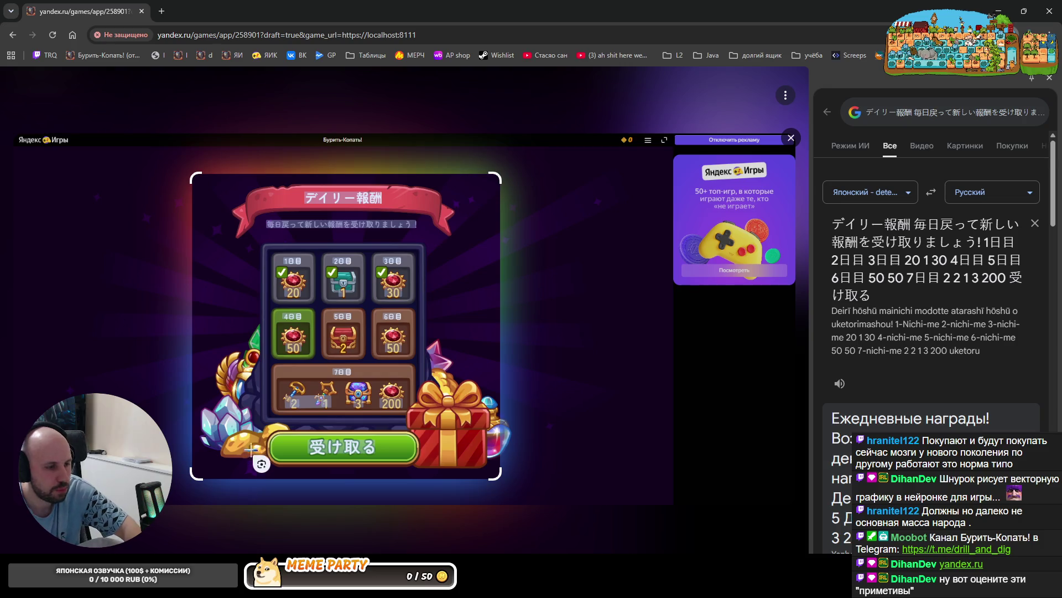
pyautogui.moveTo(531, 166)
pyautogui.mouseDown()
pyautogui.moveTo(258, 387)
pyautogui.moveTo(173, 484)
pyautogui.mouseUp()
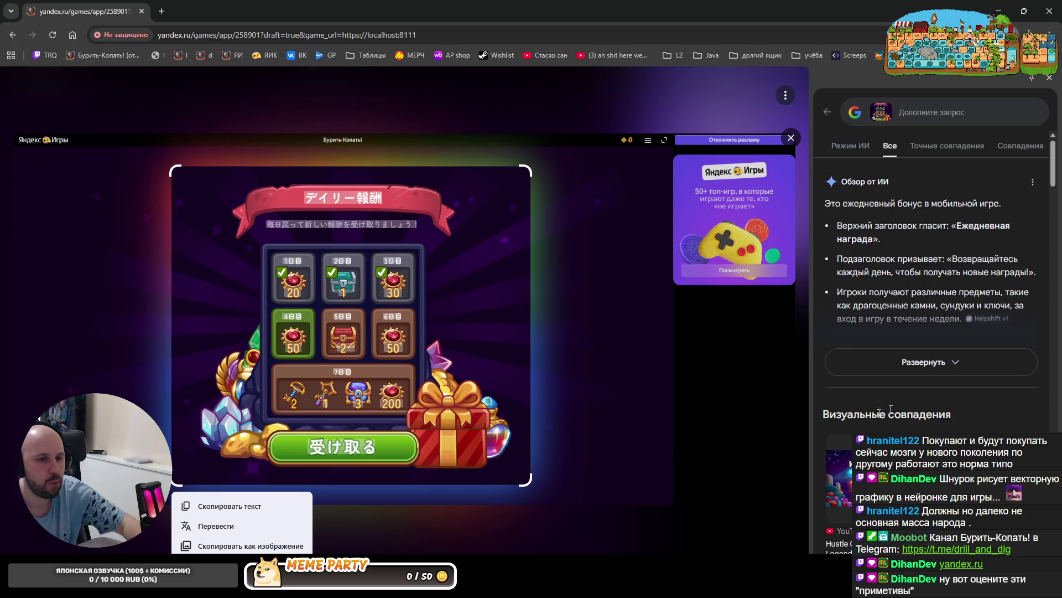
pyautogui.click(885, 363)
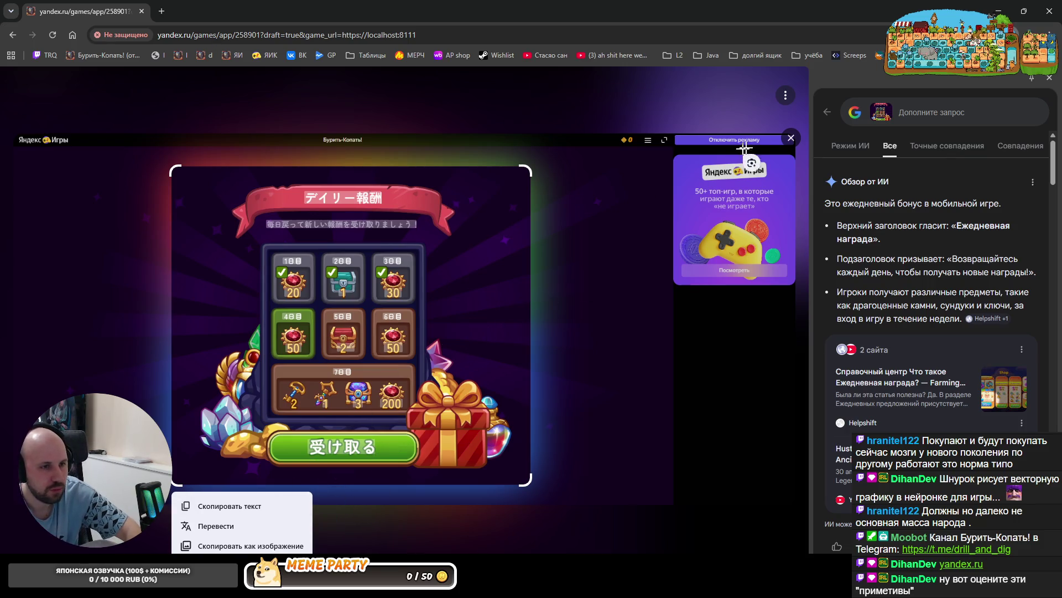
pyautogui.click(1046, 80)
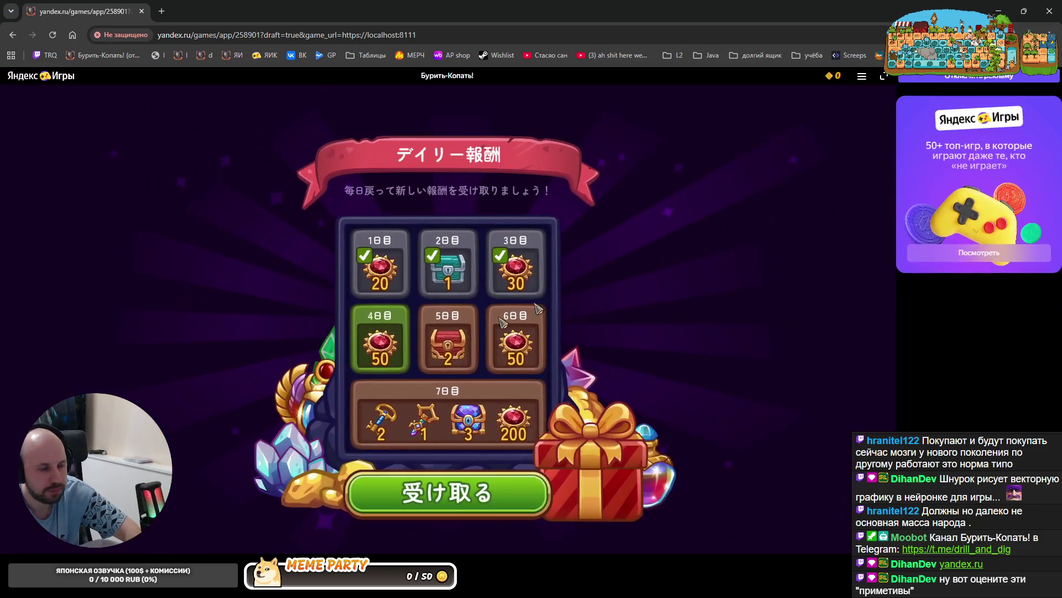
pyautogui.click(458, 497)
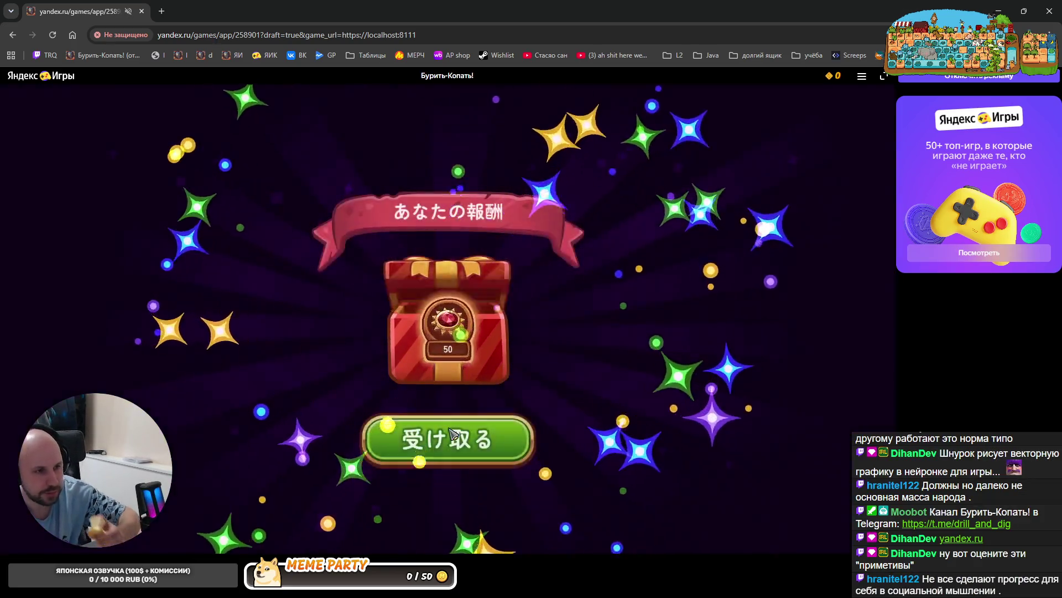
# Collect the 50-gem reward and apply Русский as the game's text language in 設定 > 言語
pyautogui.click(453, 447)
pyautogui.press('Escape')
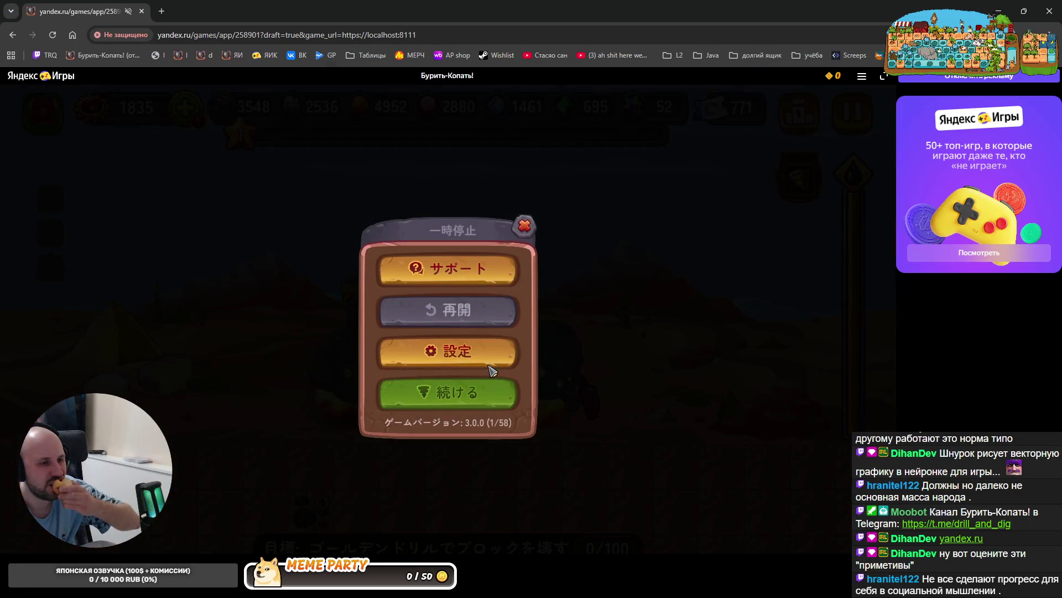
pyautogui.click(452, 333)
pyautogui.click(454, 394)
pyautogui.click(454, 394)
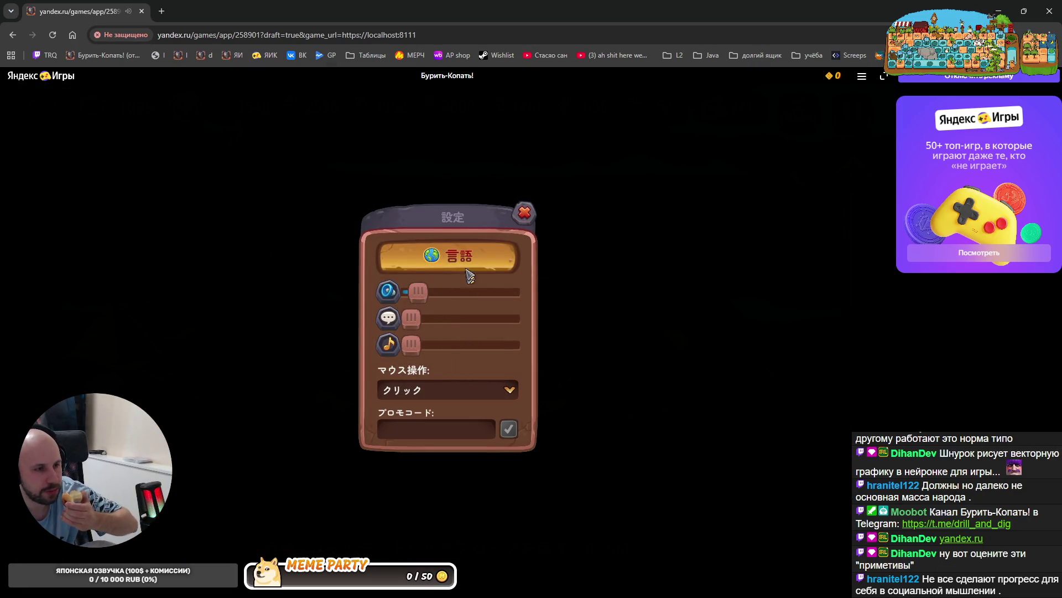
pyautogui.click(470, 275)
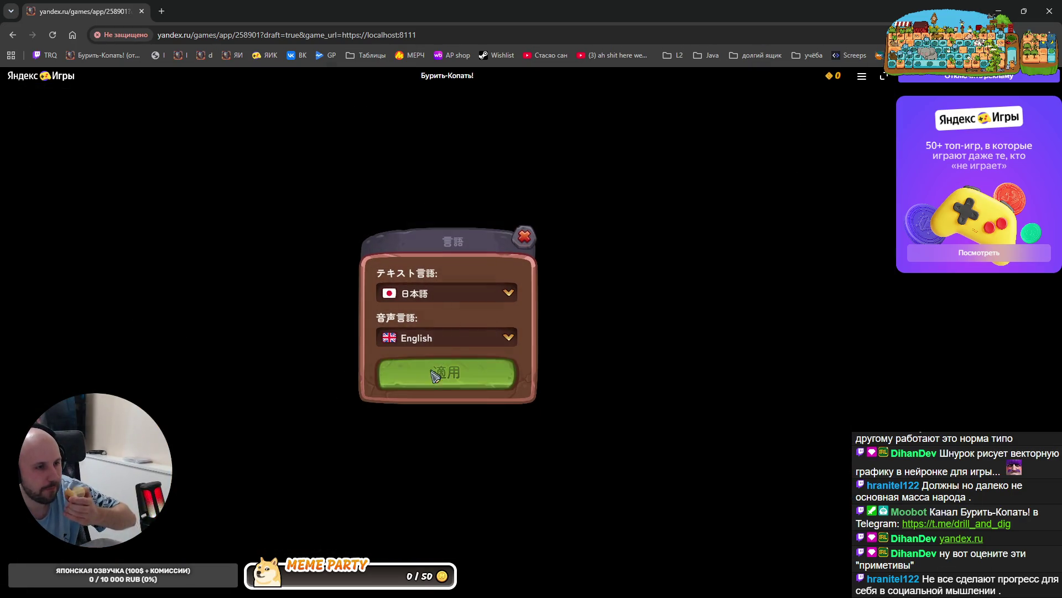
pyautogui.click(442, 299)
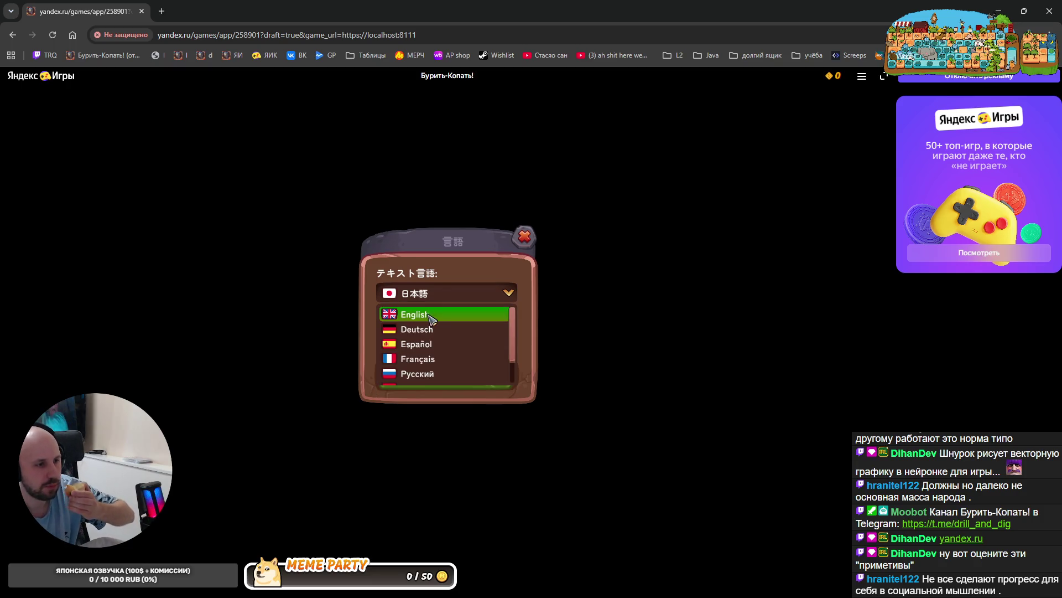
pyautogui.click(434, 373)
pyautogui.click(450, 374)
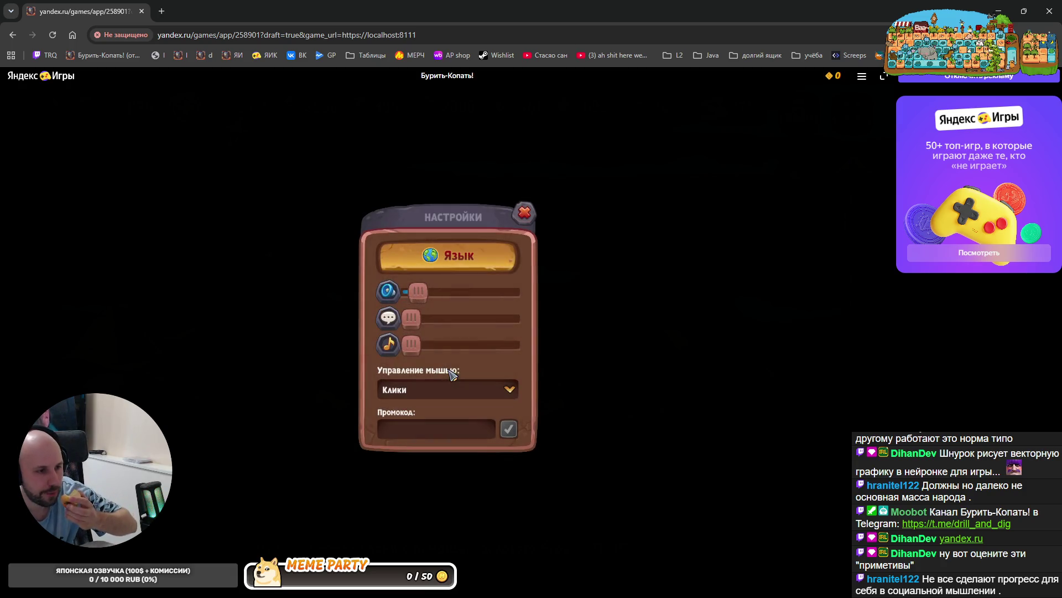
# Close the settings and pause menus, dismiss the Золотой бур task, and start drilling
pyautogui.click(500, 256)
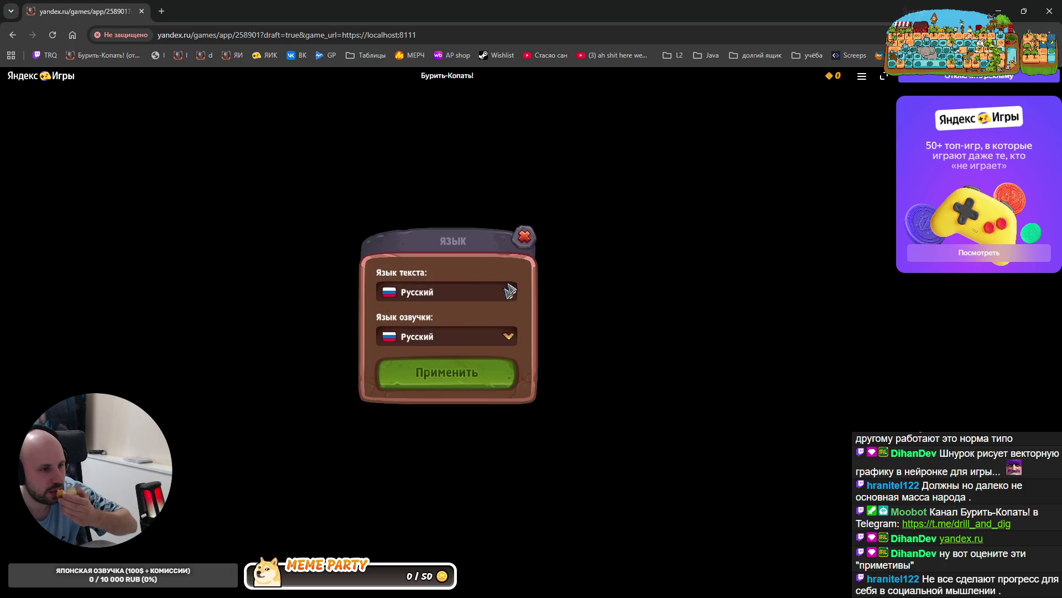
pyautogui.click(525, 243)
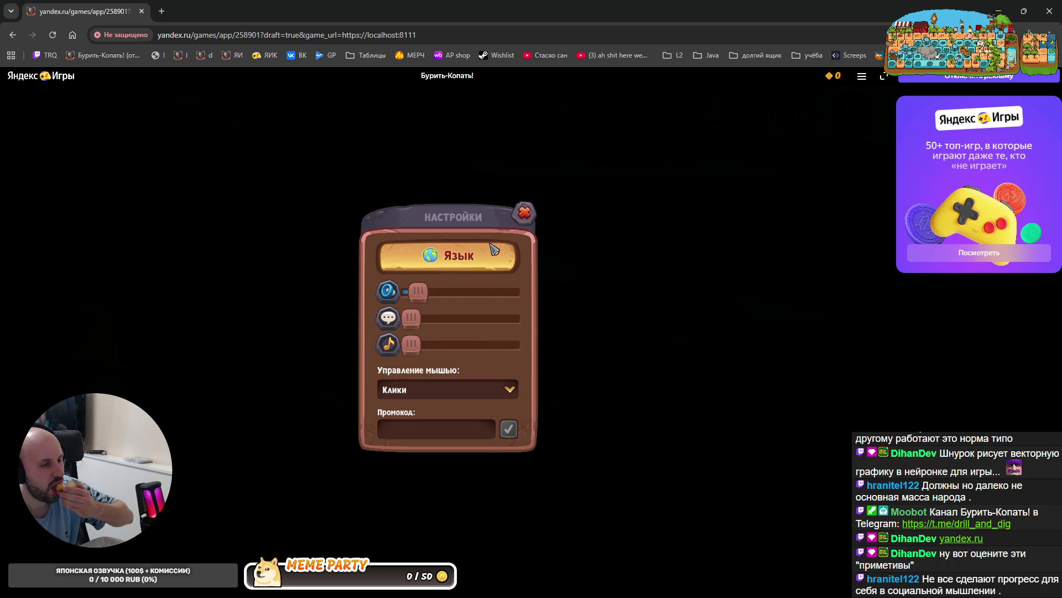
pyautogui.click(524, 226)
pyautogui.click(525, 225)
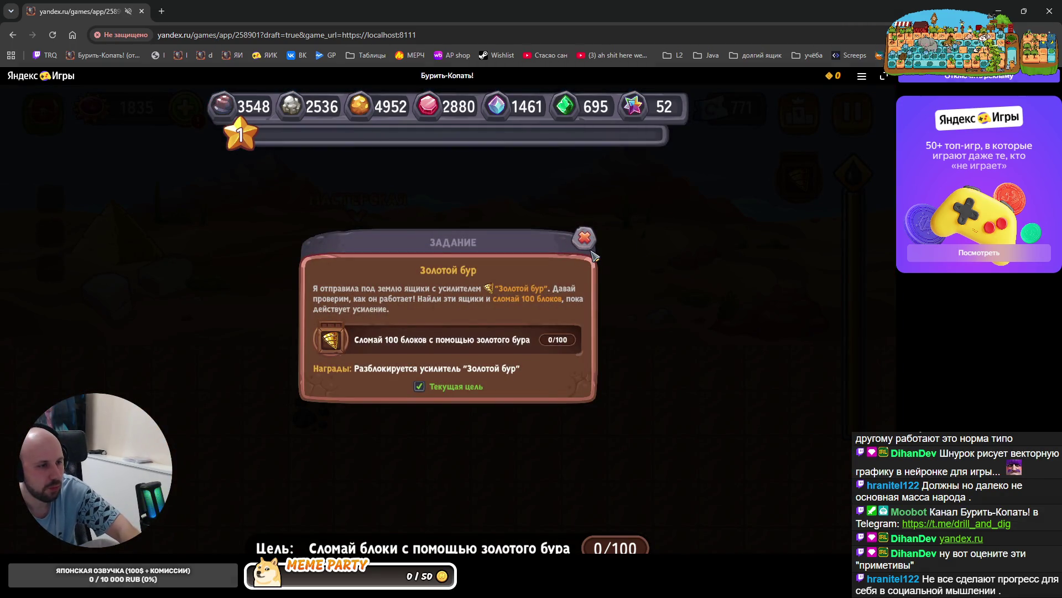
pyautogui.click(587, 240)
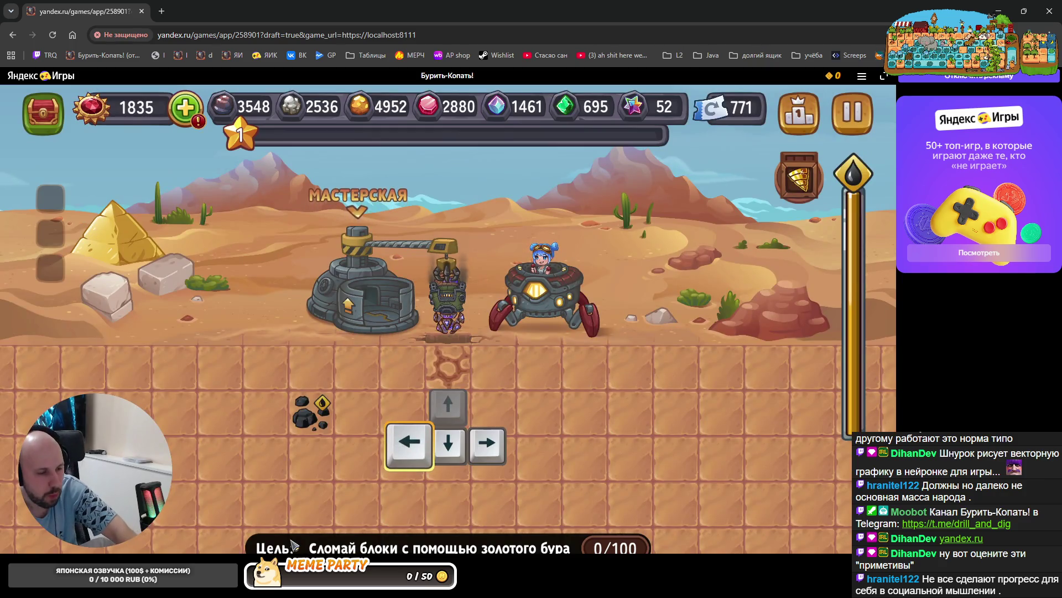
pyautogui.press('Right')
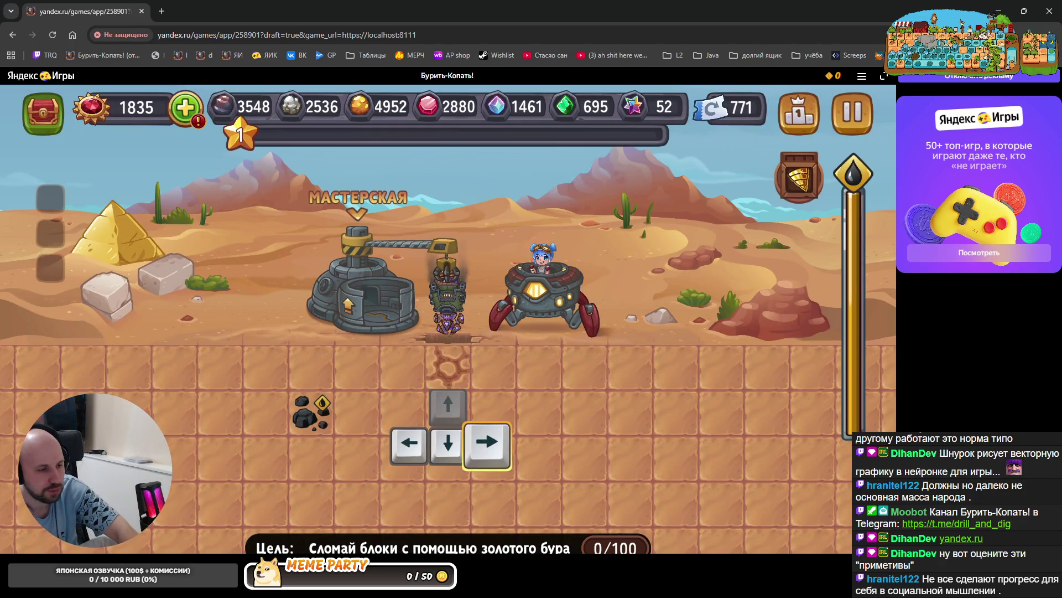
pyautogui.press('Down')
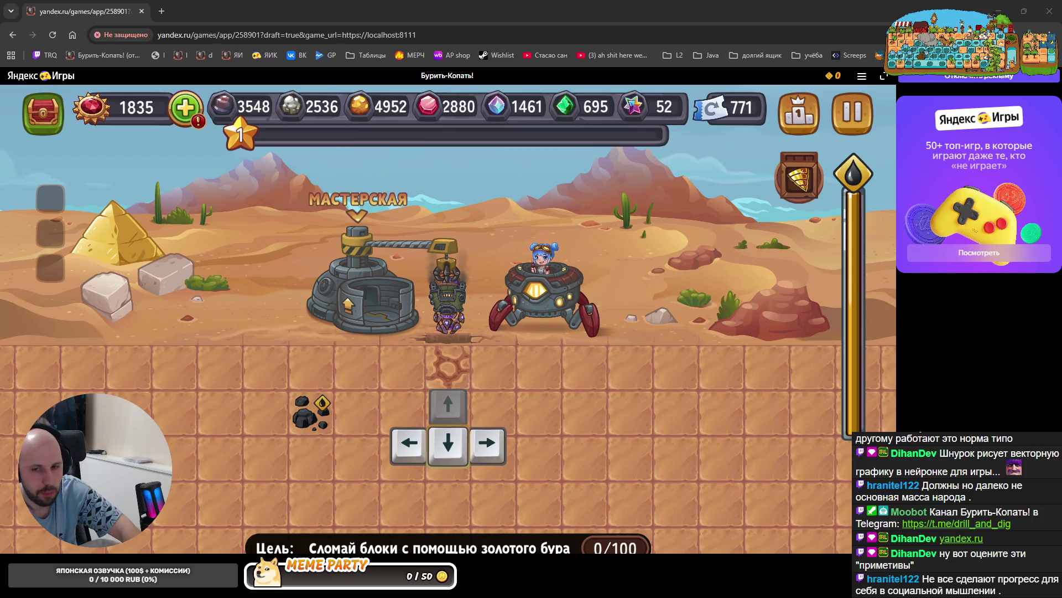